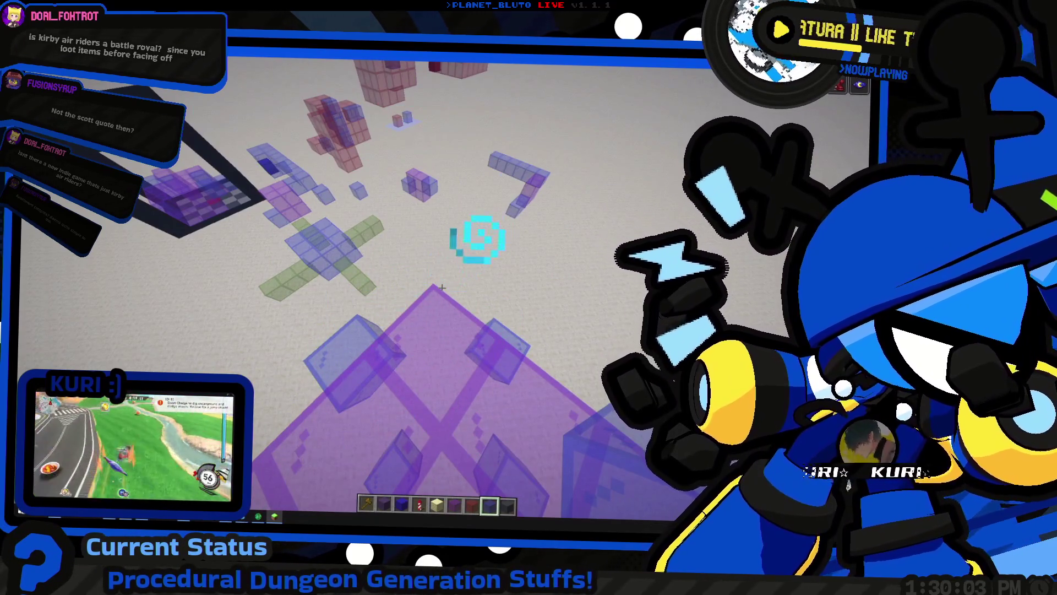
# Return to Minecraft, select Purple Stained Glass in the hotbar and break a block from the glass dungeon
pyautogui.hotkey('alt', 'Tab')
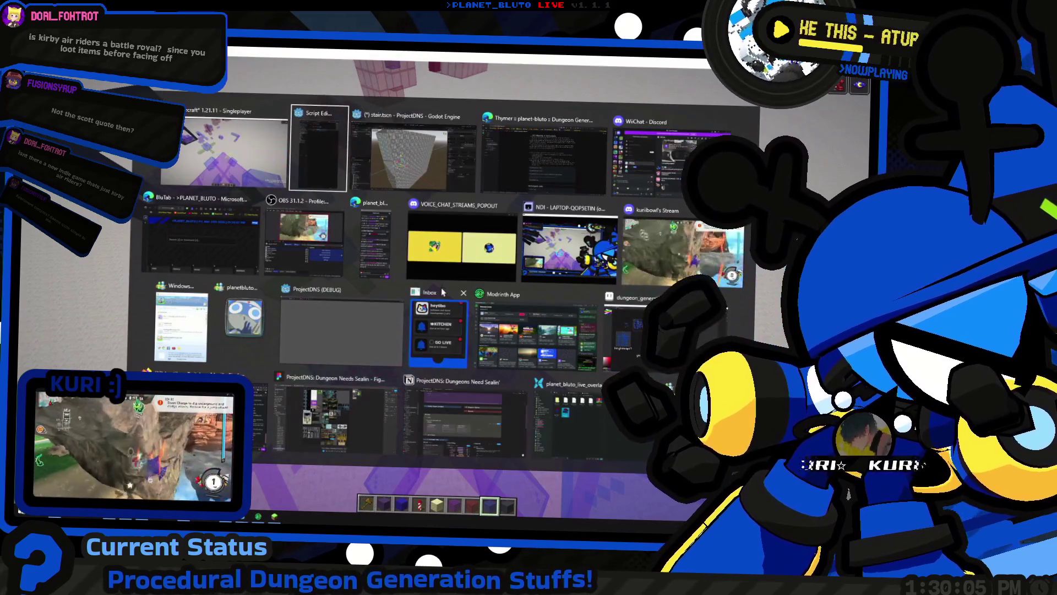
pyautogui.hotkey('alt', 'shift', 'Tab')
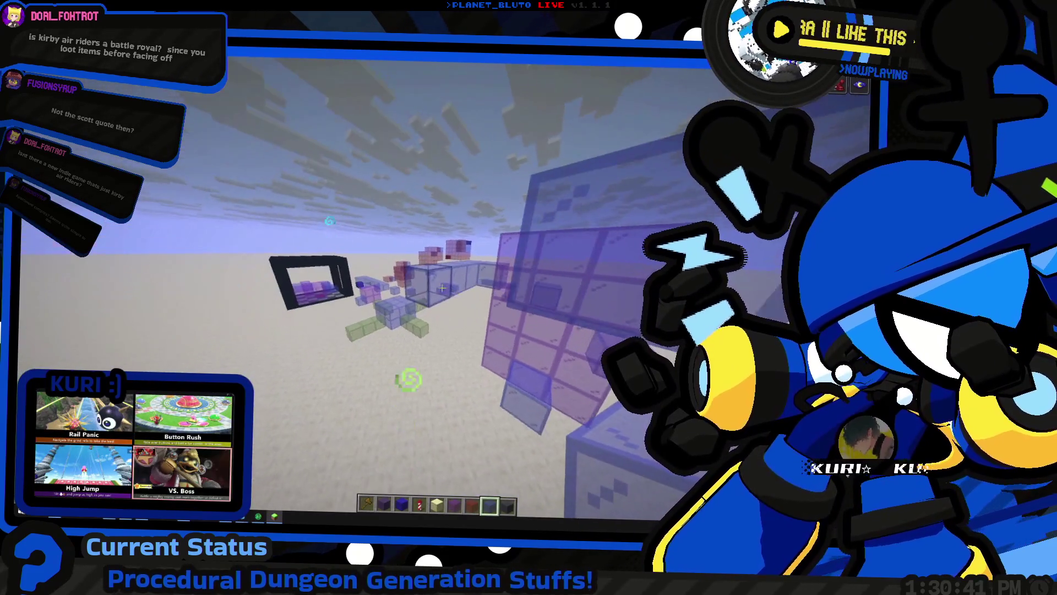
pyautogui.scroll(2, 443, 288)
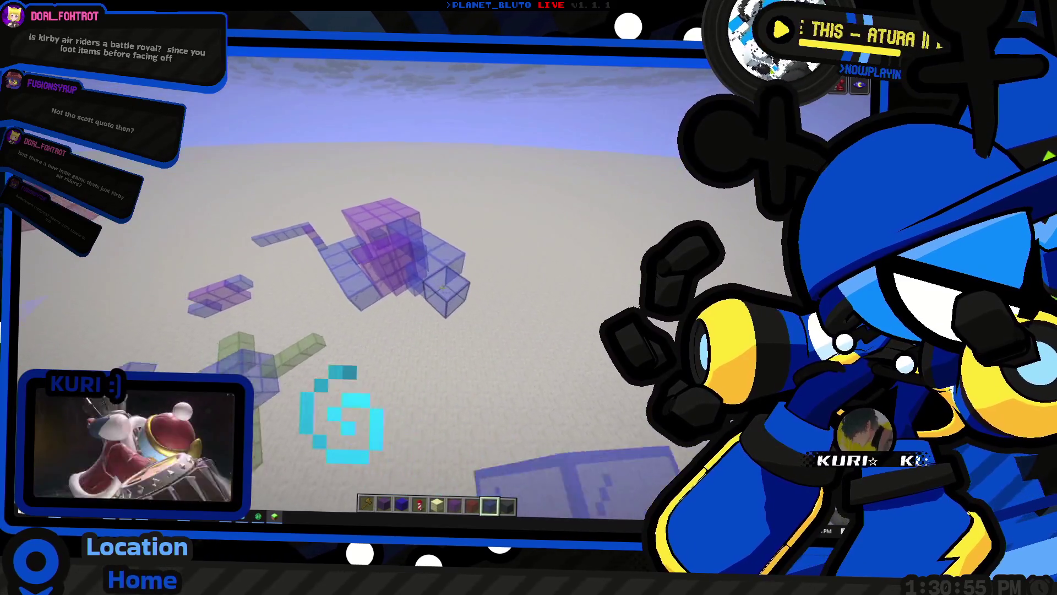
pyautogui.click(441, 287)
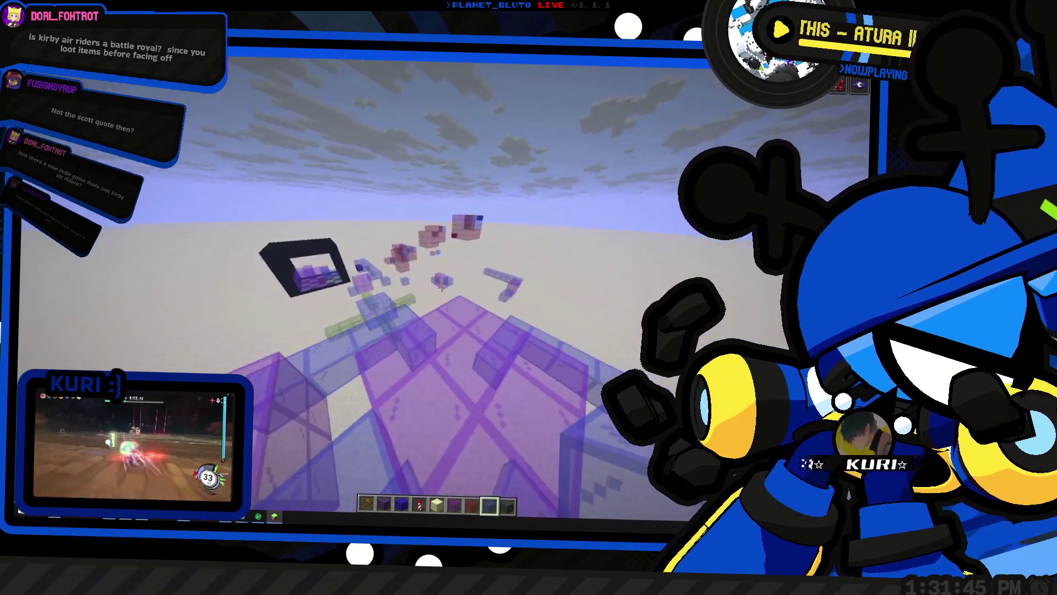
# Fly over the glass structure and break four of its blocks
pyautogui.scroll(2, 442, 287)
pyautogui.press('space')
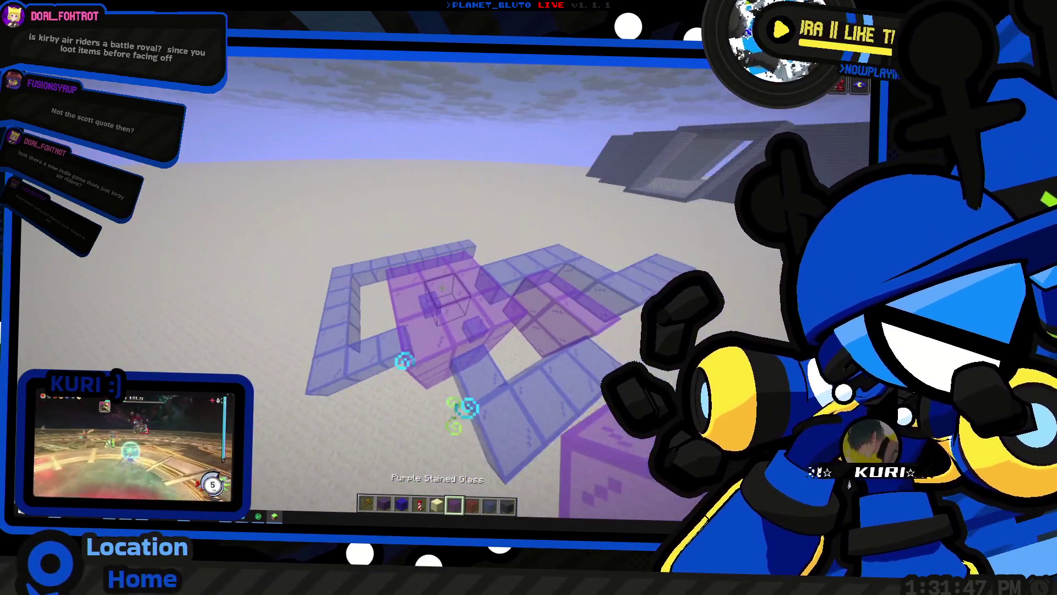
pyautogui.press('w')
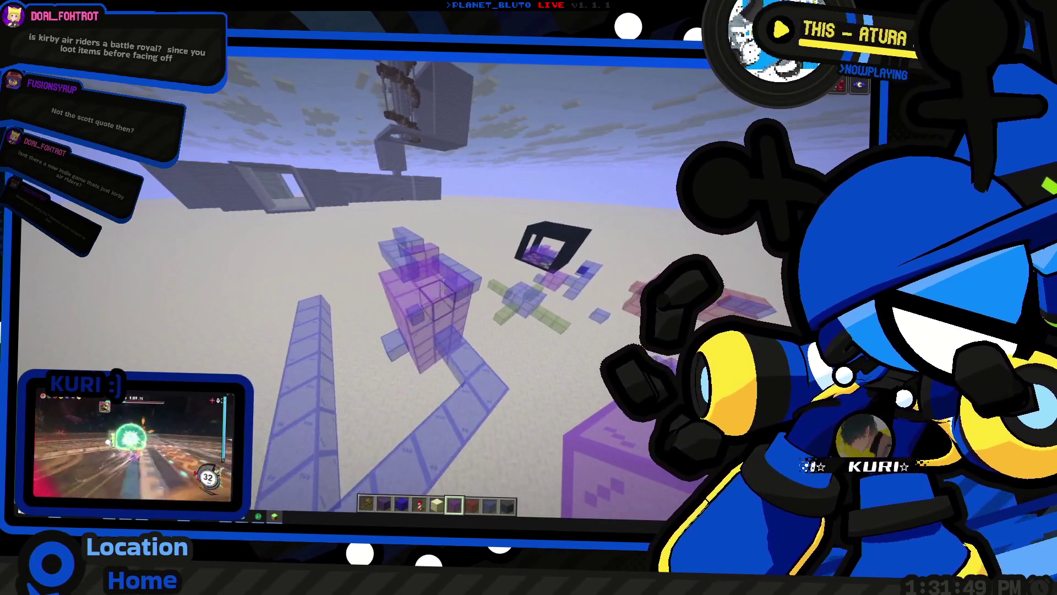
pyautogui.press('w')
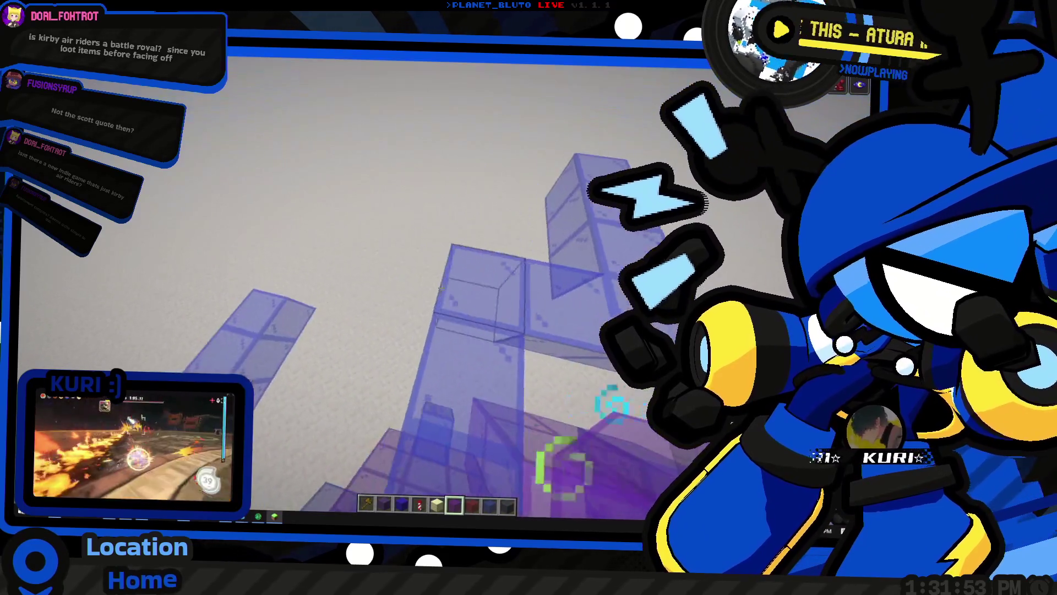
pyautogui.click(442, 287)
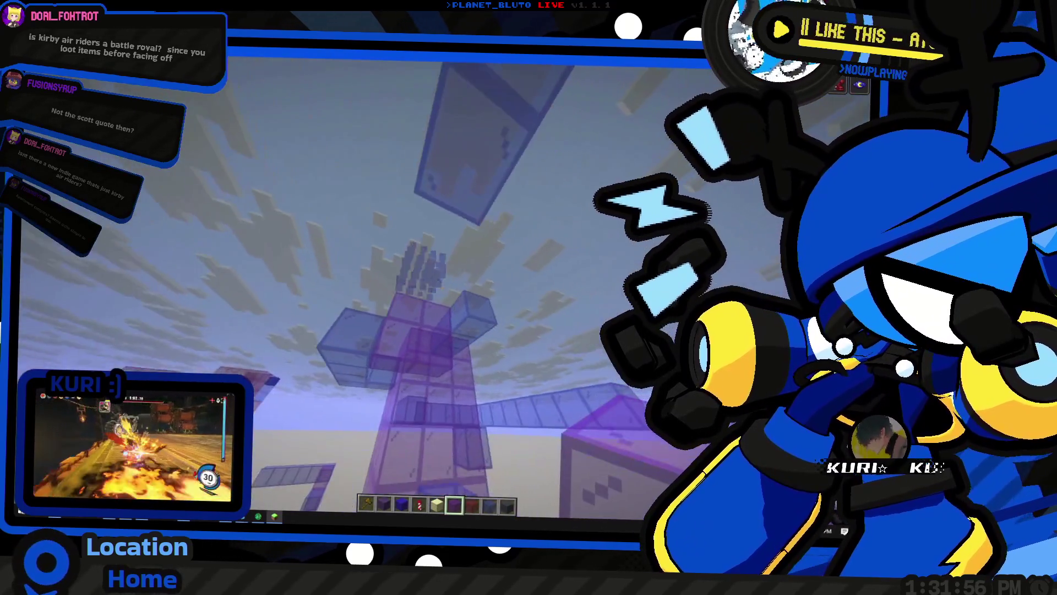
pyautogui.click(441, 287)
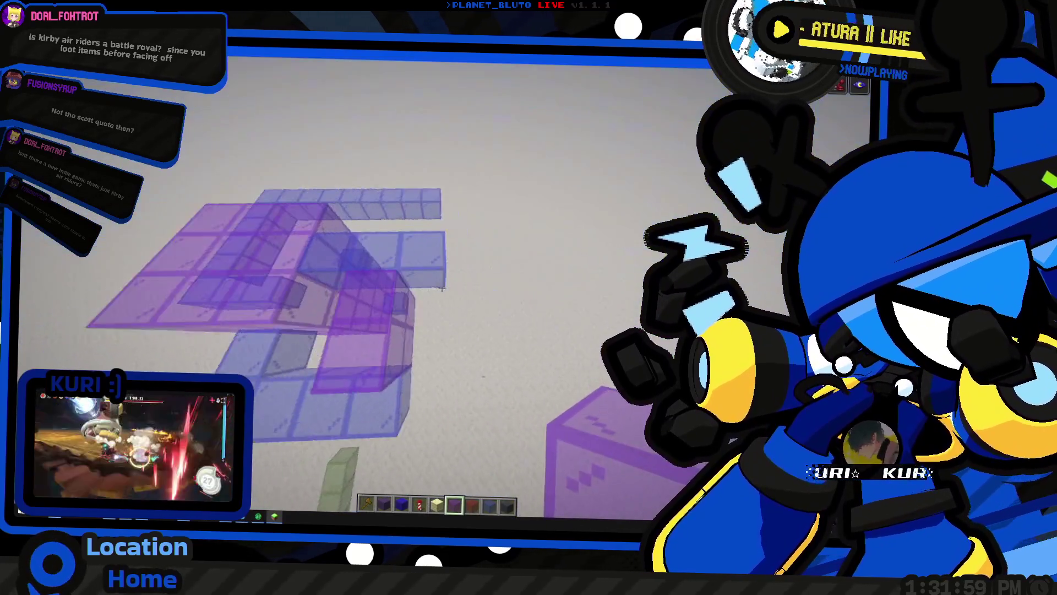
pyautogui.click(441, 287)
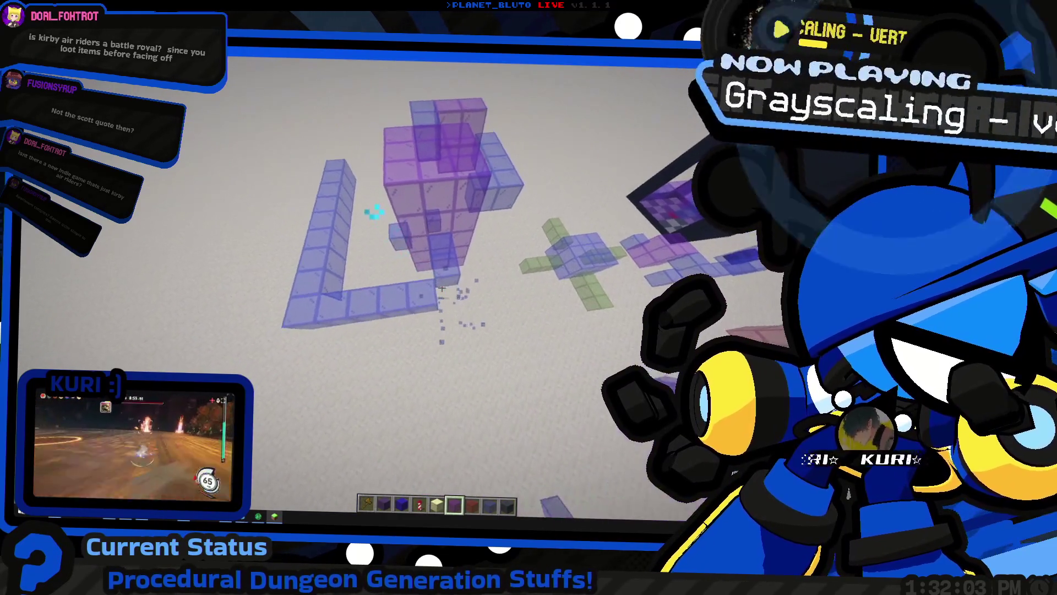
pyautogui.click(441, 287)
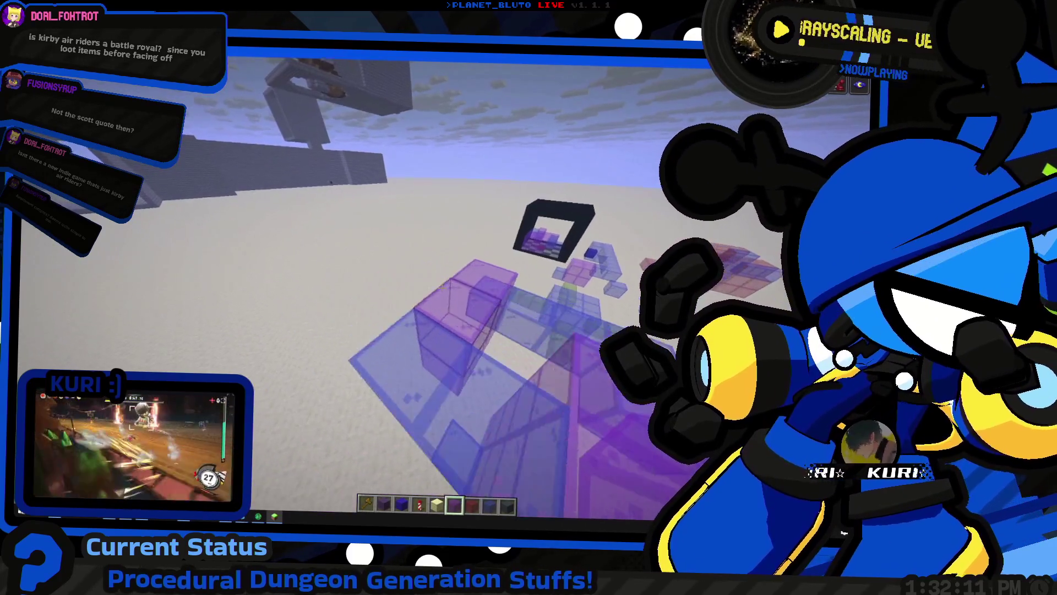
# Switch the hotbar to Blue Stained Glass and fly down through the purple glass to ground level
pyautogui.scroll(-2, 442, 287)
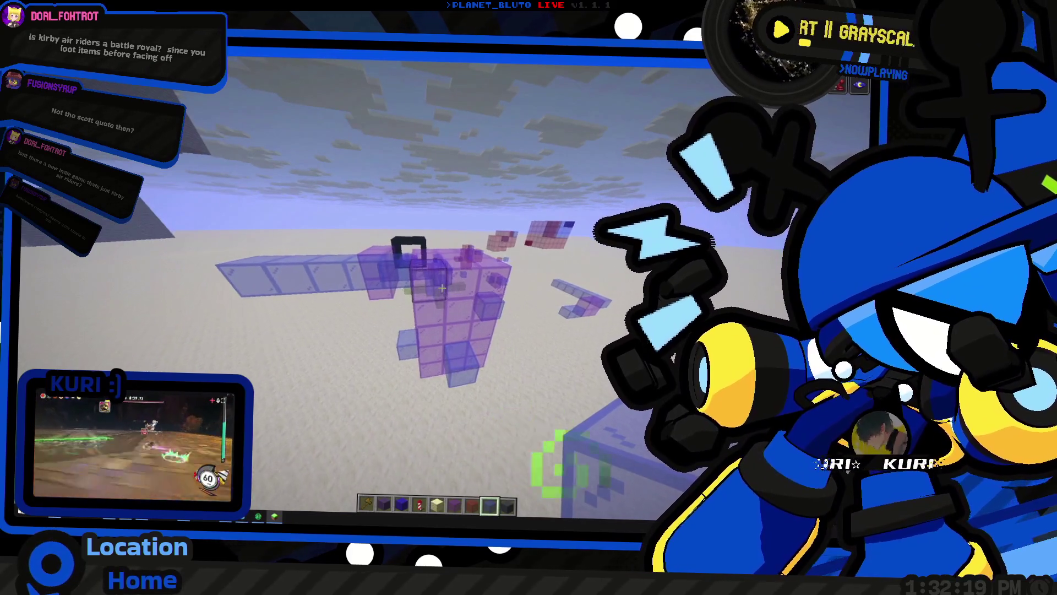
pyautogui.press('w')
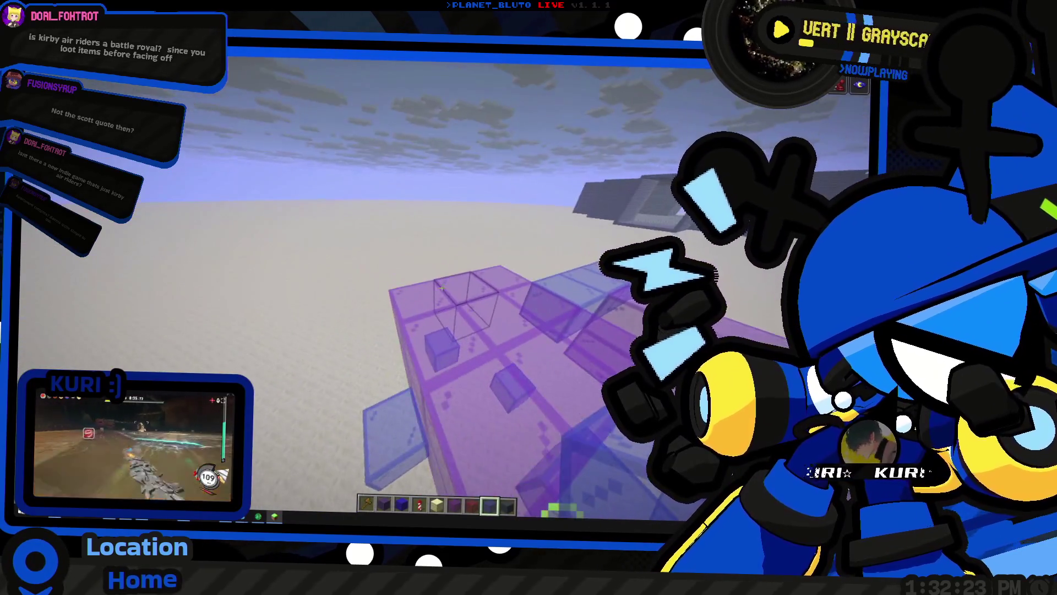
pyautogui.press('space')
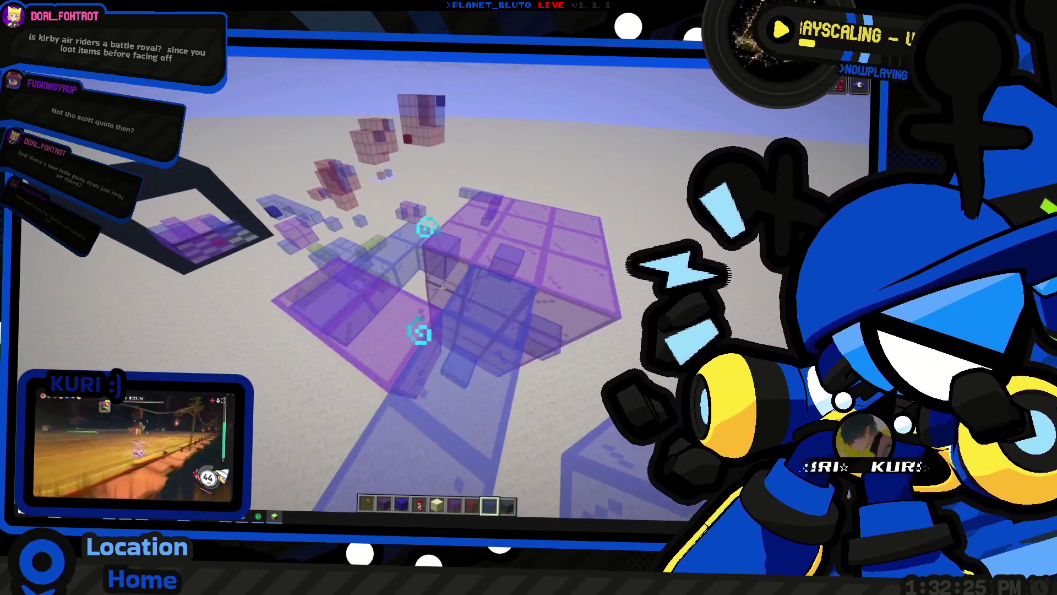
pyautogui.press('w')
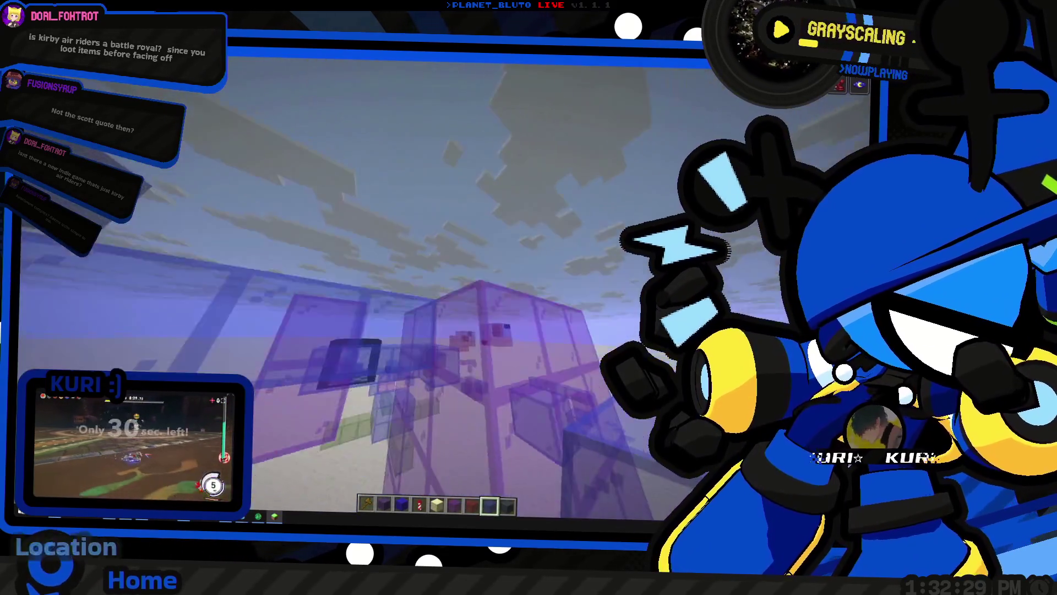
pyautogui.press('space')
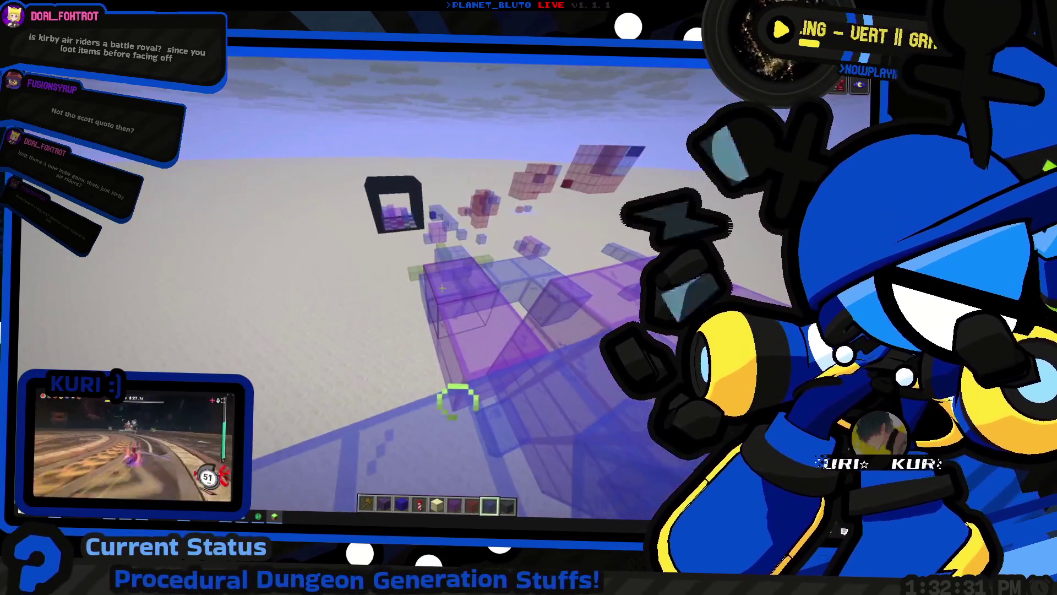
pyautogui.press('w')
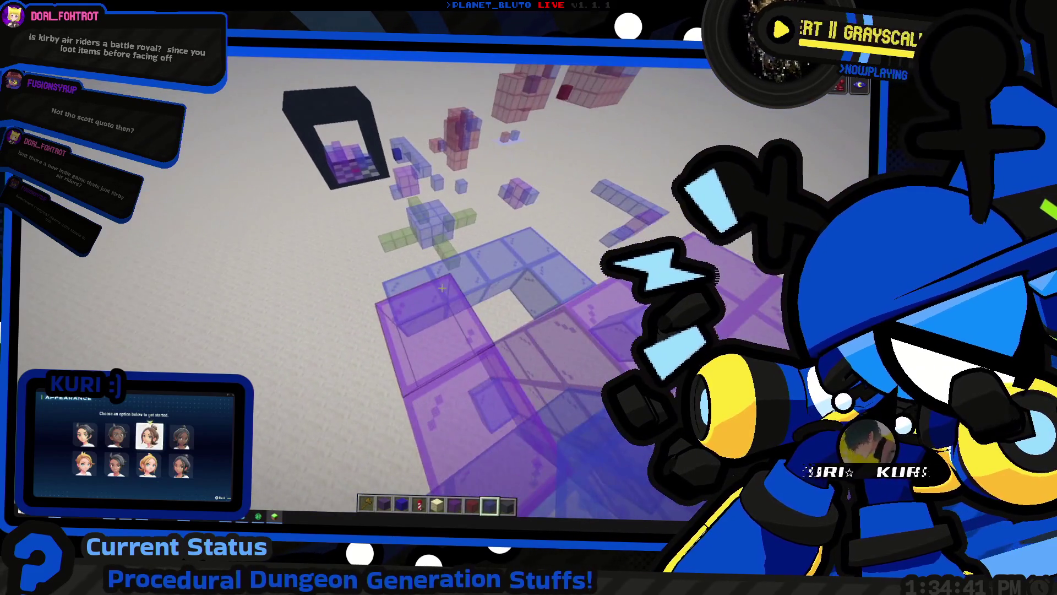
# Fly up and down over the glass rows to survey the scattered builds
pyautogui.press('shift')
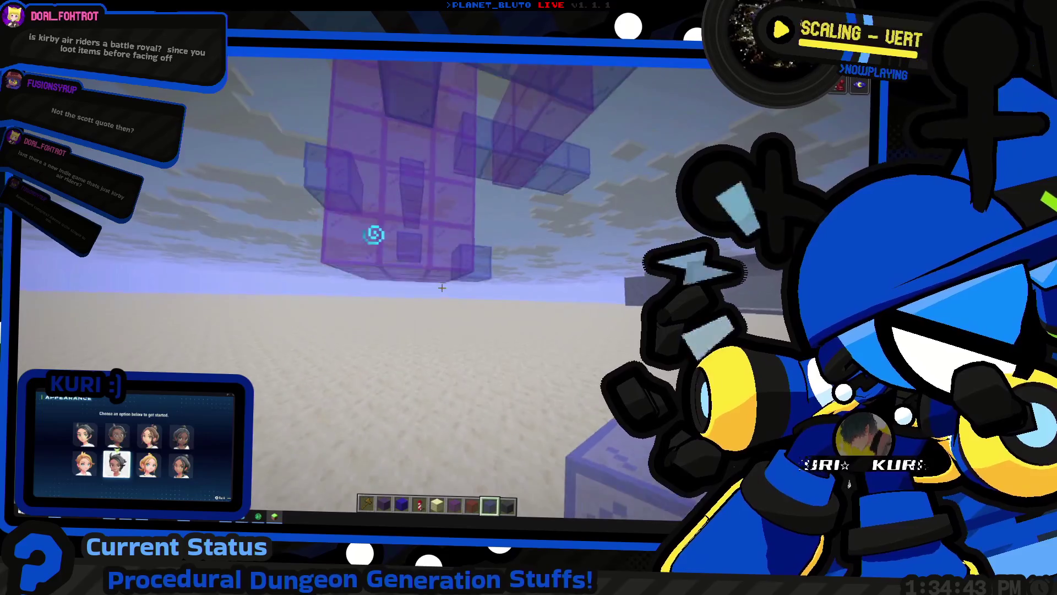
pyautogui.press('space')
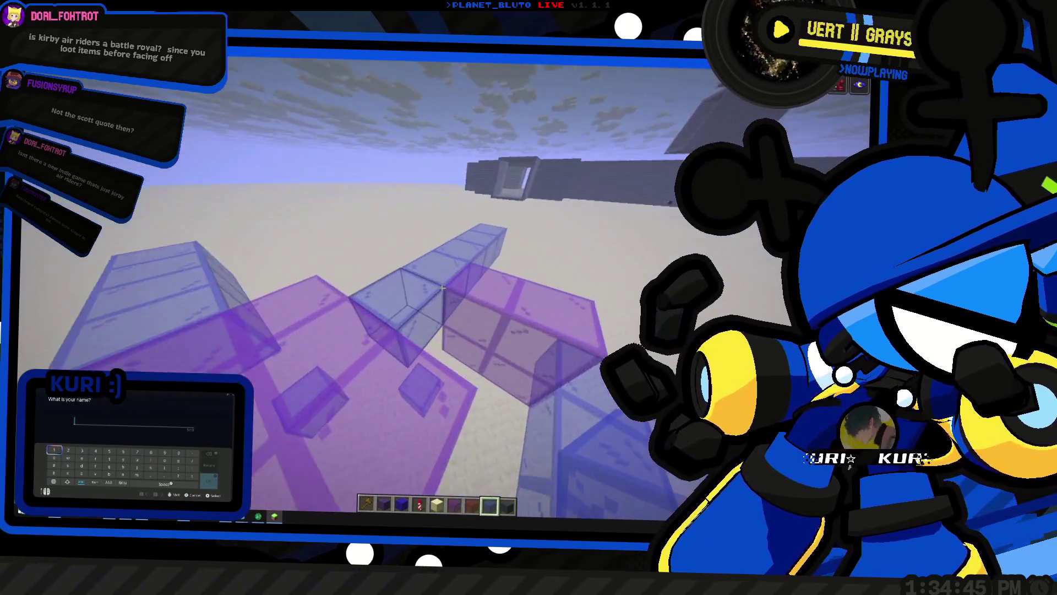
pyautogui.press('shift')
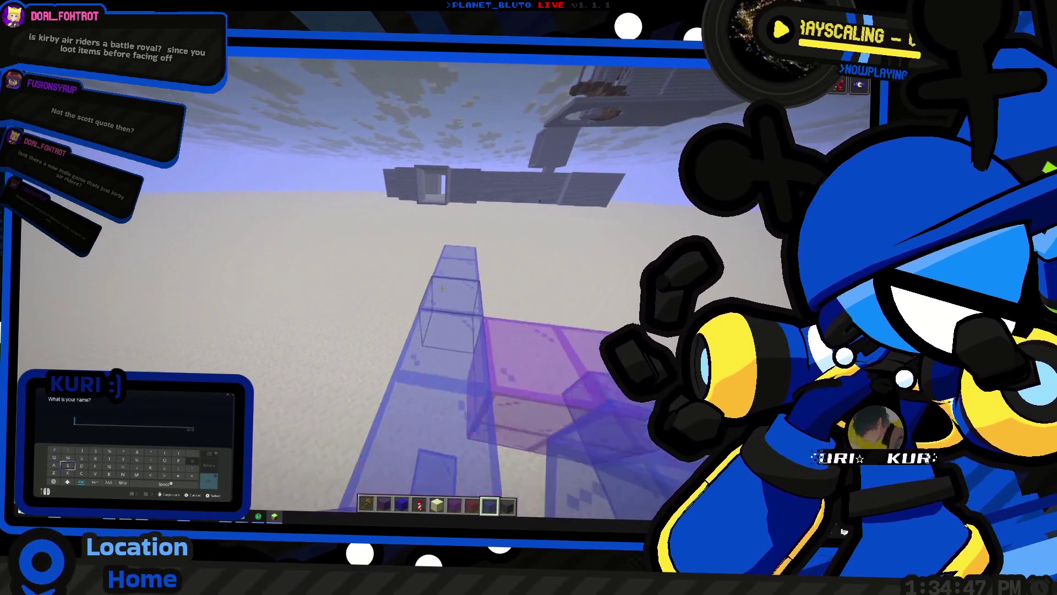
pyautogui.press('space')
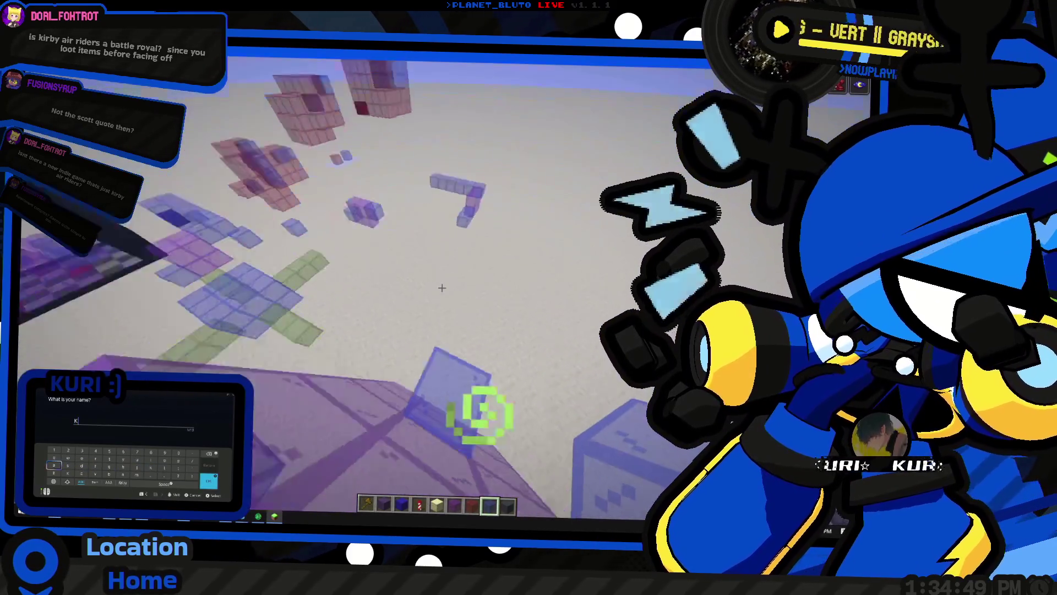
pyautogui.press('shift')
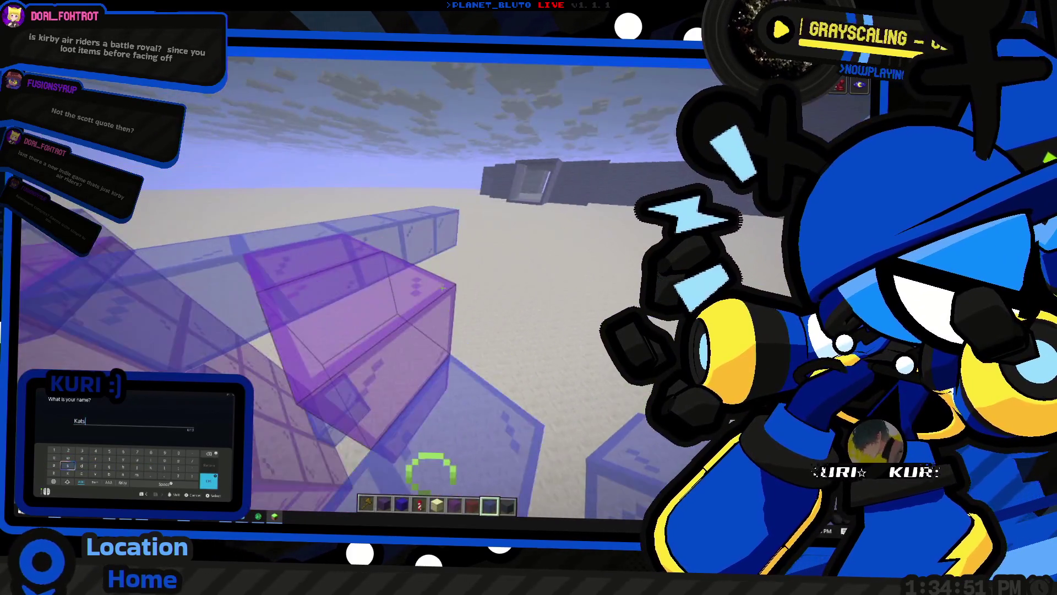
pyautogui.press('space')
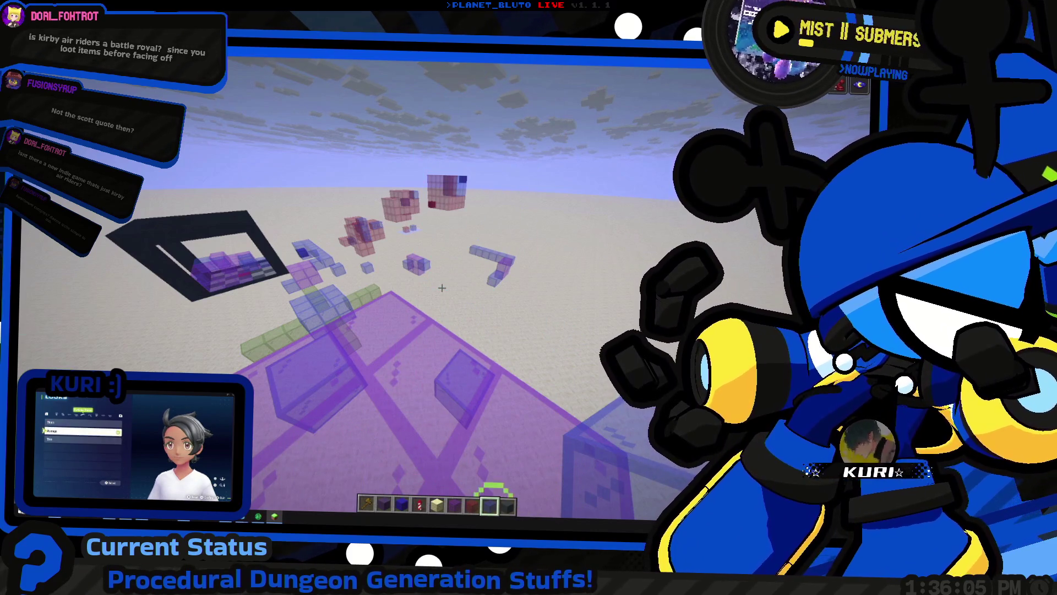
# Tour the pink and purple glass rooms and path up close, then open the creative inventory
pyautogui.press('w')
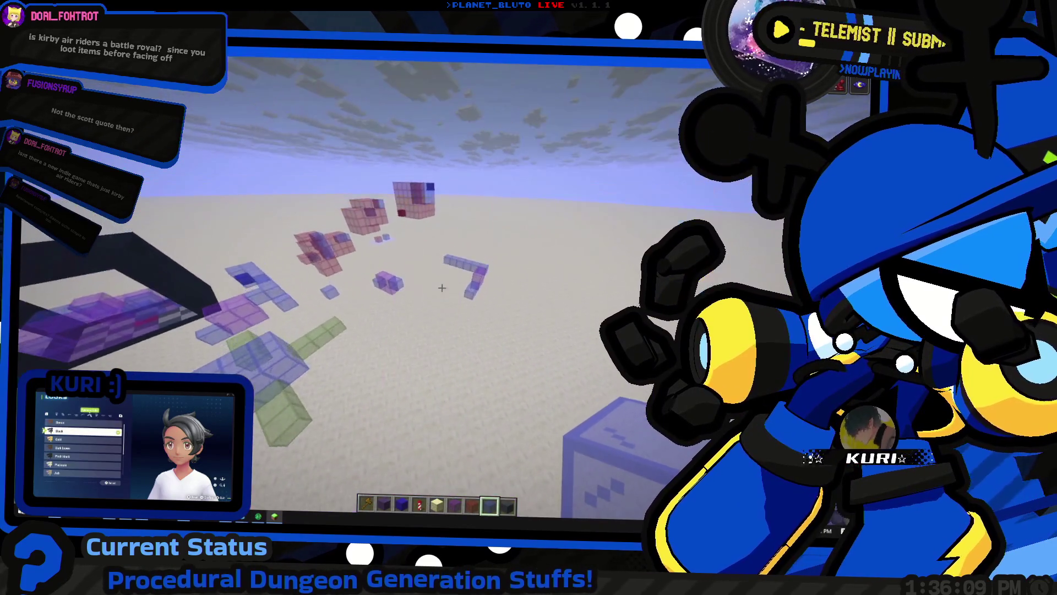
pyautogui.press('w')
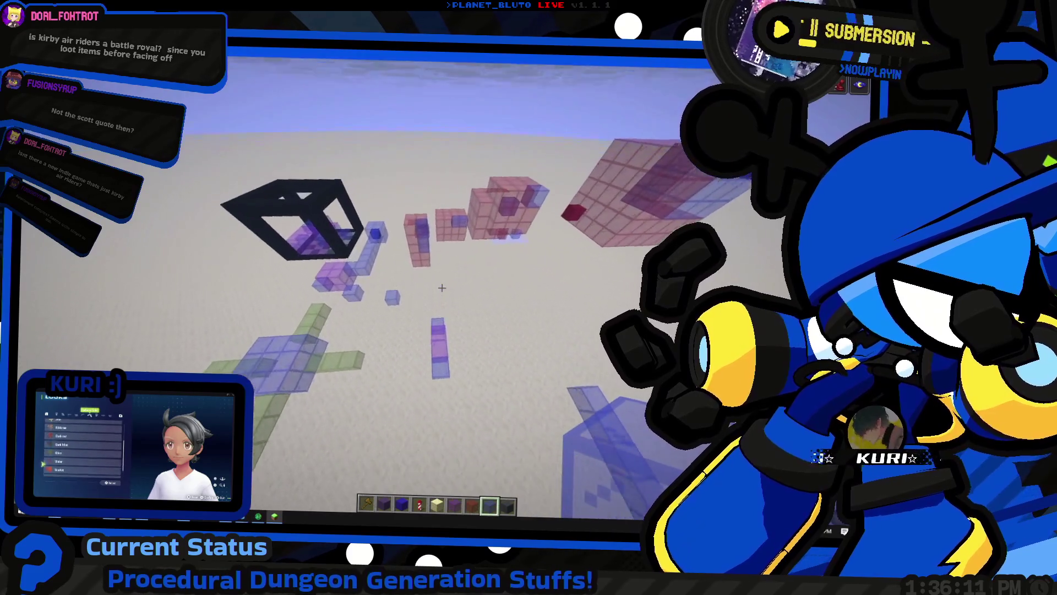
pyautogui.press('w')
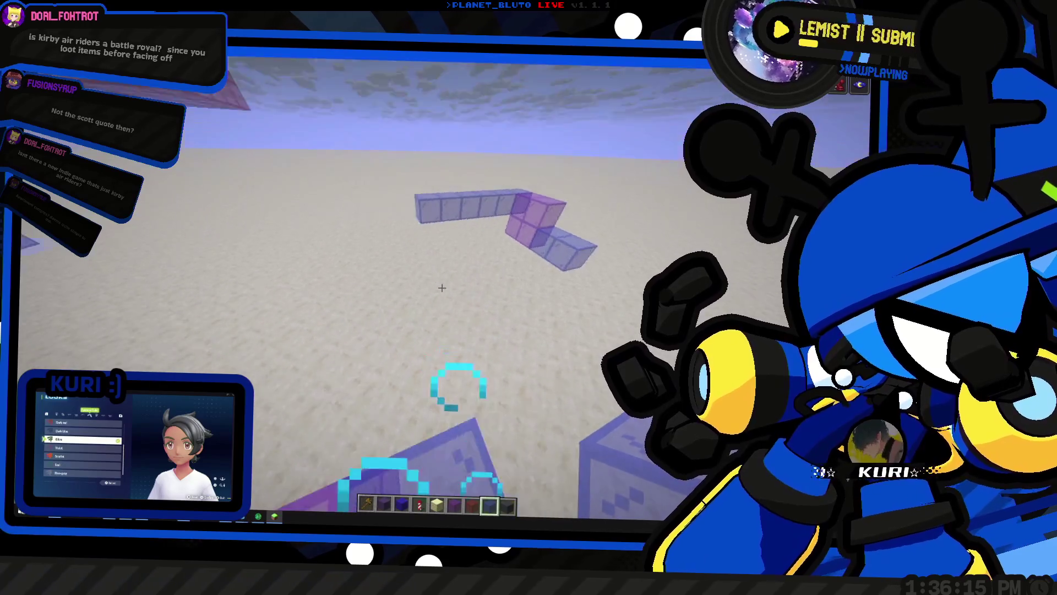
pyautogui.press('s')
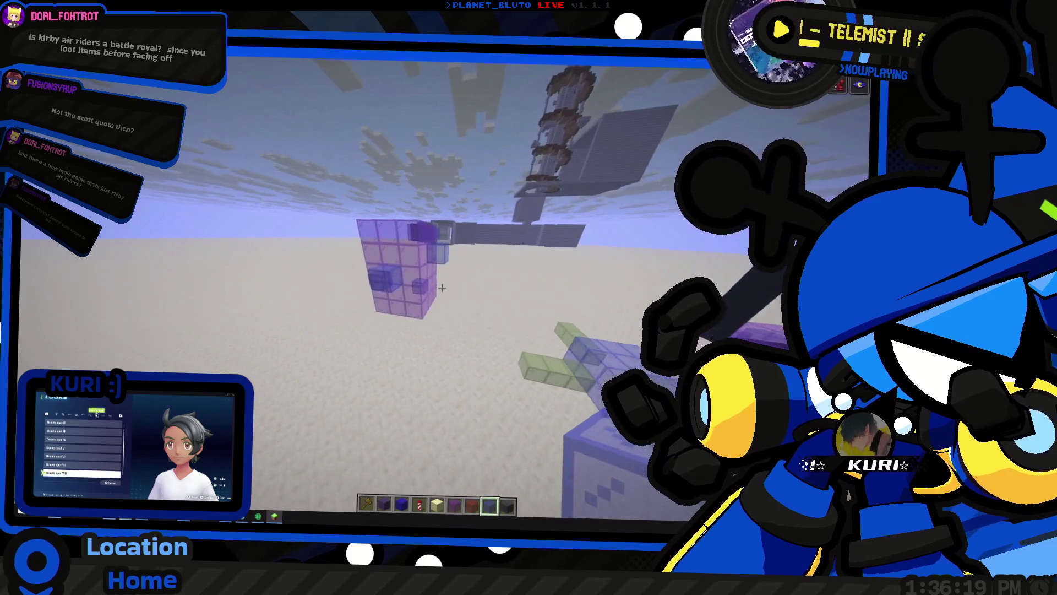
pyautogui.press('w')
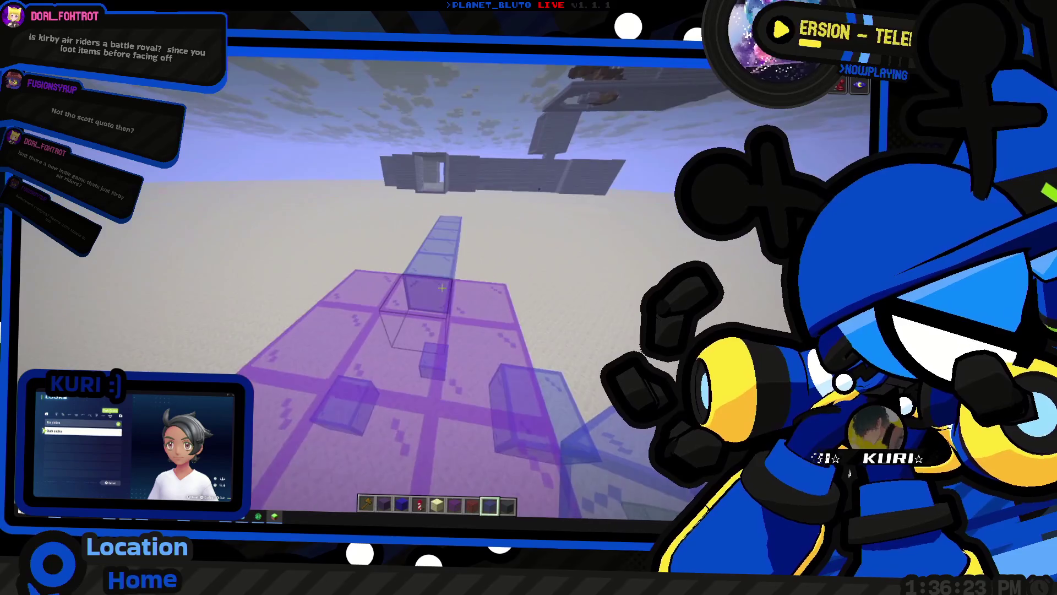
pyautogui.press('space')
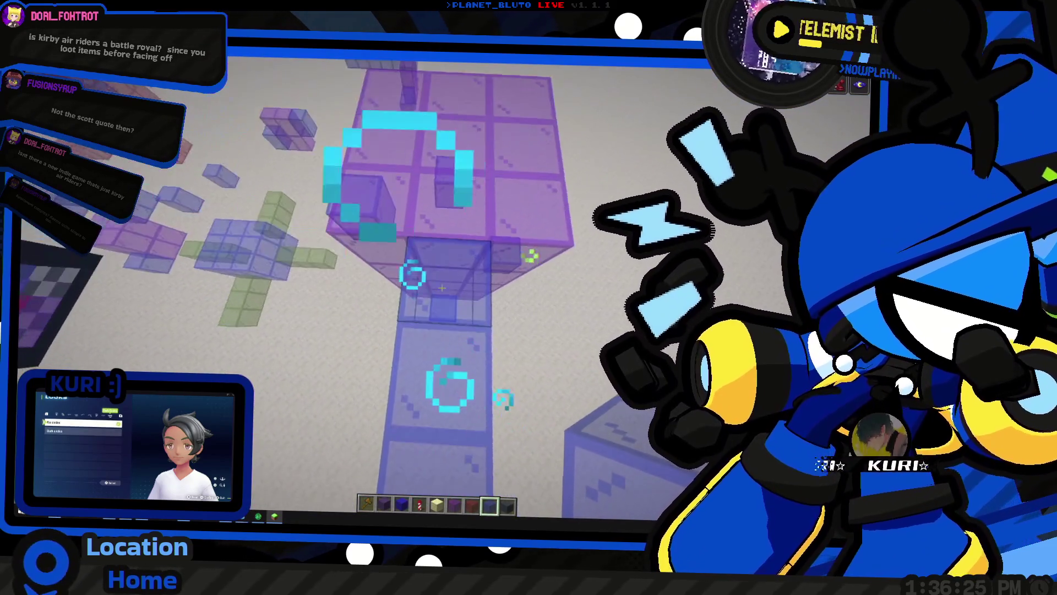
pyautogui.press('e')
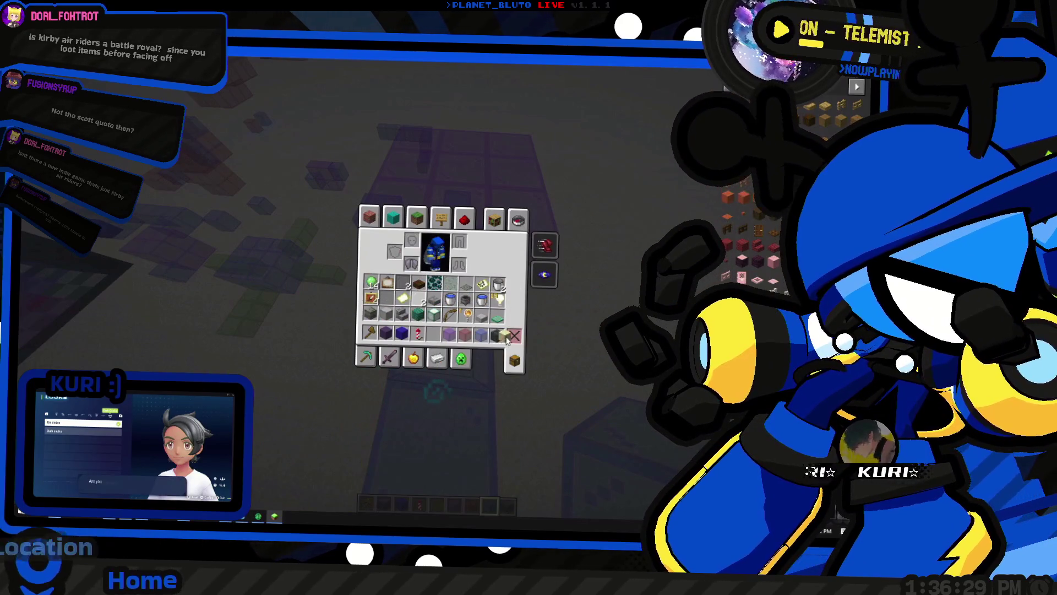
# Put a pale stained-glass block from the Coloured Blocks tab into the empty hotbar slot, then close the inventory
pyautogui.scroll(-15, 444, 286)
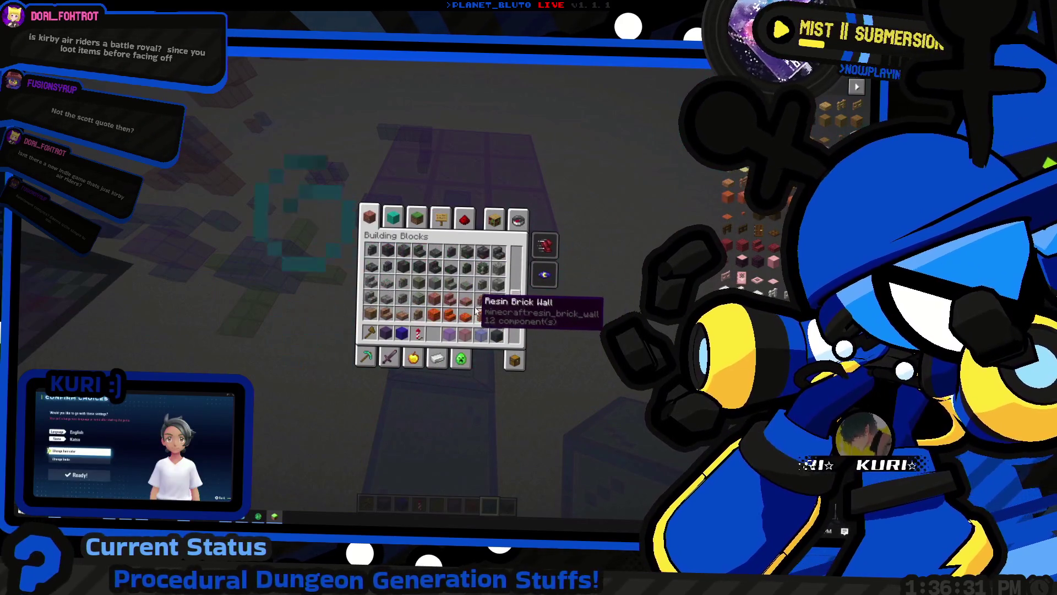
pyautogui.click(393, 218)
pyautogui.scroll(-15, 430, 286)
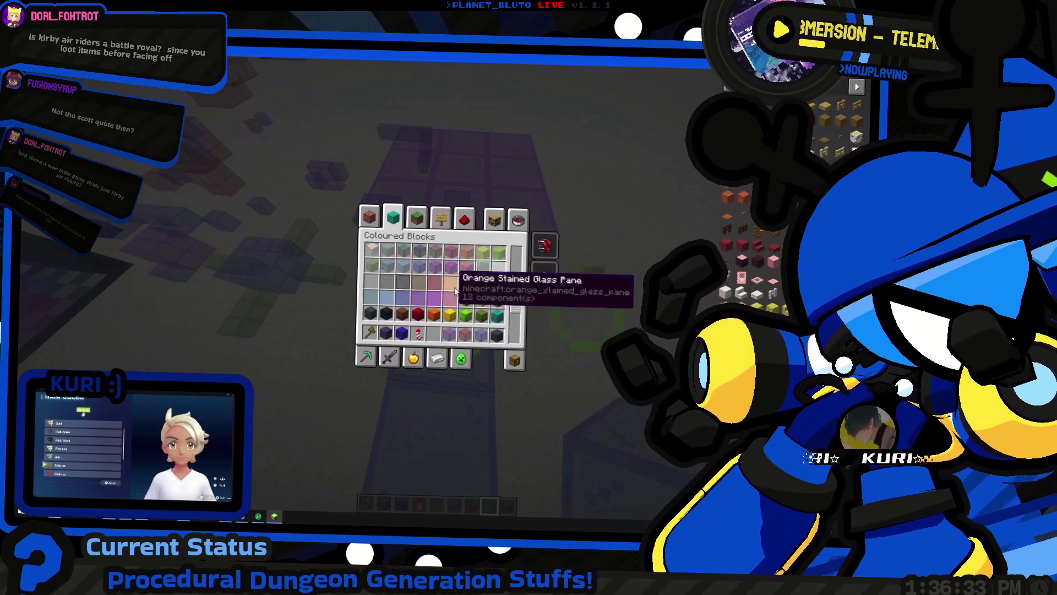
pyautogui.click(483, 252)
pyautogui.click(435, 334)
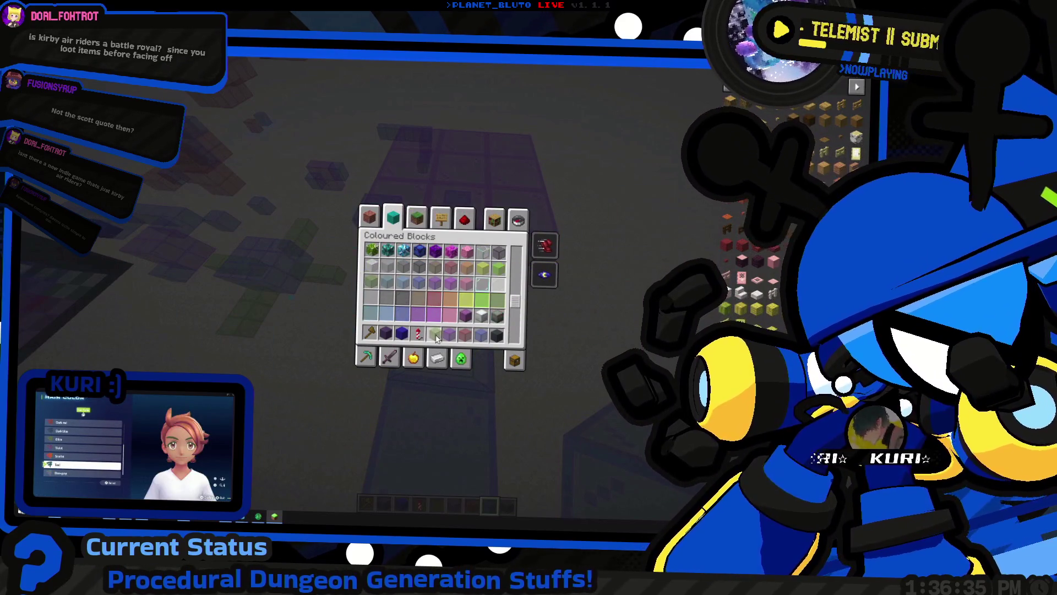
pyautogui.press('e')
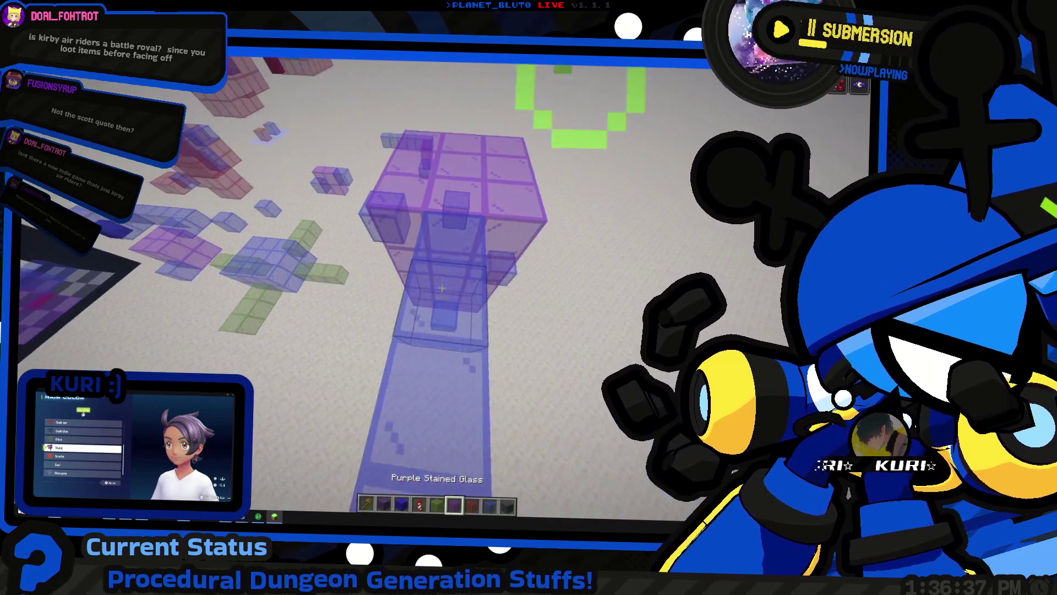
pyautogui.scroll(1, 441, 287)
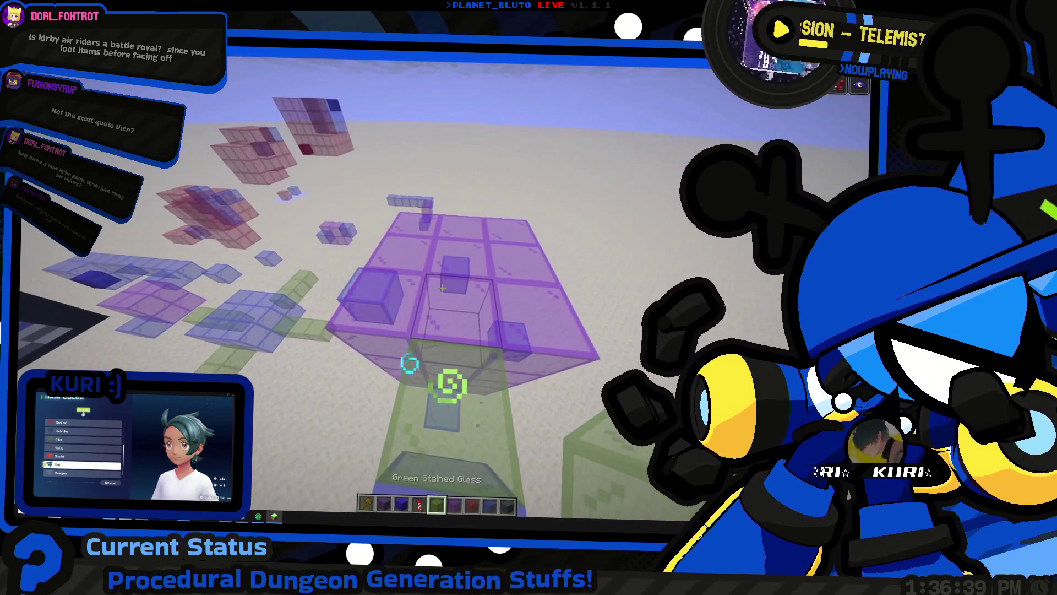
pyautogui.press('e')
pyautogui.press('e')
pyautogui.scroll(-2, 441, 287)
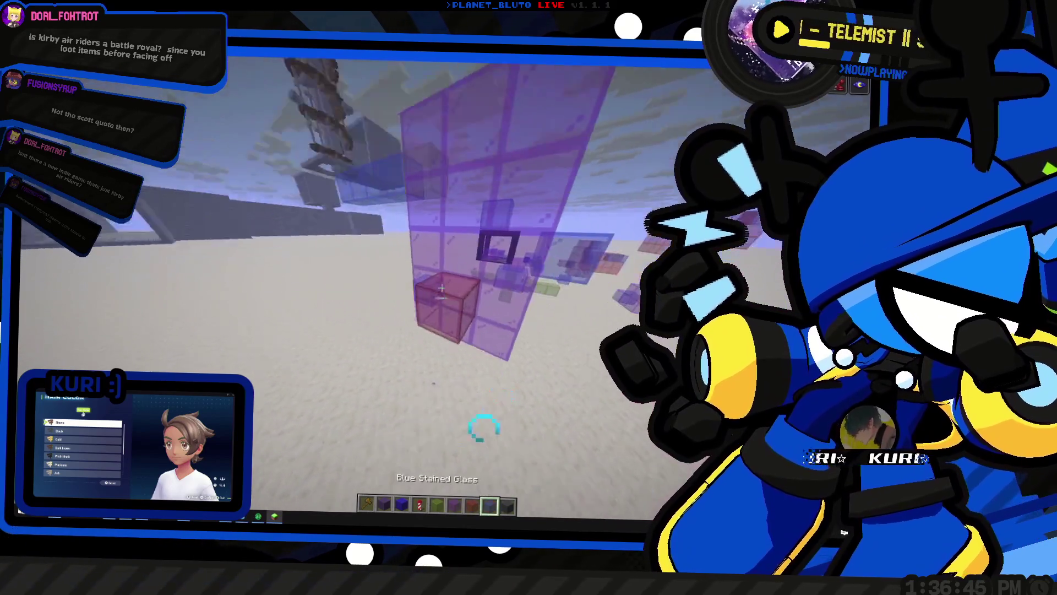
pyautogui.click(440, 287)
pyautogui.scroll(-1, 440, 287)
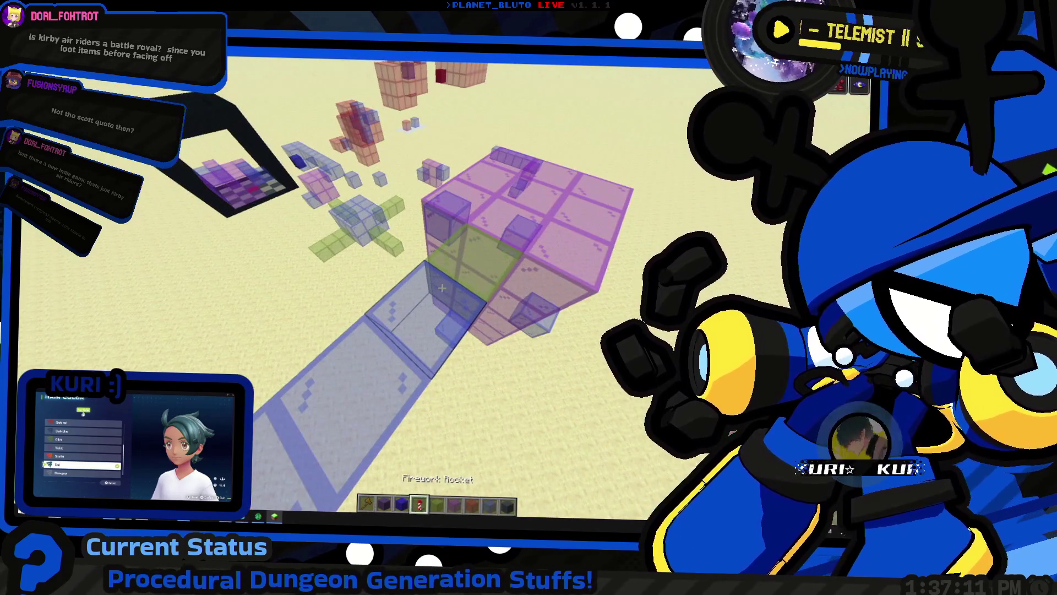
pyautogui.press('5')
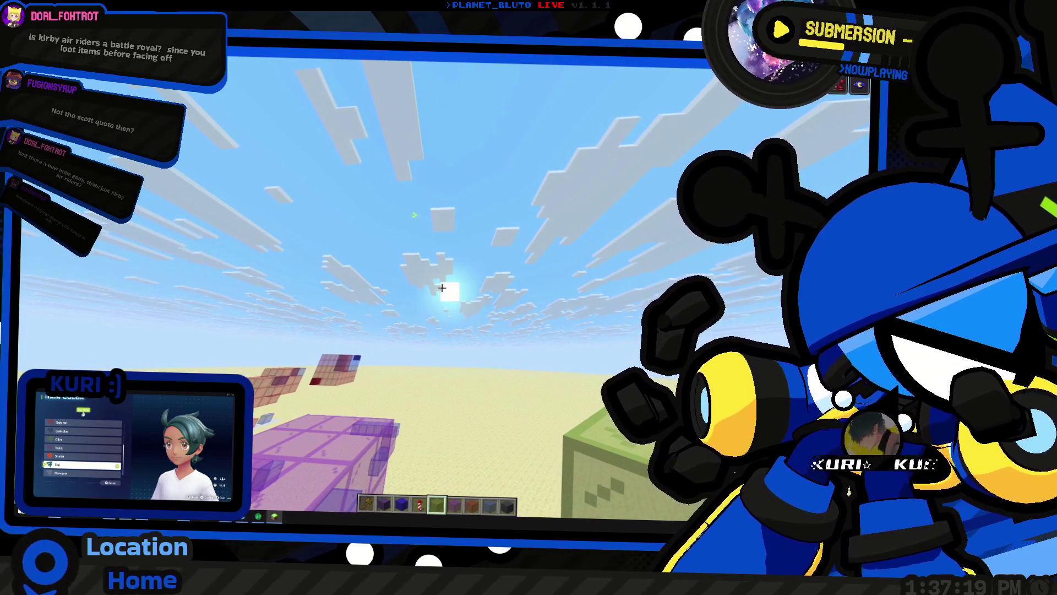
# From the pause menu's Options, drag the FOV slider to 85 and return to the game
pyautogui.press('Escape')
pyautogui.click(385, 254)
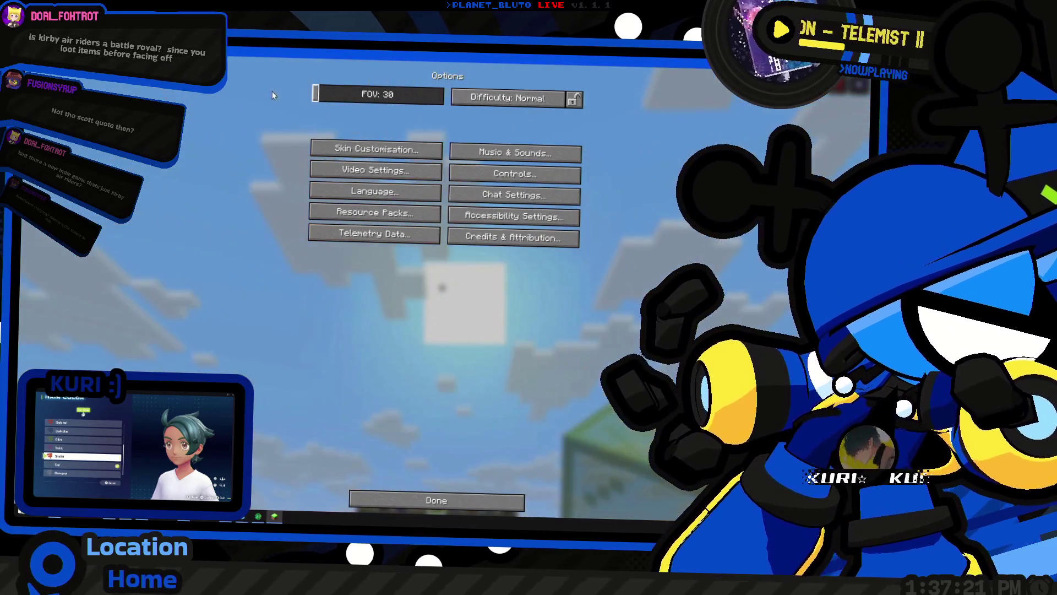
pyautogui.press('Escape')
pyautogui.press('Escape')
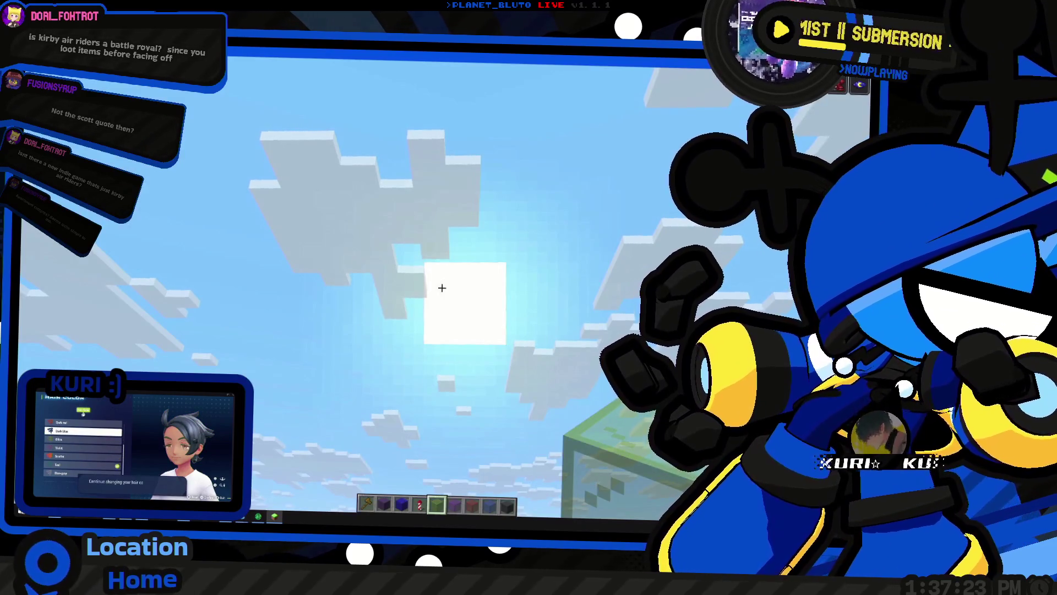
pyautogui.press('Escape')
pyautogui.click(394, 253)
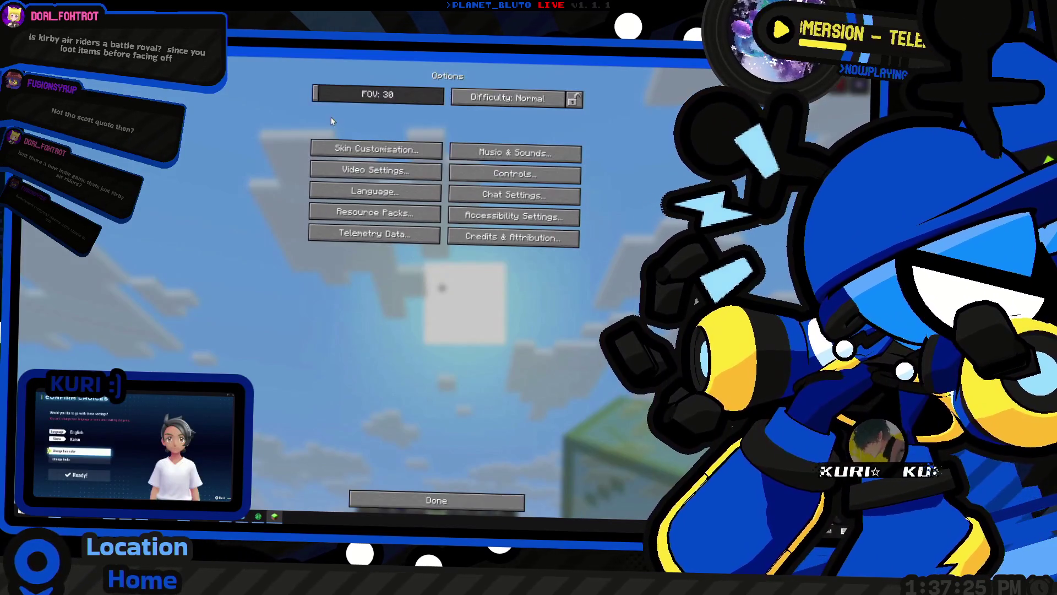
pyautogui.press('Escape')
pyautogui.press('Escape')
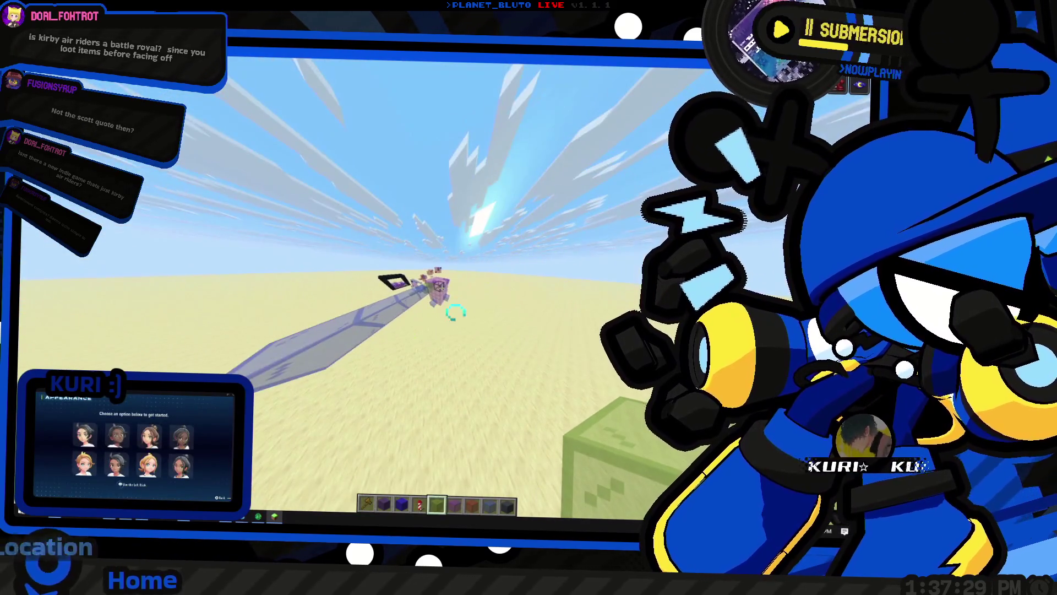
pyautogui.press('Escape')
pyautogui.click(414, 253)
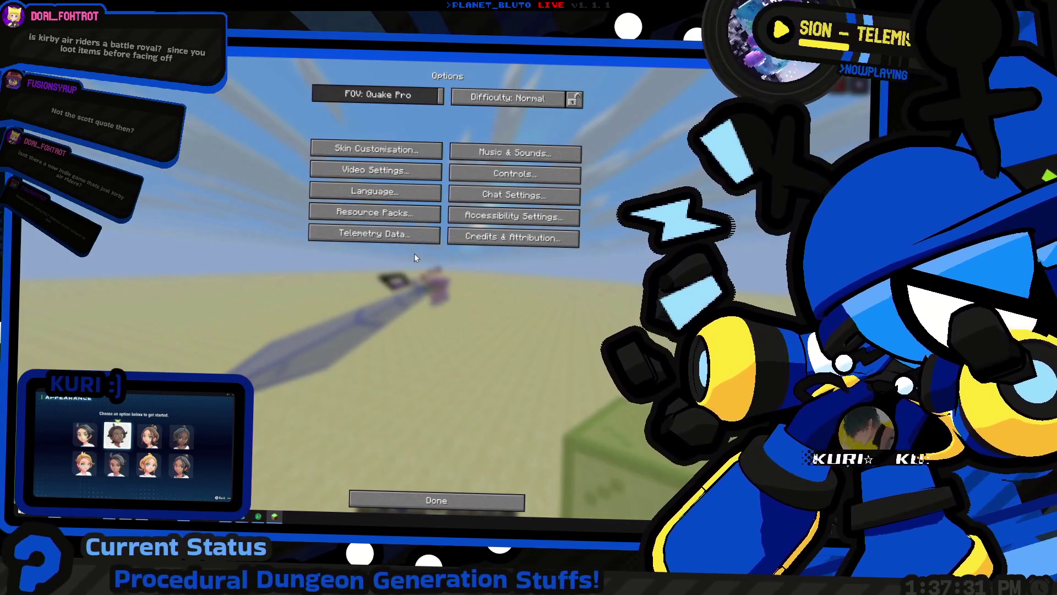
pyautogui.moveTo(414, 88); pyautogui.dragTo(401, 94)
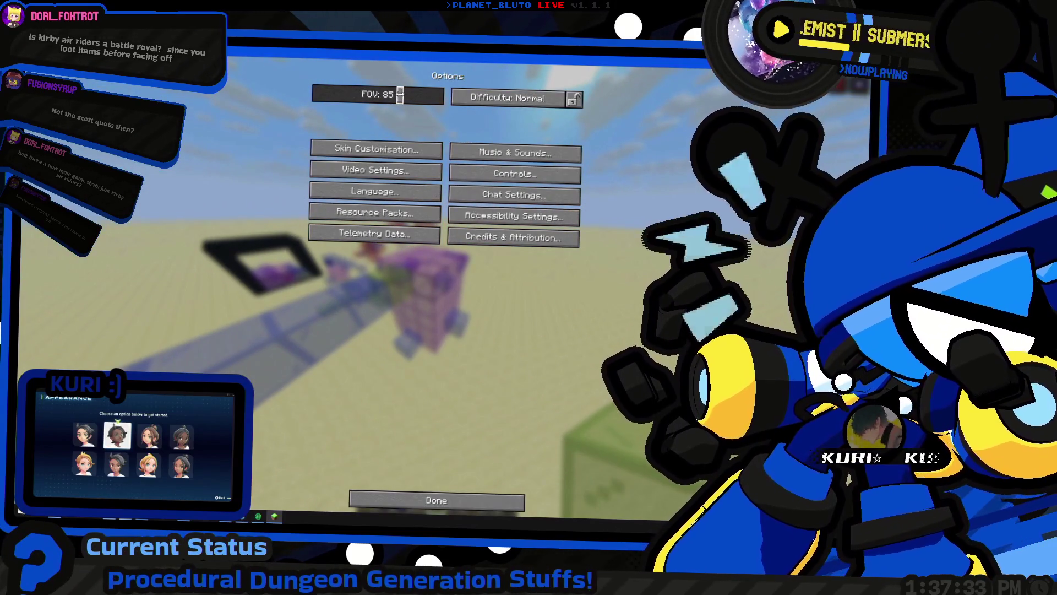
pyautogui.press('Escape')
pyautogui.press('Escape')
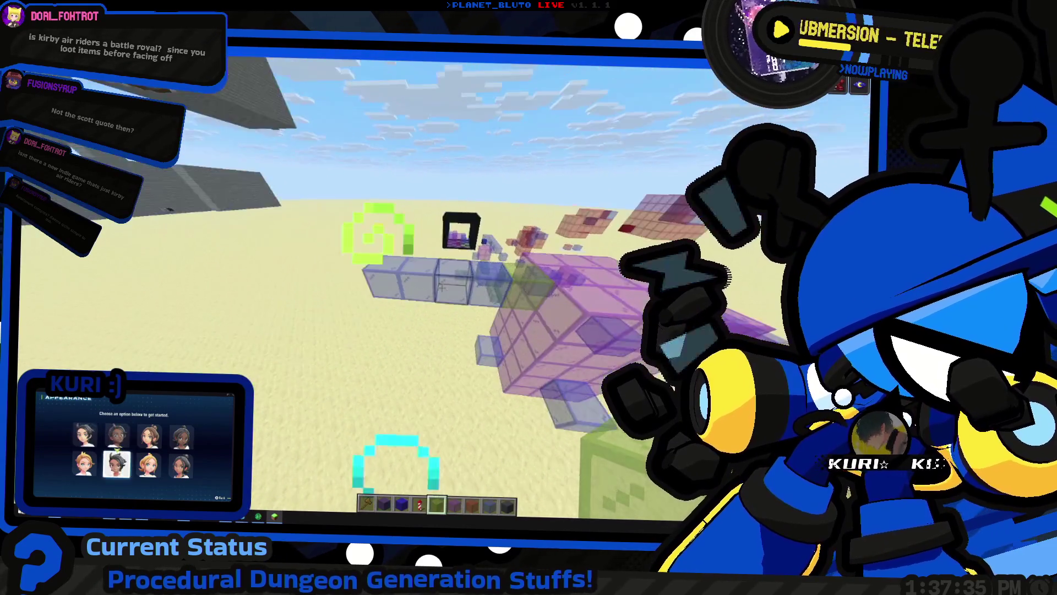
# Fly toward and away from the purple glass tower to view it from above
pyautogui.press('w')
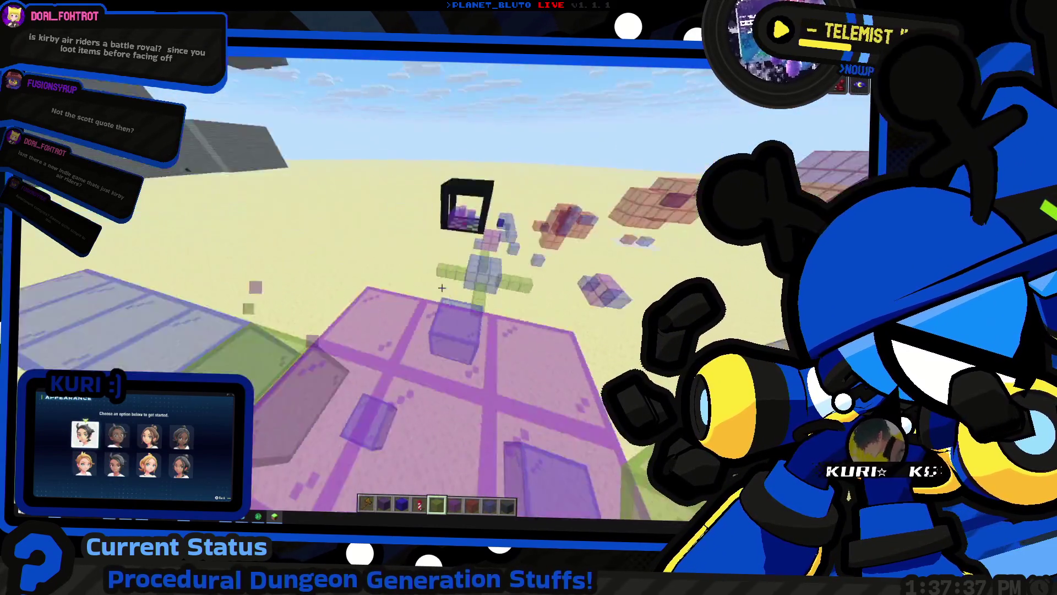
pyautogui.press('w')
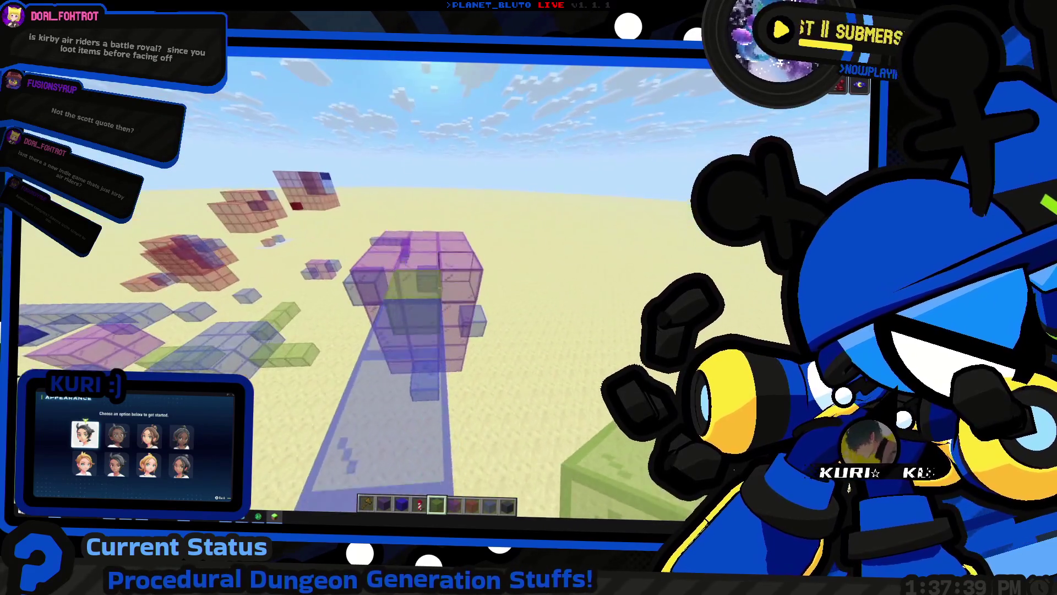
pyautogui.press('s')
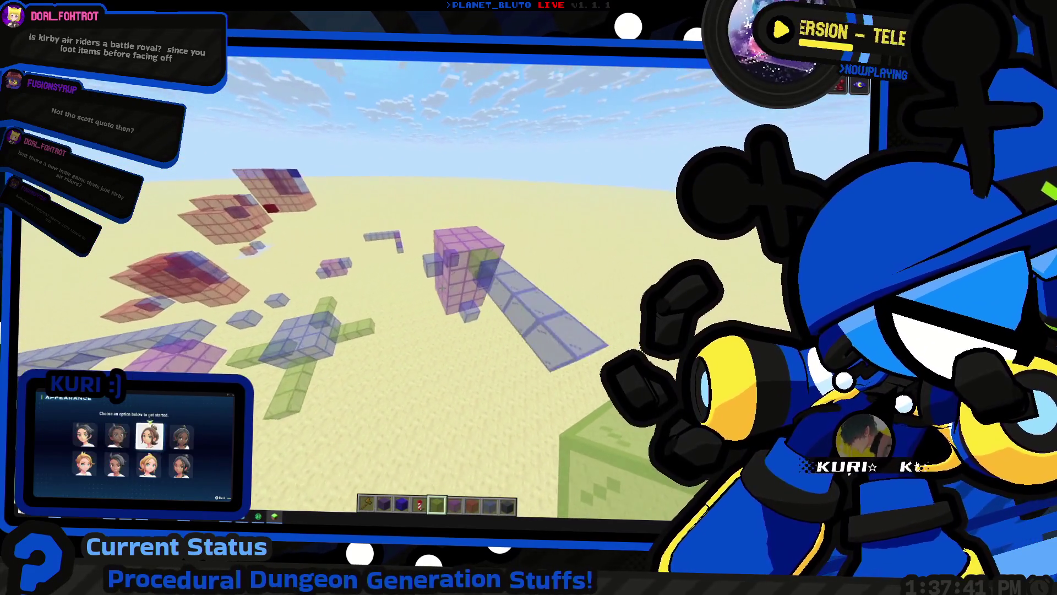
pyautogui.press('w')
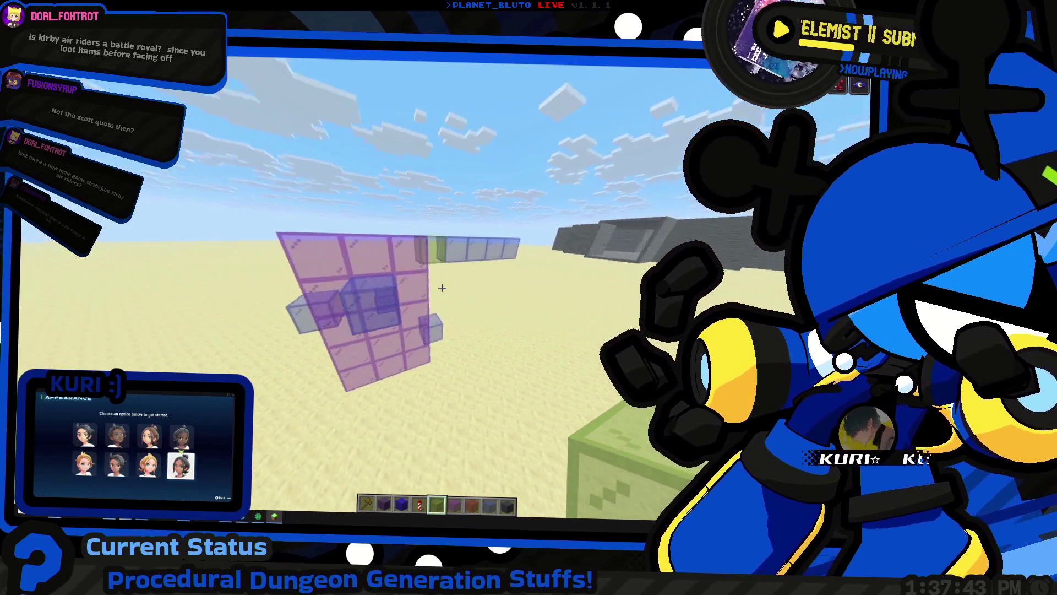
pyautogui.press('s')
pyautogui.press('w')
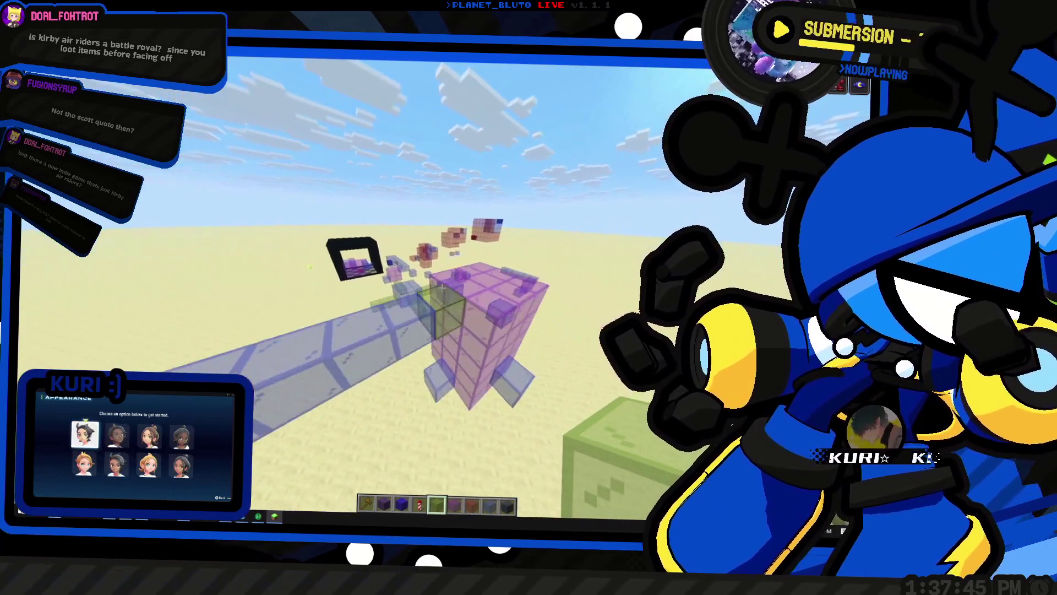
pyautogui.press('w')
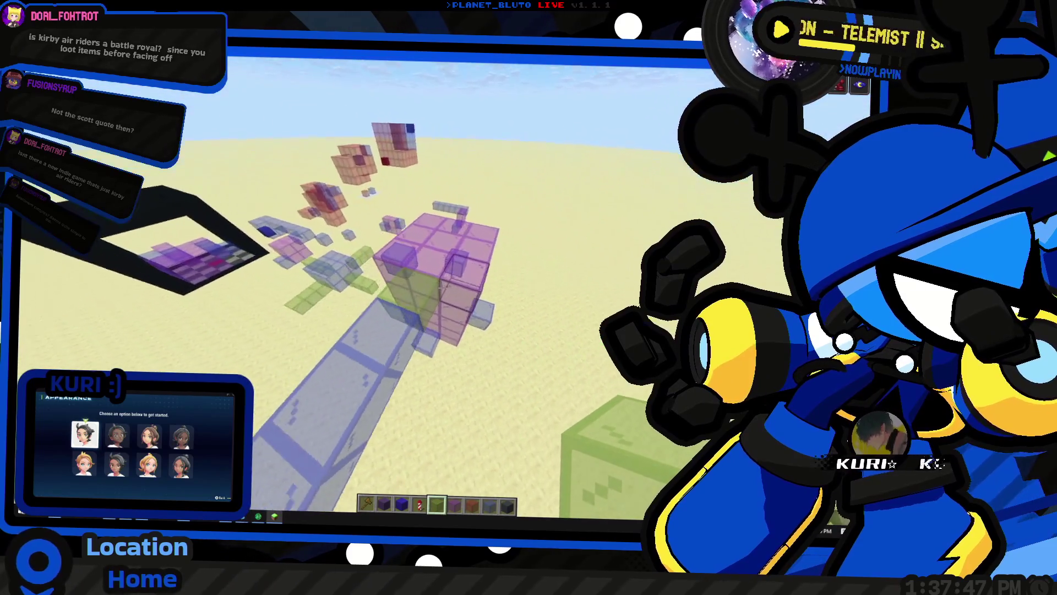
pyautogui.press('s')
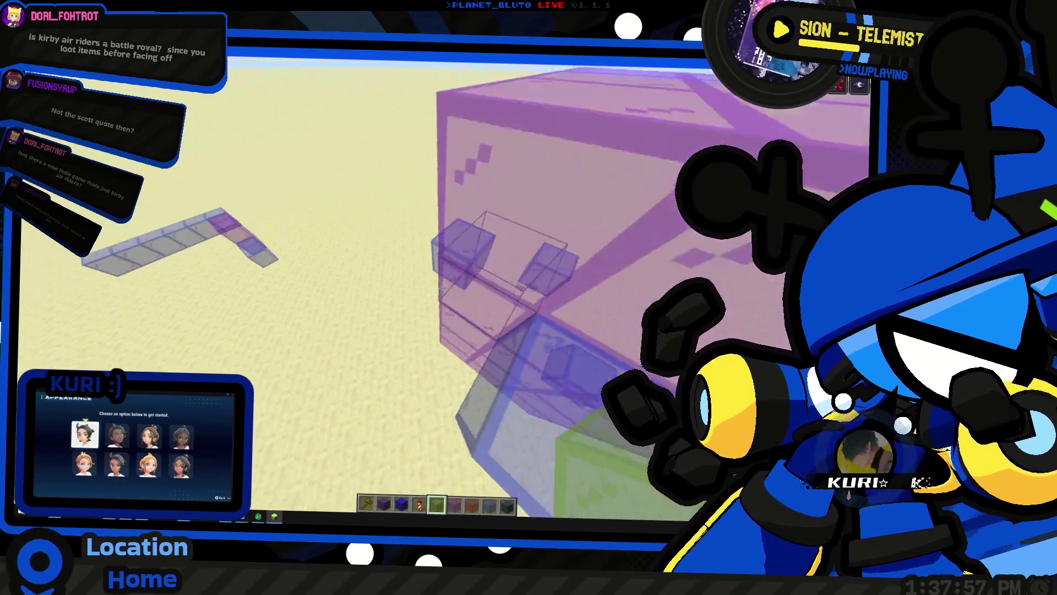
# Rise over the purple glass structure and look down on it and the blue column
pyautogui.press('s')
pyautogui.press('space')
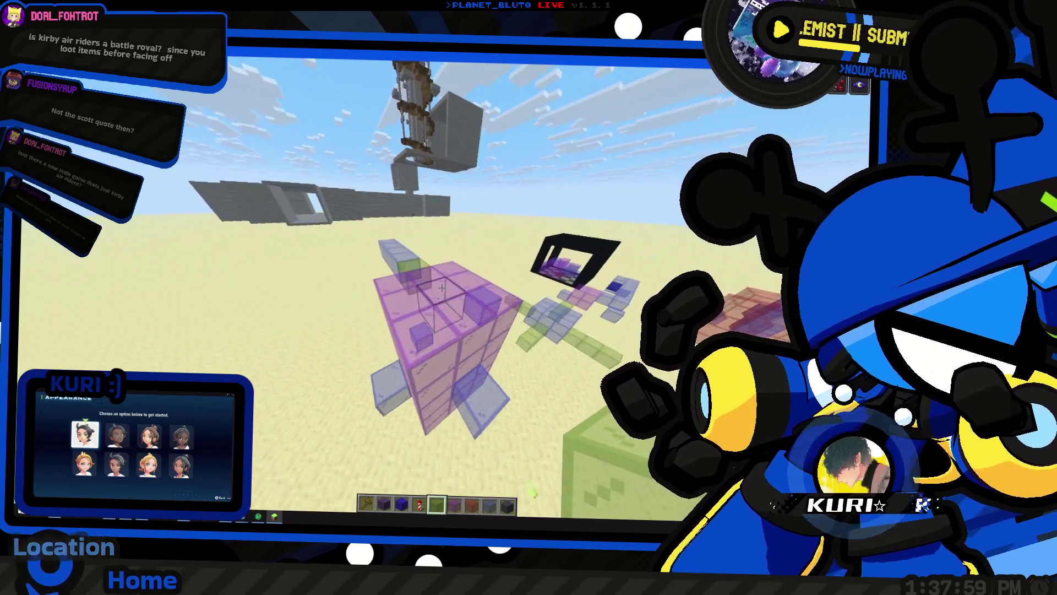
pyautogui.press('w')
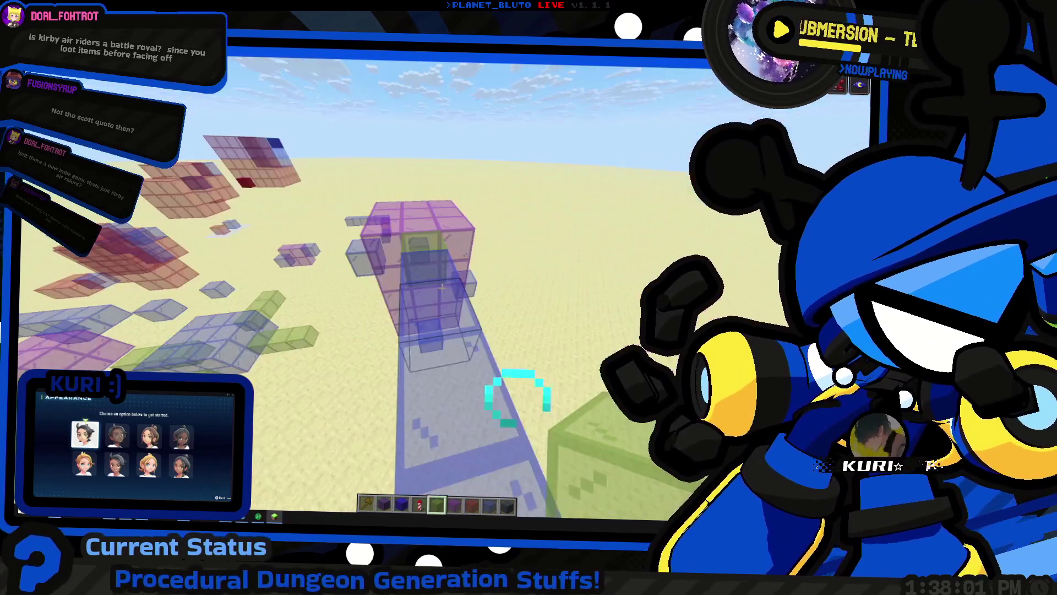
pyautogui.press('w')
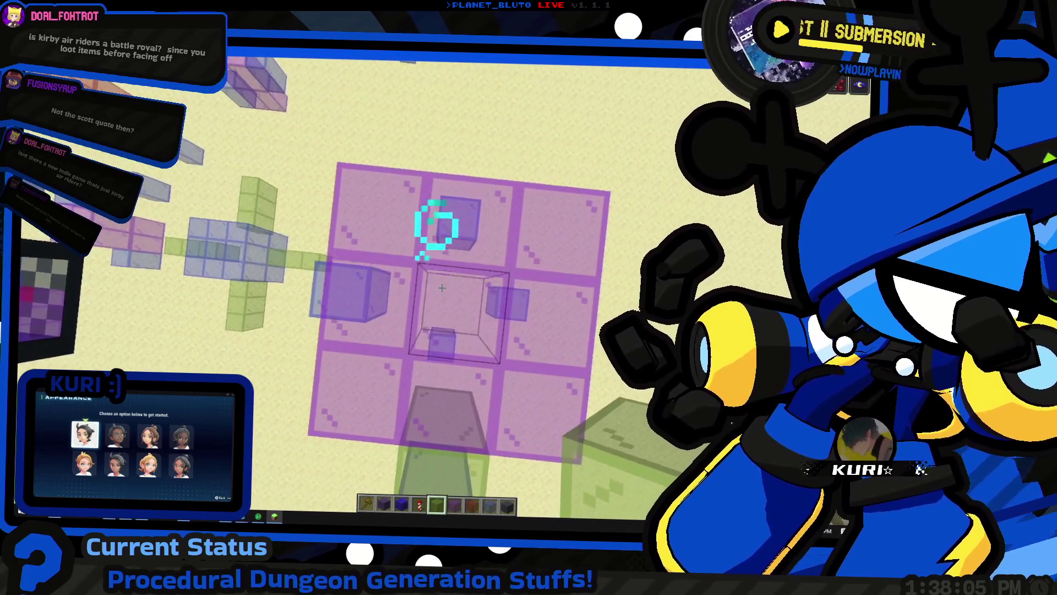
pyautogui.press('s')
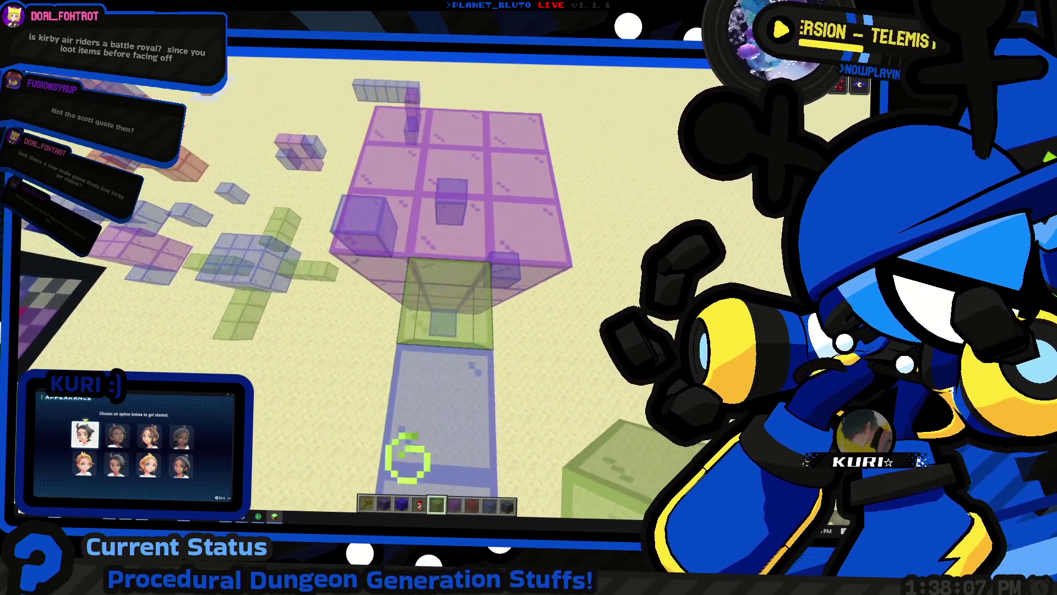
pyautogui.press('s')
pyautogui.press('w')
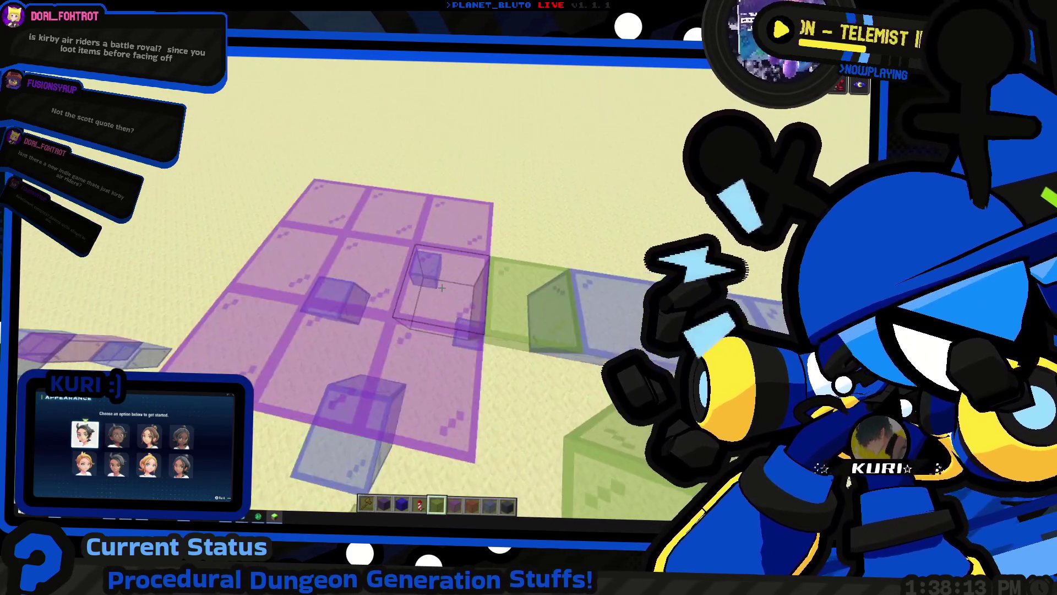
# Pause Minecraft, switch to Godot's stair.gd and select the origin and entrances declarations
pyautogui.press('Escape')
pyautogui.hotkey('alt', 'Tab')
pyautogui.keyDown('shift'); pyautogui.click(196, 153); pyautogui.keyUp('shift')
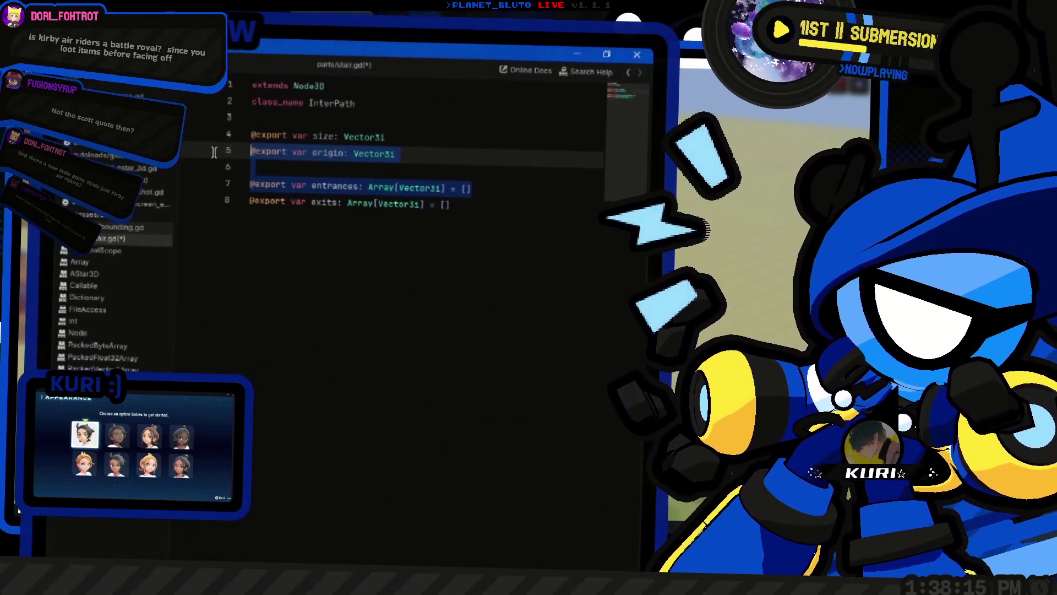
# Replace origin and entrances in stair.gd with a single exported Vector3i 'entrance', then switch back to Minecraft
pyautogui.write('@')
pyautogui.press('BackSpace')
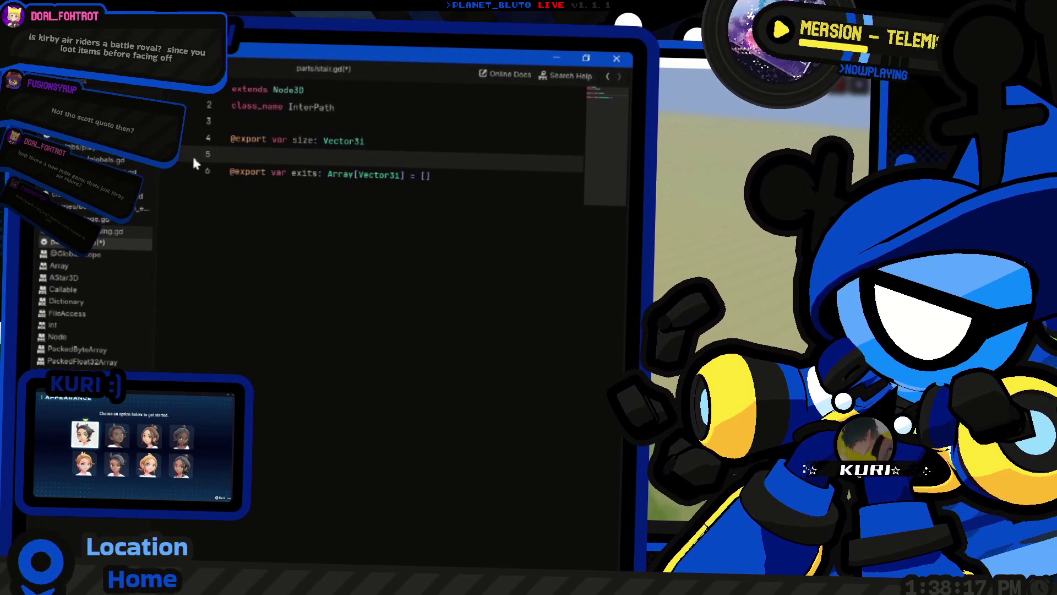
pyautogui.hotkey('ctrl', 'v')
pyautogui.hotkey('ctrl', 'Left')
pyautogui.hotkey('ctrl', 'Left')
pyautogui.hotkey('ctrl', 'Left')
pyautogui.hotkey('ctrl', 'shift', 'Right')
pyautogui.write('entrance')
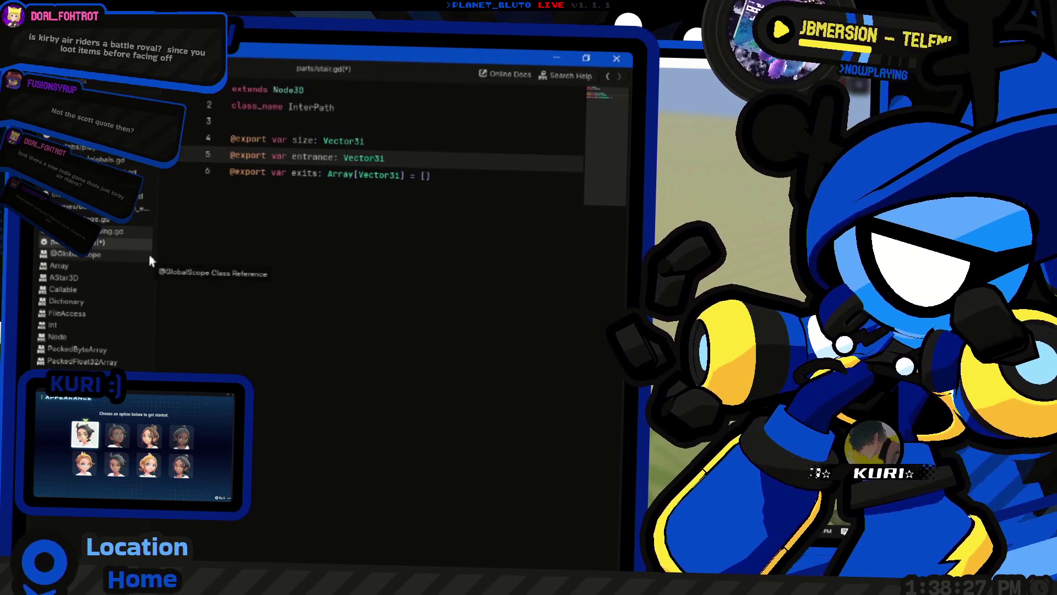
pyautogui.hotkey('alt', 'Tab')
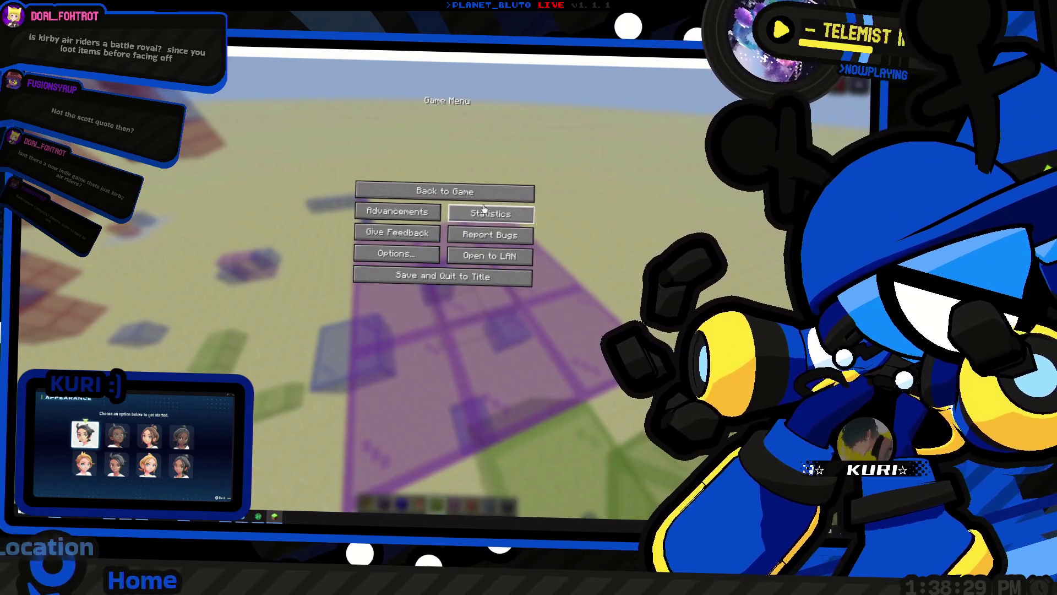
# Resume play and place three Blue Stained Glass blocks on the sand by the purple platform
pyautogui.click(497, 188)
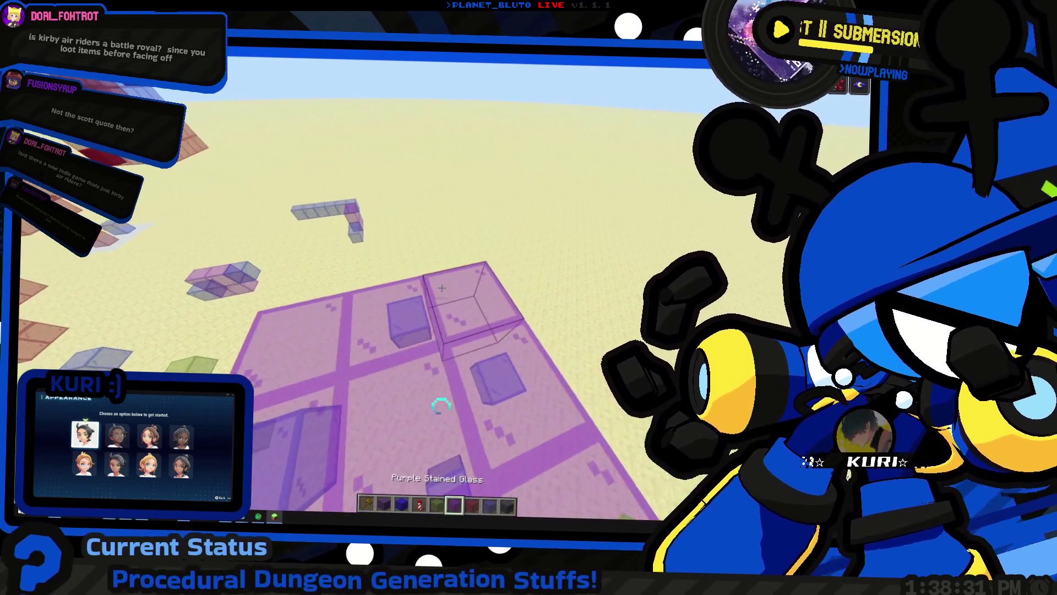
pyautogui.press('e')
pyautogui.press('e')
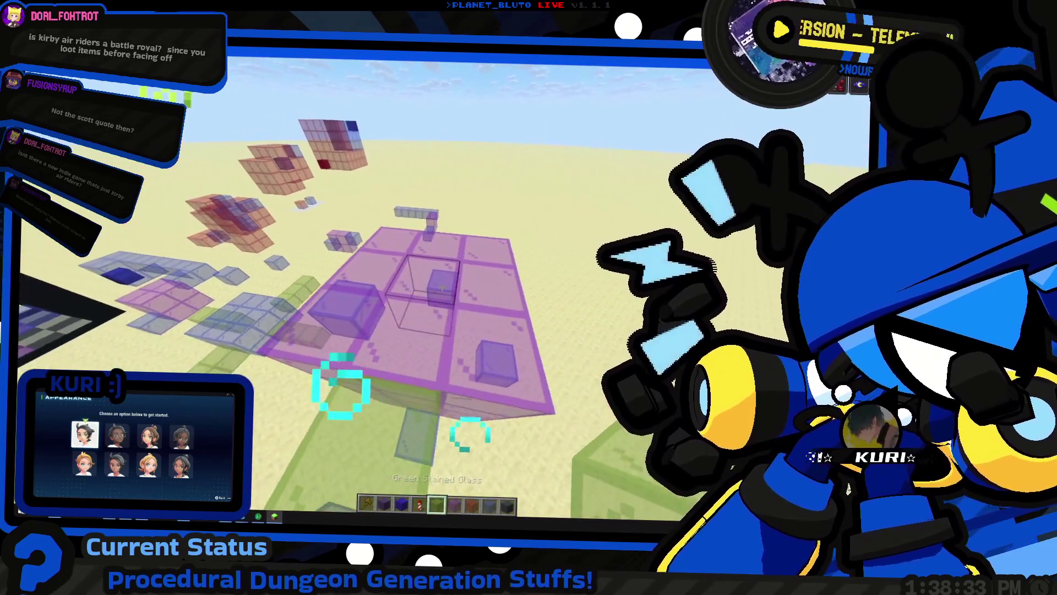
pyautogui.press('w')
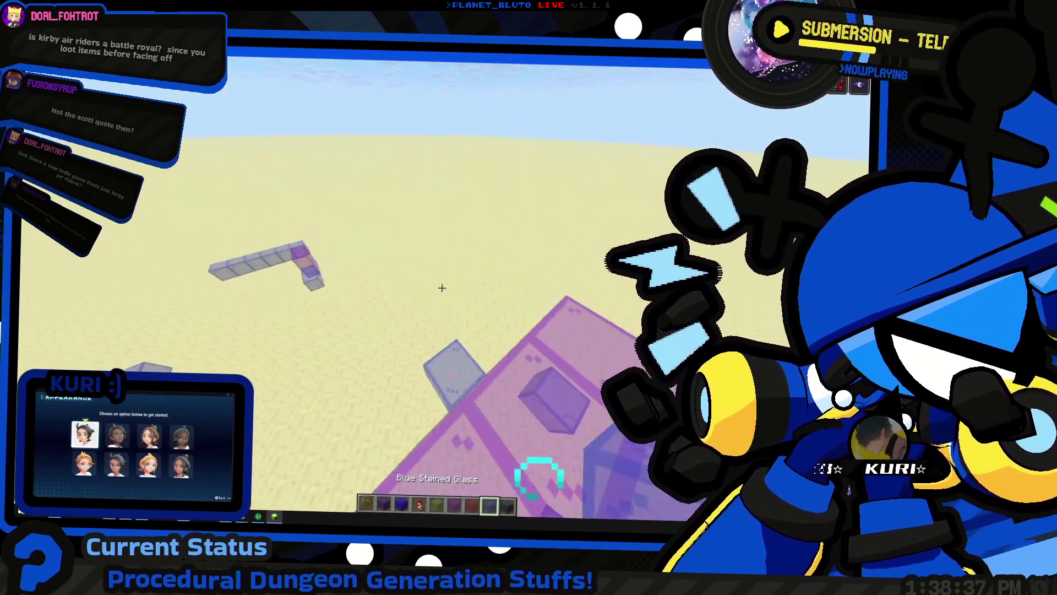
pyautogui.press('8')
pyautogui.rightClick(441, 287)
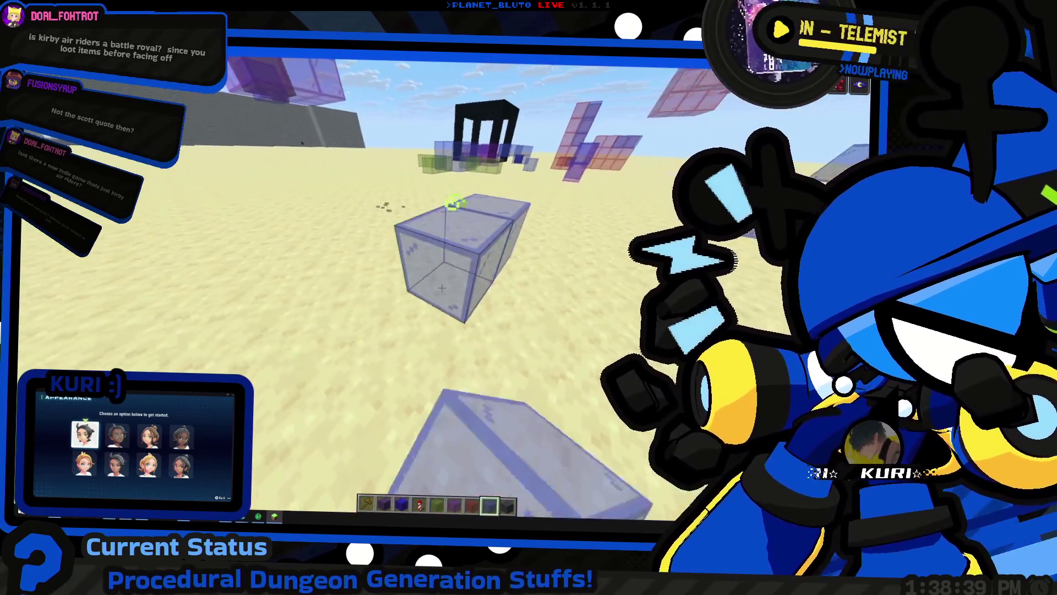
pyautogui.rightClick(442, 288)
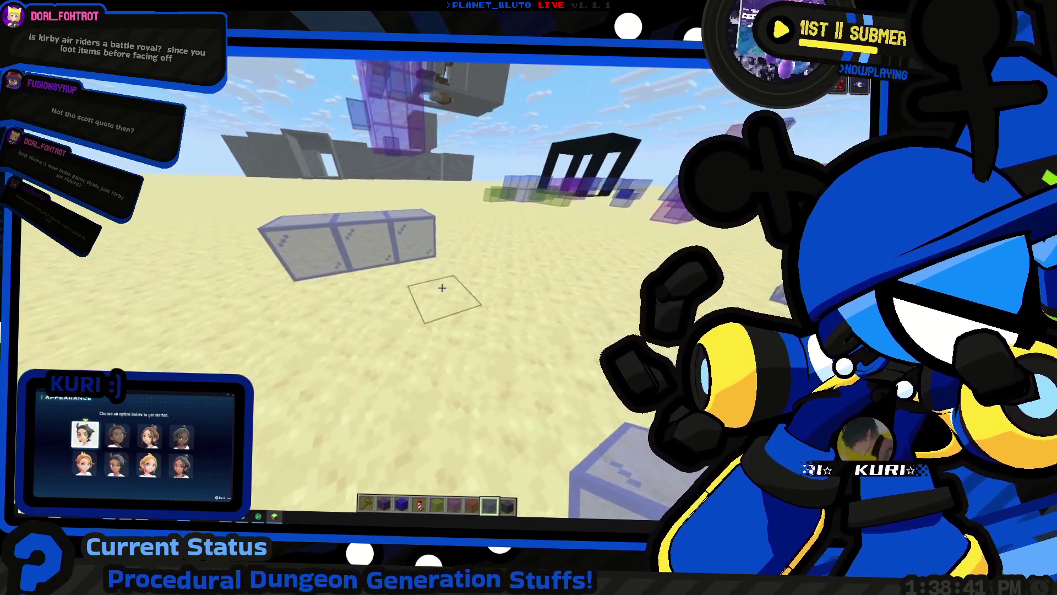
pyautogui.rightClick(441, 288)
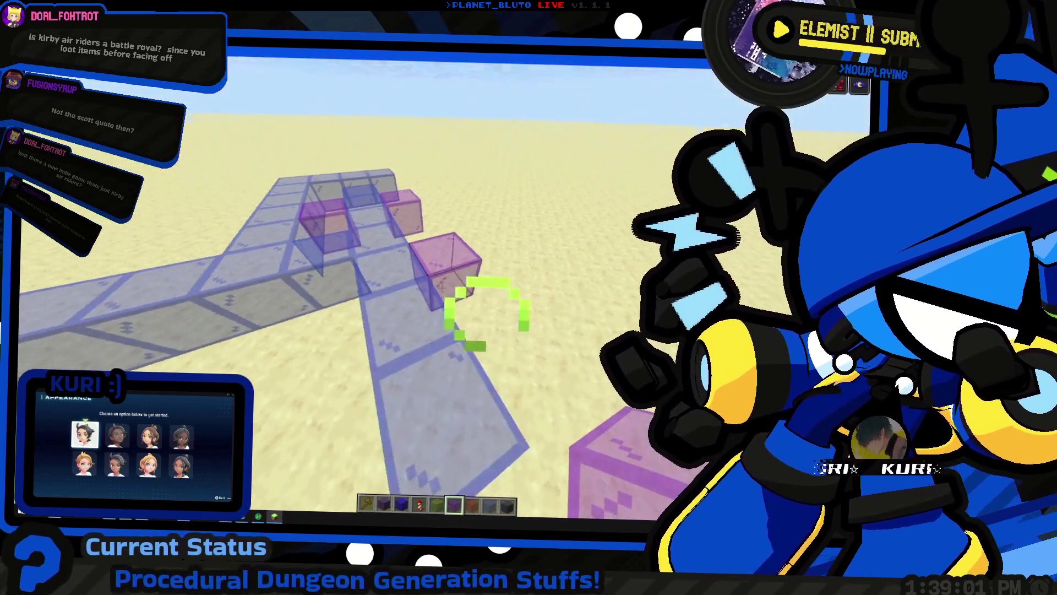
# Clear stray purple glass blocks beside the walkway and get sandstone ready from the inventory
pyautogui.click(442, 287)
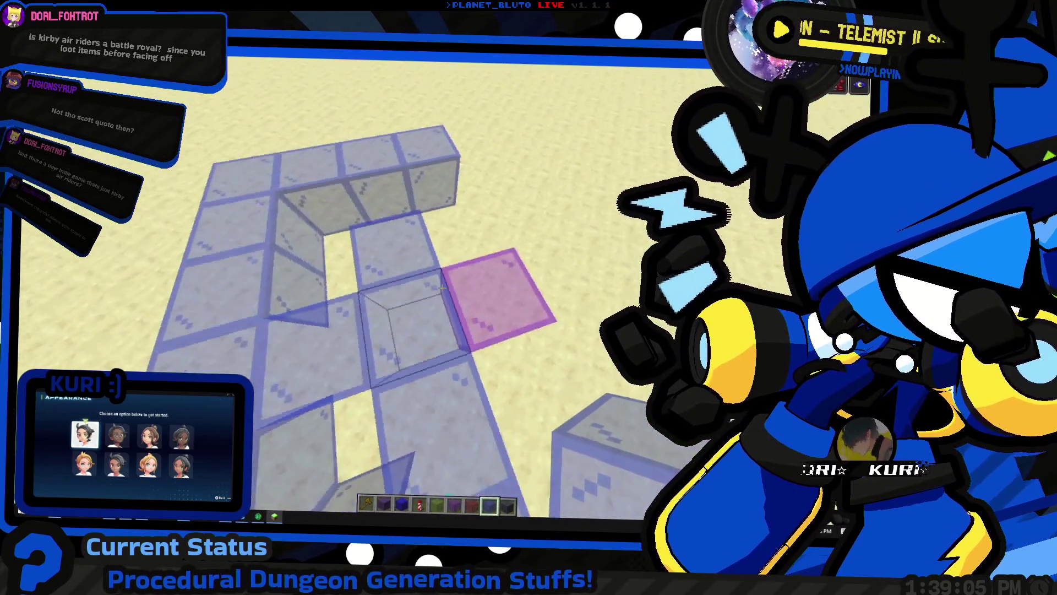
pyautogui.scroll(2, 442, 287)
pyautogui.rightClick(442, 287)
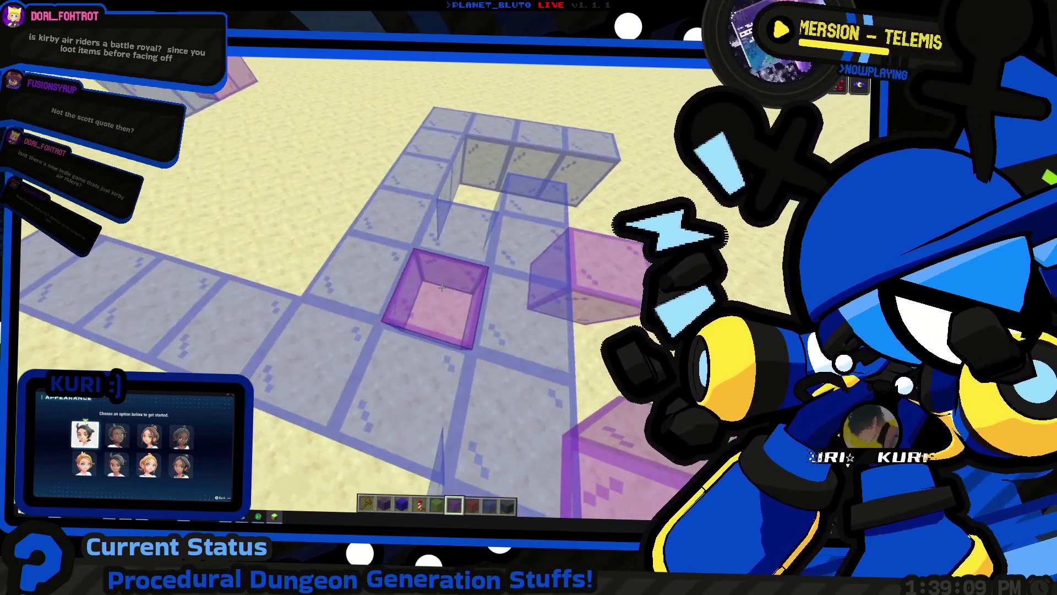
pyautogui.click(441, 286)
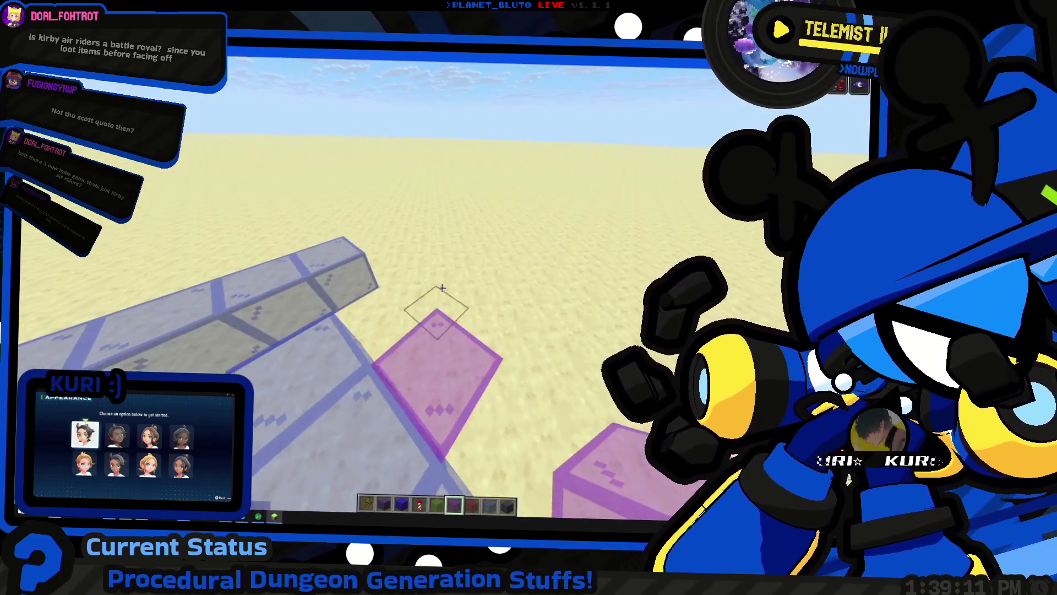
pyautogui.click(442, 287)
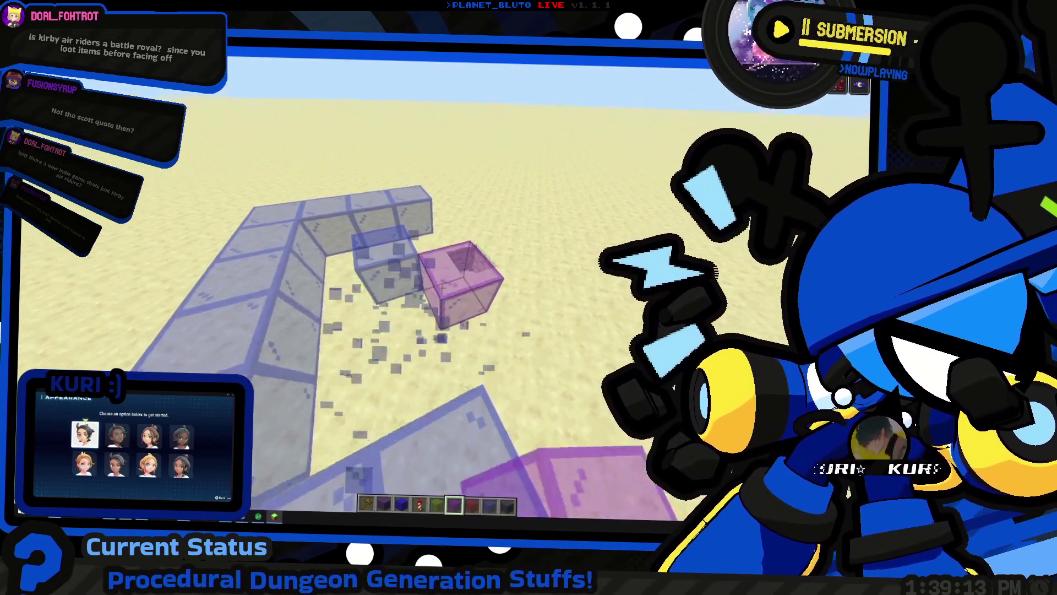
pyautogui.click(442, 287)
pyautogui.scroll(-2, 441, 287)
pyautogui.press('e')
pyautogui.press('e')
pyautogui.scroll(2, 441, 286)
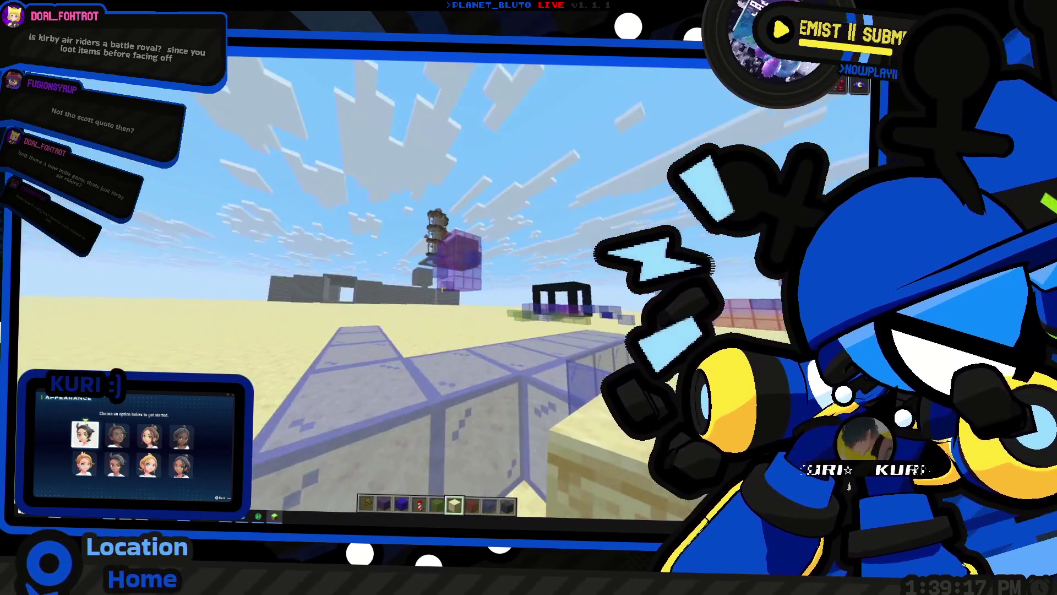
# Build the purple glass room beside the walkway from four Purple Stained Glass blocks
pyautogui.press('e')
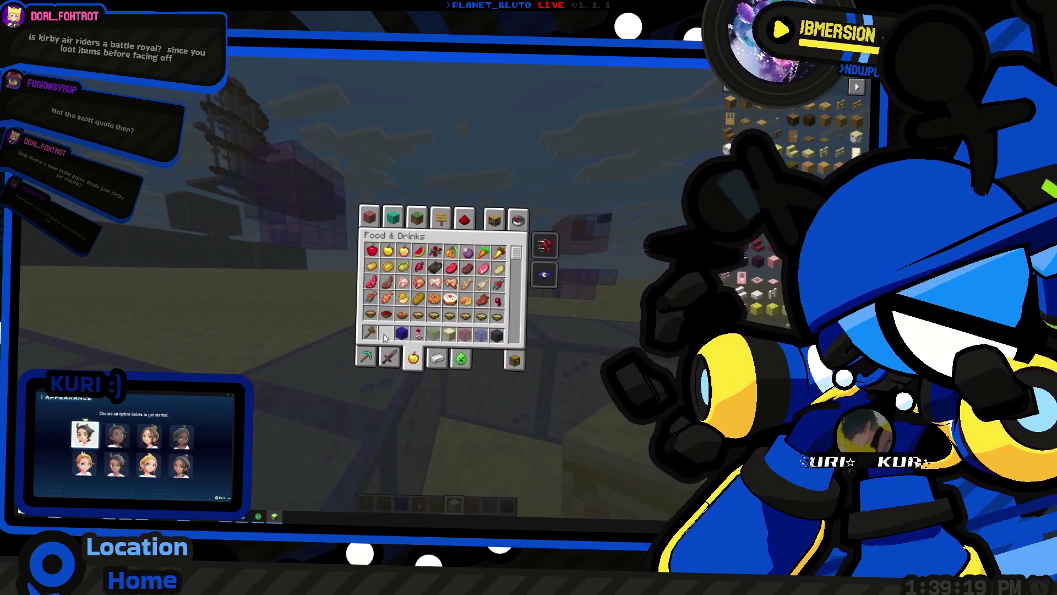
pyautogui.press('e')
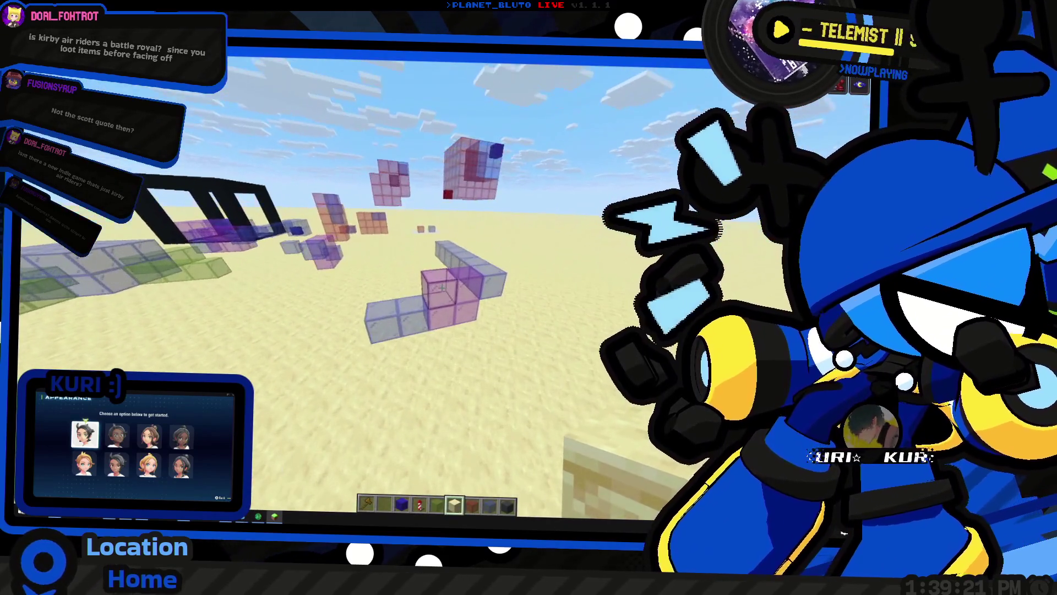
pyautogui.press('2')
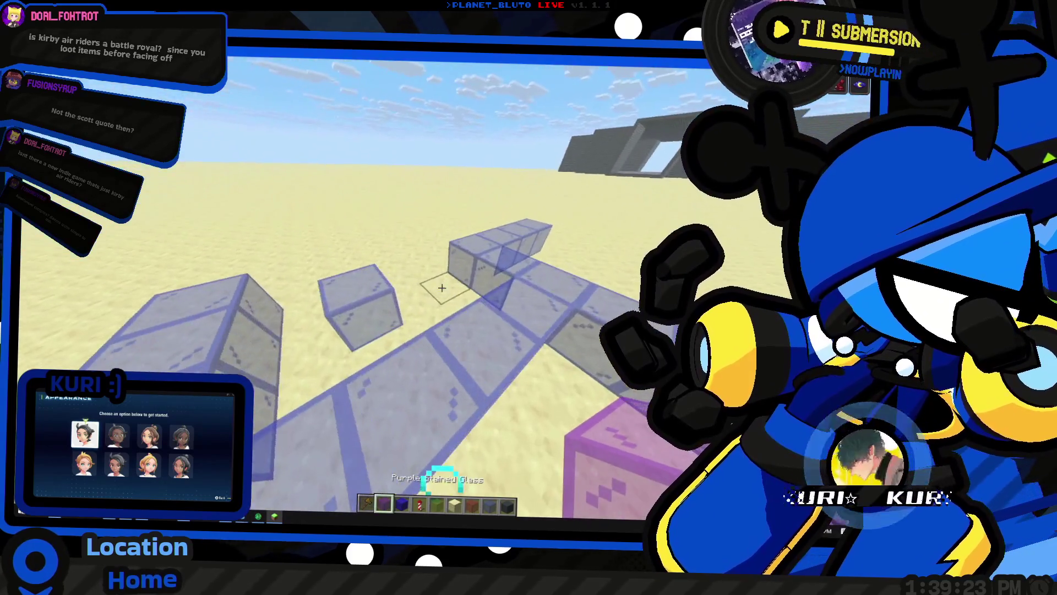
pyautogui.click(441, 289)
pyautogui.rightClick(441, 287)
pyautogui.rightClick(442, 287)
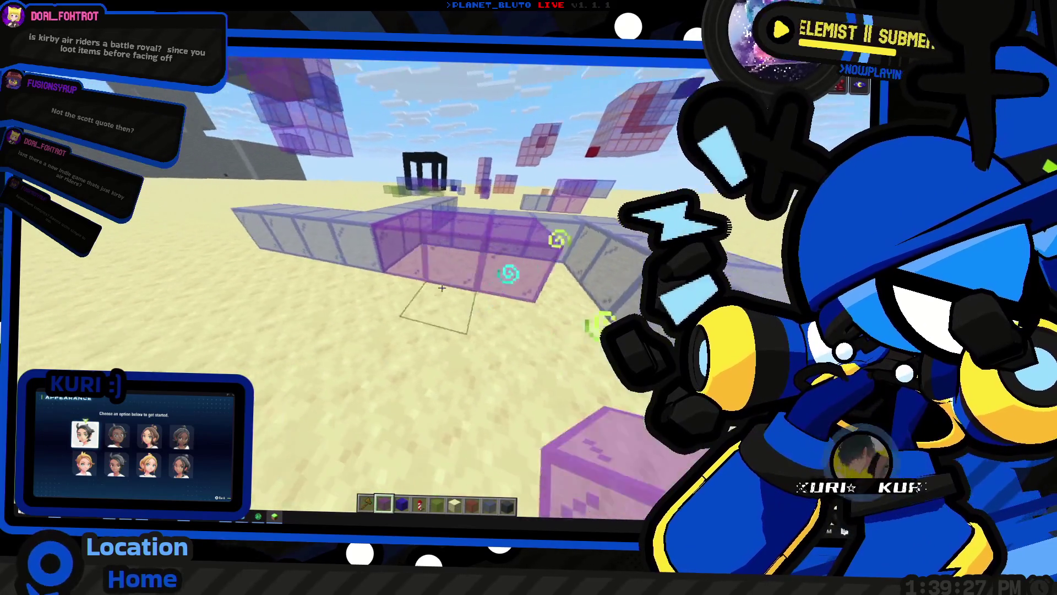
pyautogui.rightClick(442, 288)
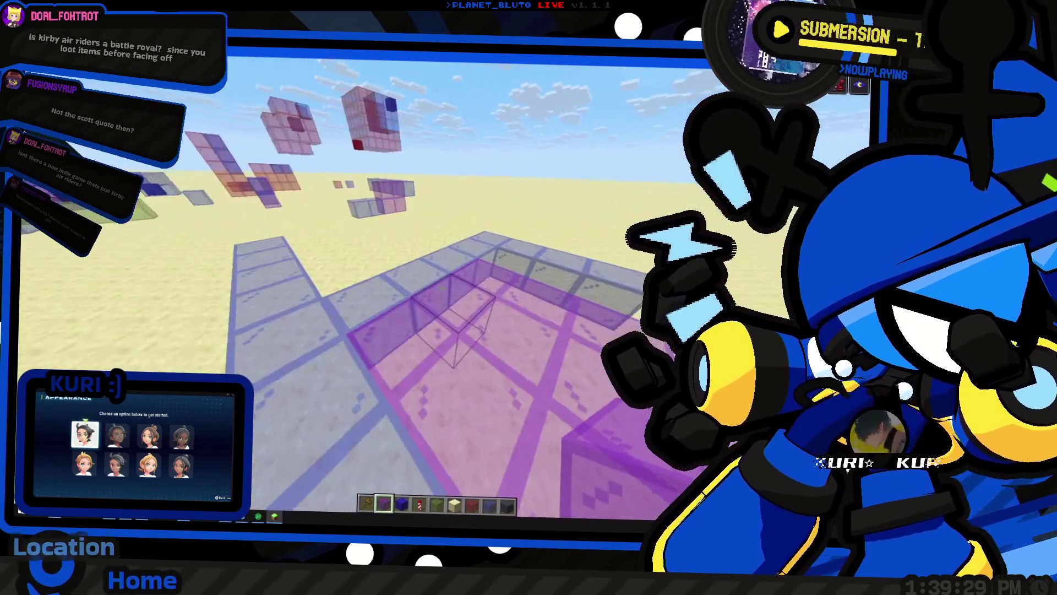
pyautogui.rightClick(441, 287)
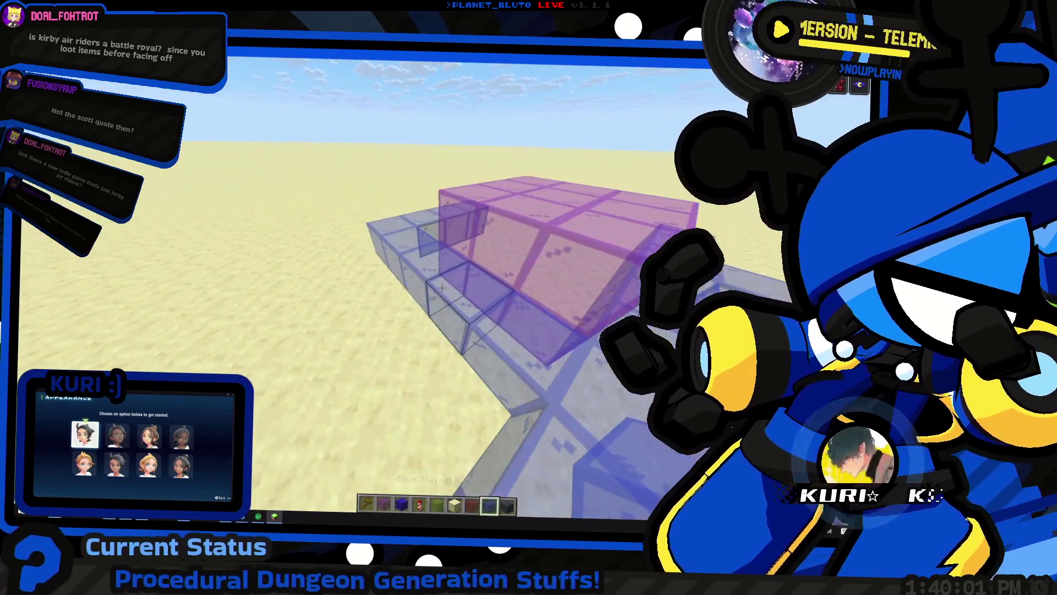
# Place green, blue and two red glass marker blocks around the room, and break the orange block
pyautogui.press('5')
pyautogui.rightClick(442, 287)
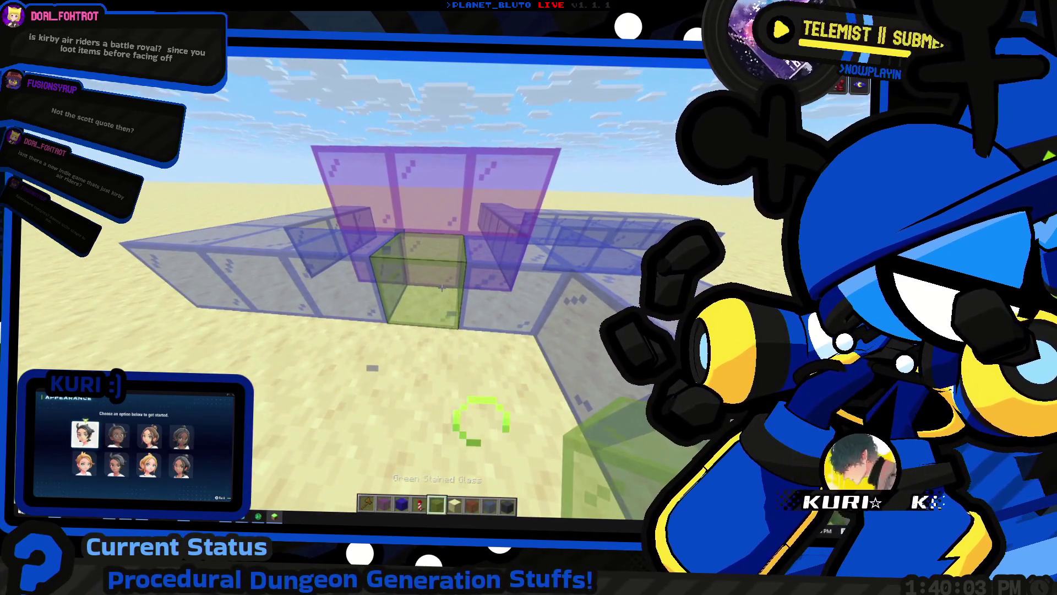
pyautogui.press('8')
pyautogui.rightClick(442, 287)
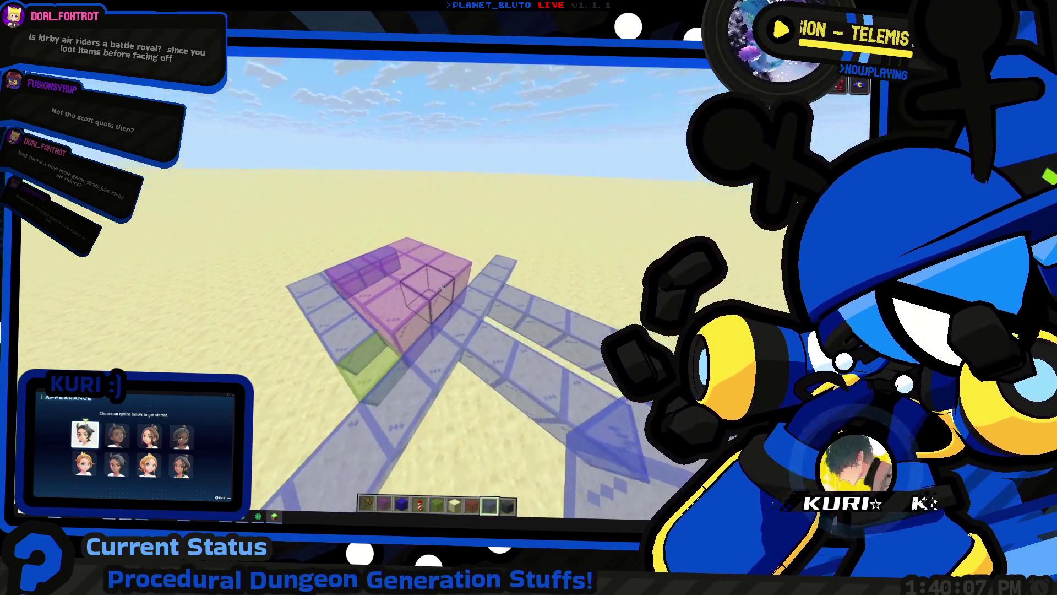
pyautogui.press('7')
pyautogui.rightClick(442, 288)
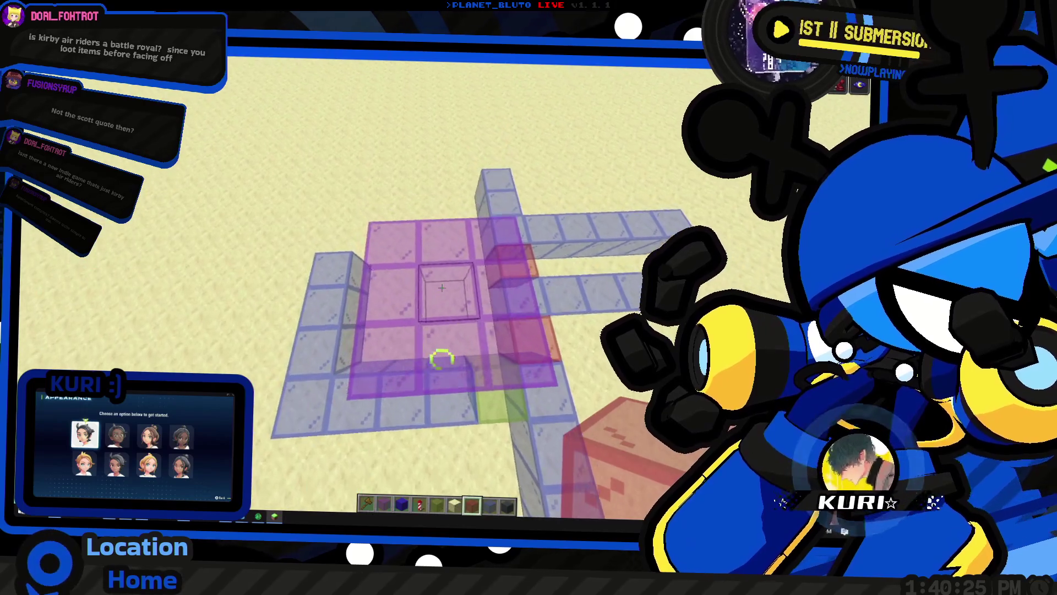
pyautogui.rightClick(442, 288)
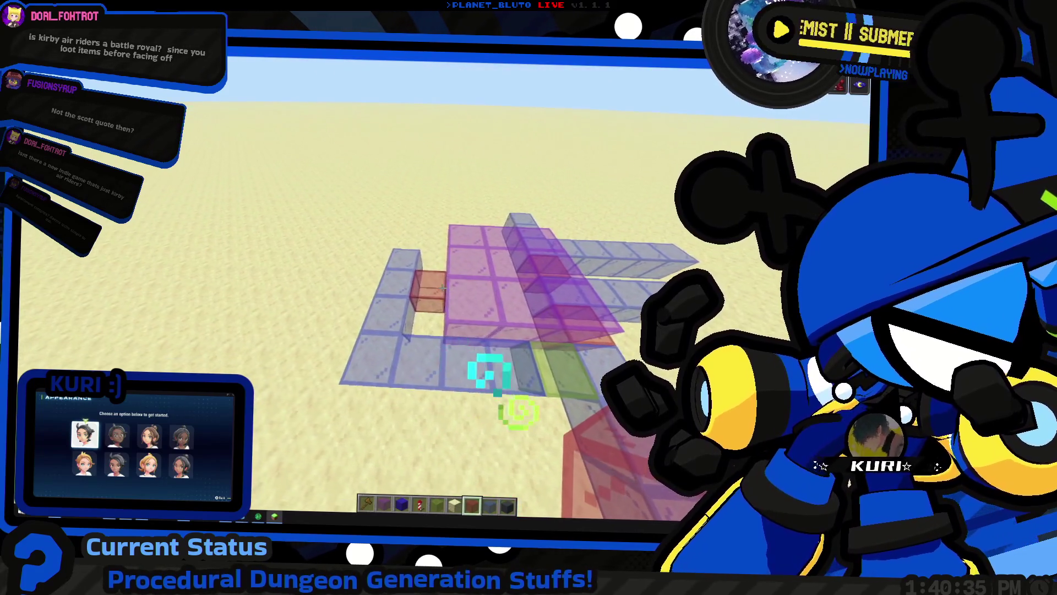
pyautogui.click(442, 286)
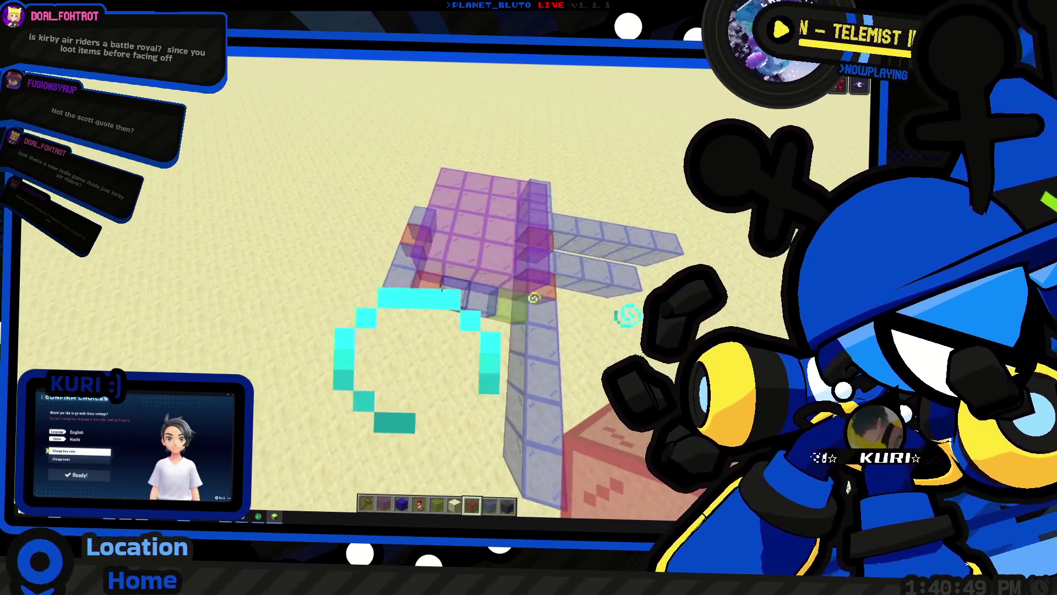
pyautogui.scroll(-1, 442, 286)
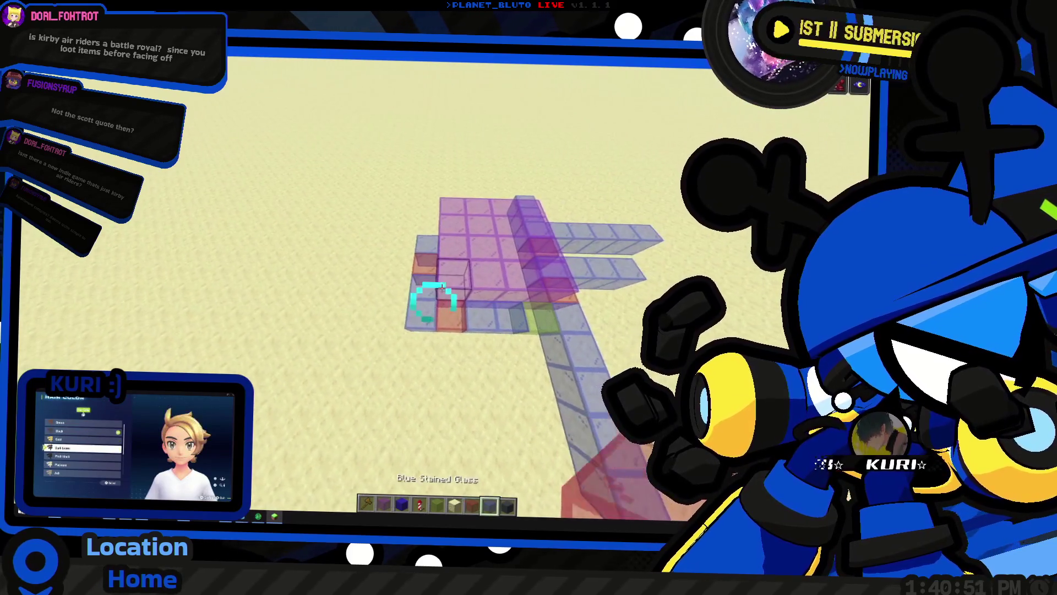
# Break the remaining orange blocks and some floor glass, then place a Red Stained Glass block by the room
pyautogui.click(442, 287)
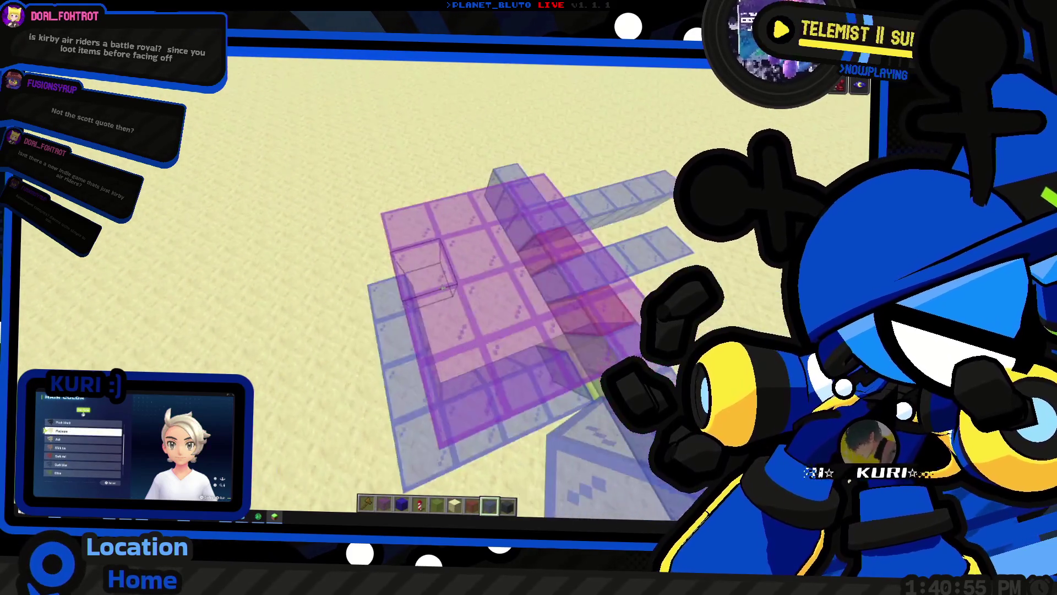
pyautogui.click(442, 287)
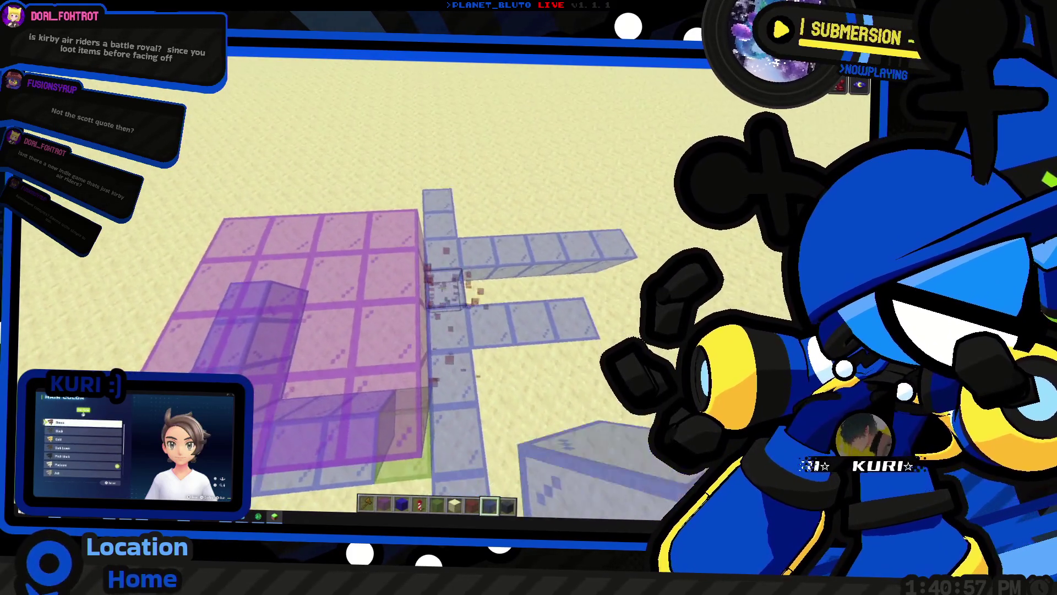
pyautogui.click(442, 287)
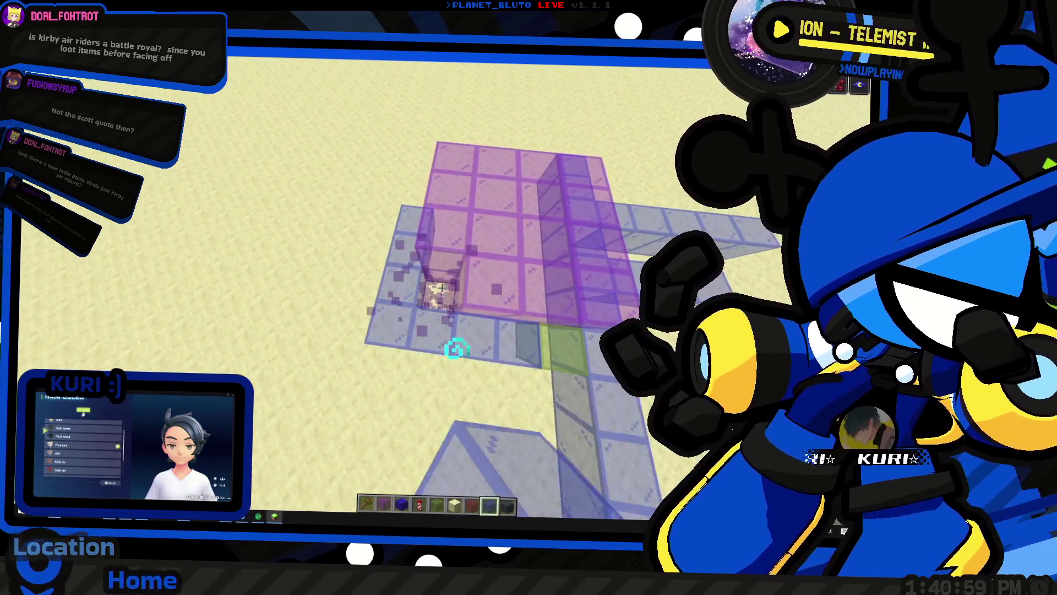
pyautogui.click(442, 286)
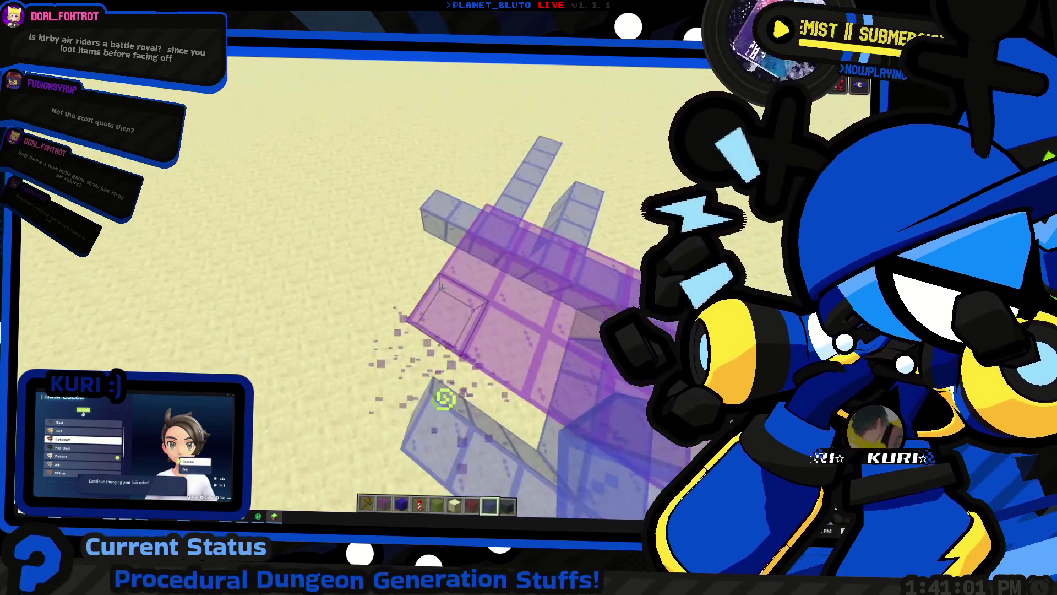
pyautogui.click(443, 286)
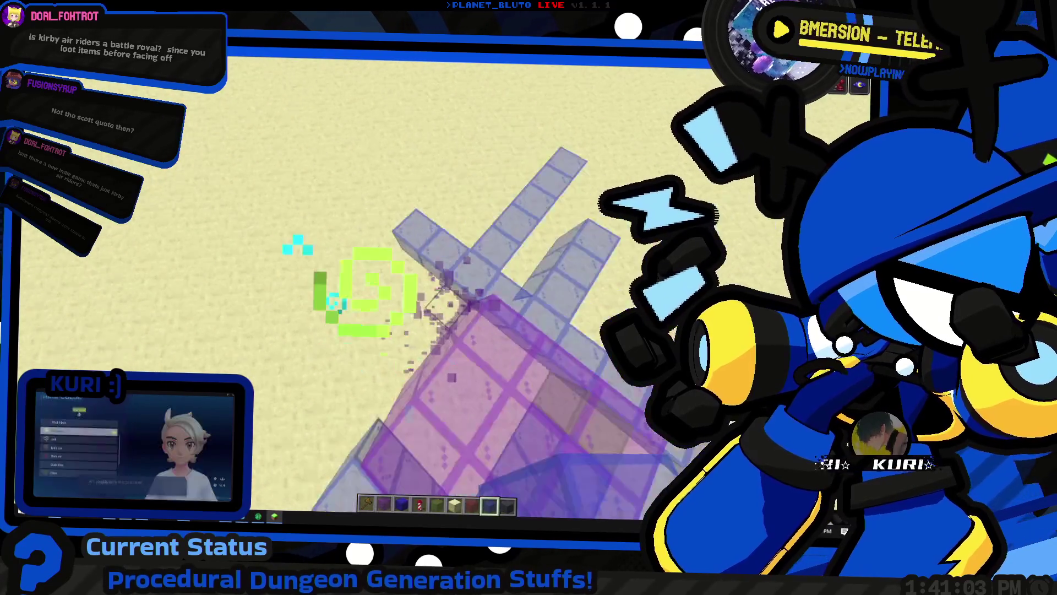
pyautogui.scroll(1, 442, 287)
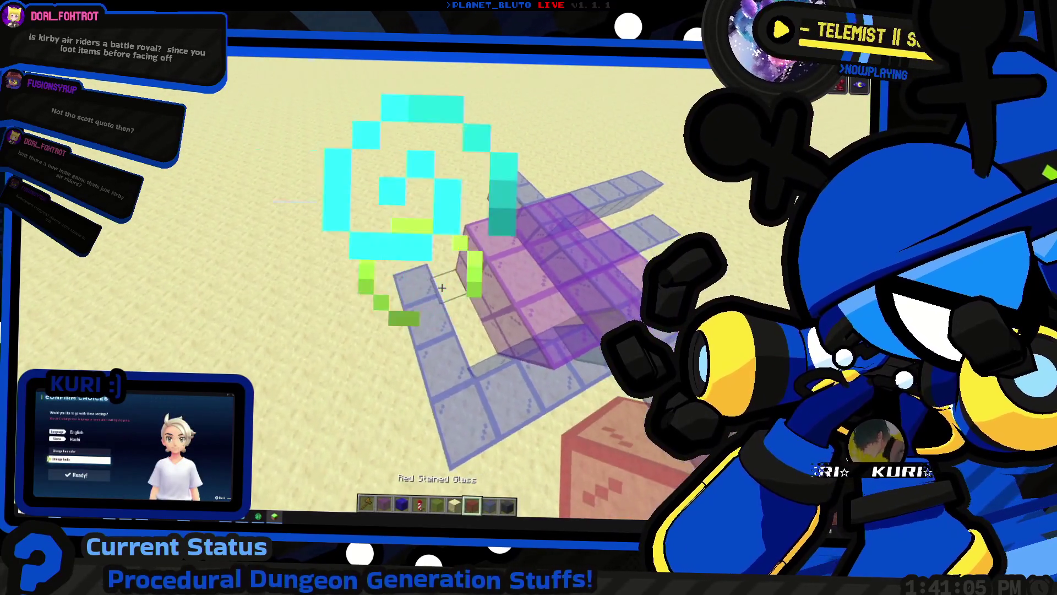
pyautogui.rightClick(442, 287)
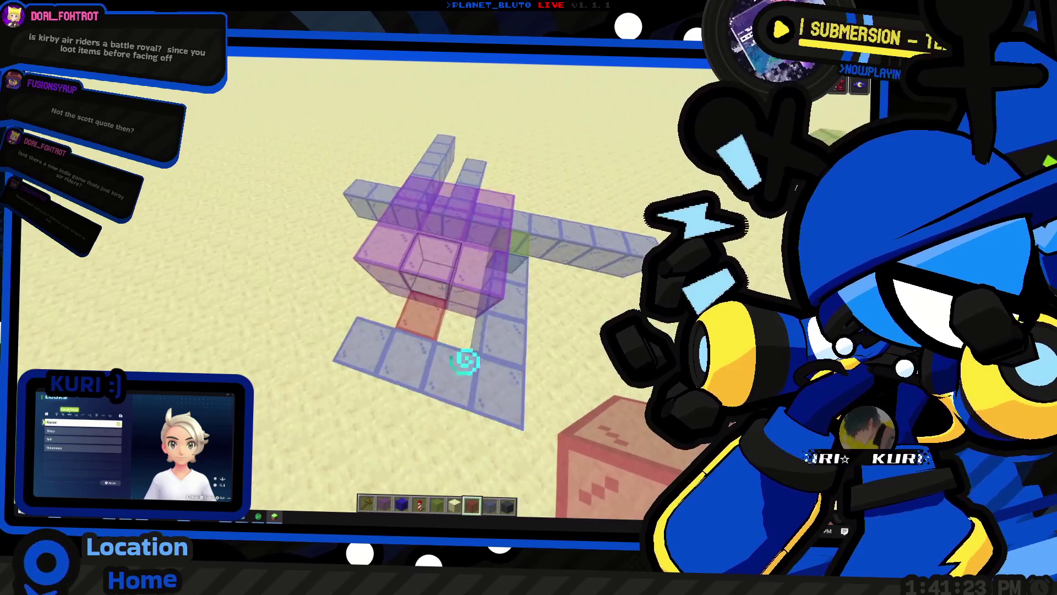
pyautogui.press('8')
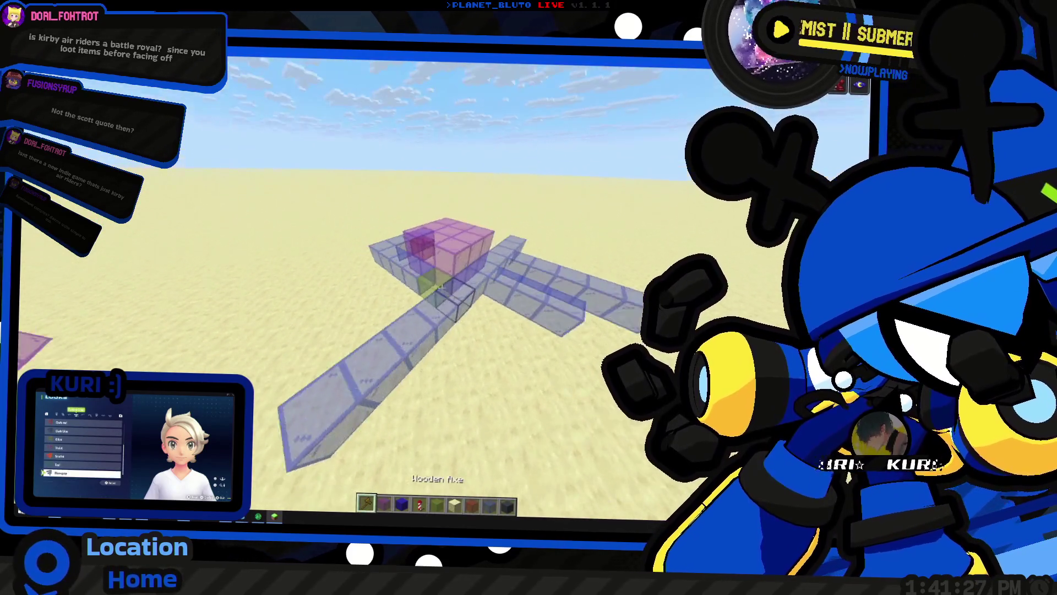
# Place a blue stained glass block below the pink room of the glass build
pyautogui.press('7')
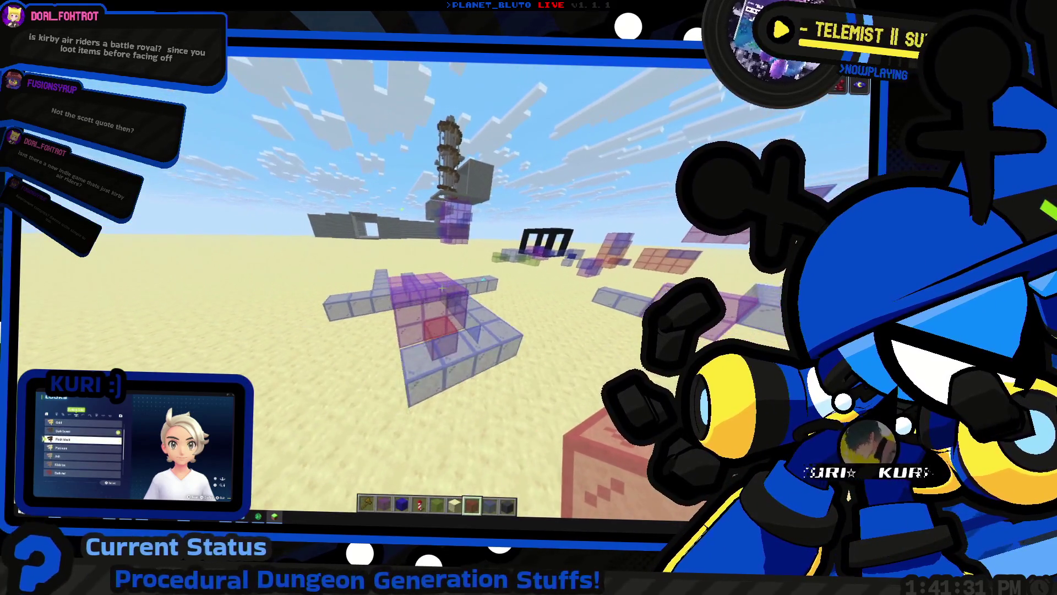
pyautogui.press('w')
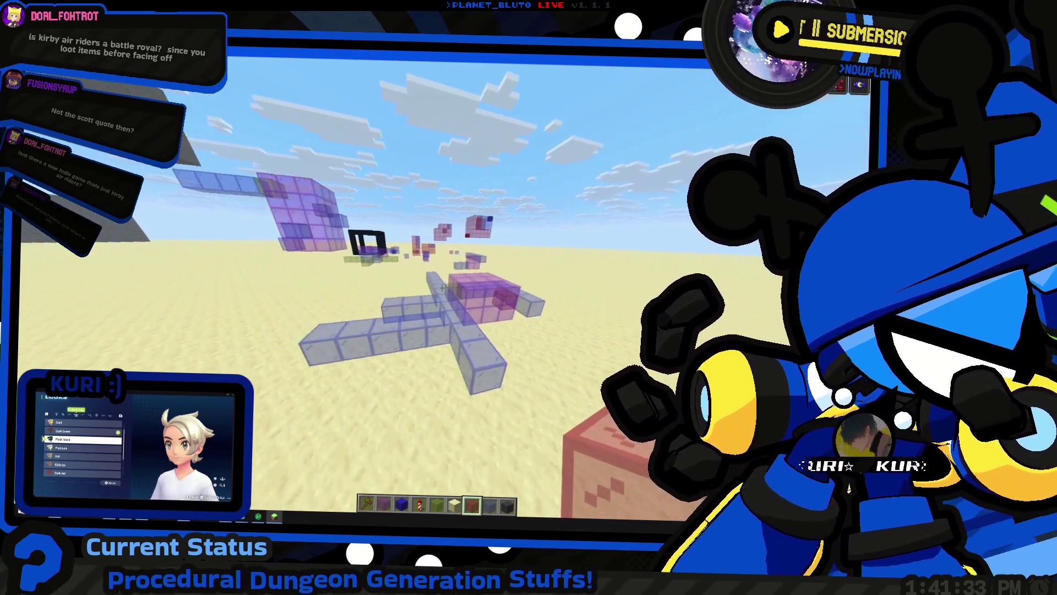
pyautogui.scroll(-1, 440, 286)
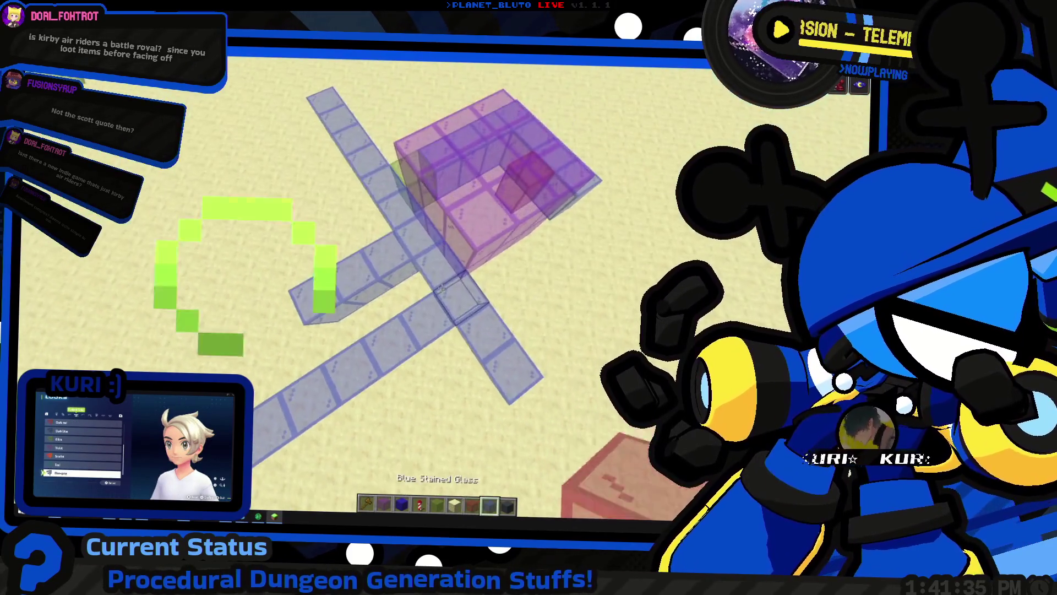
pyautogui.rightClick(442, 287)
pyautogui.press('s')
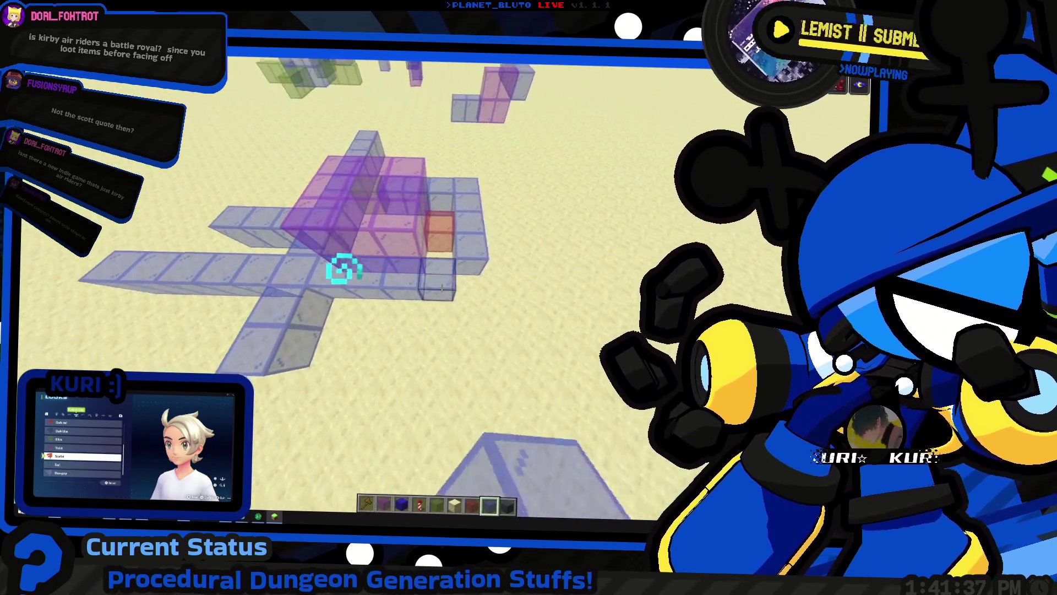
# Break the blue glass block and put red stained glass in its place
pyautogui.press('w')
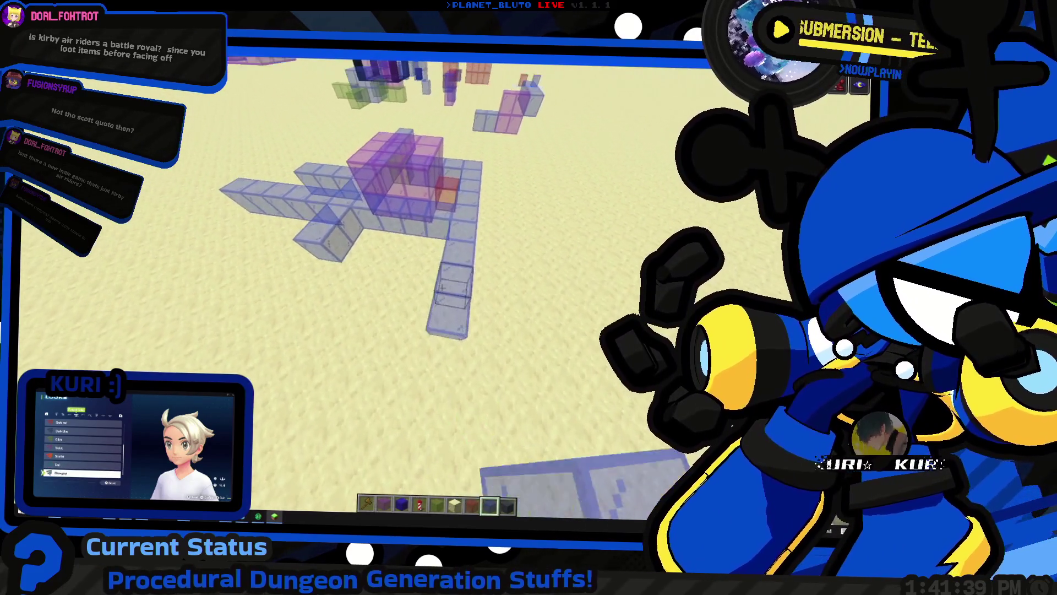
pyautogui.scroll(1, 442, 287)
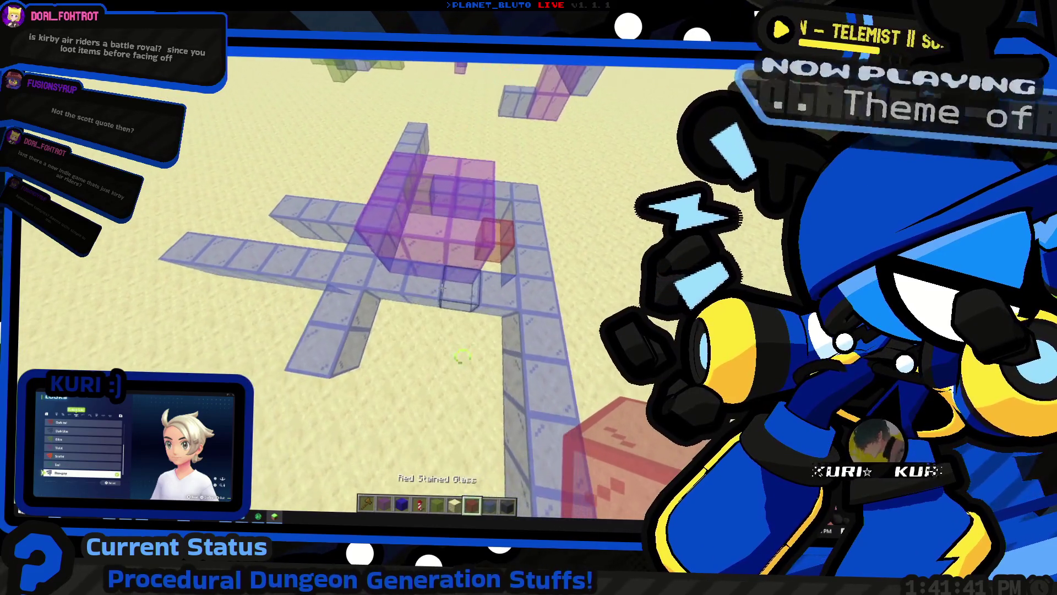
pyautogui.click(441, 287)
pyautogui.rightClick(441, 287)
pyautogui.press('s')
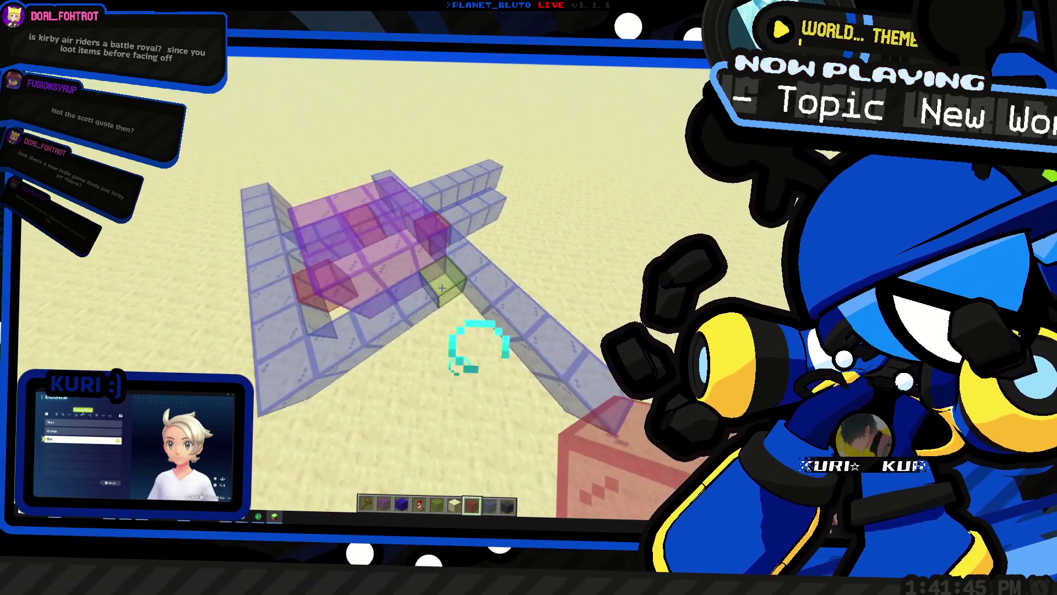
# Fly around the glass build to view it from several angles, ending holding blue stained glass
pyautogui.scroll(2, 441, 287)
pyautogui.scroll(-3, 441, 286)
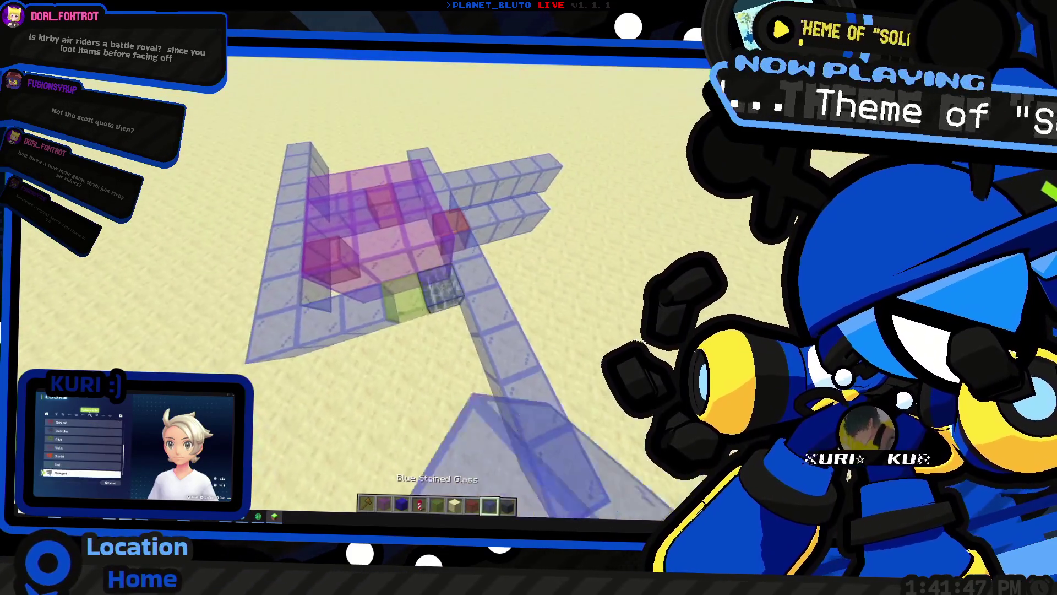
pyautogui.press('w')
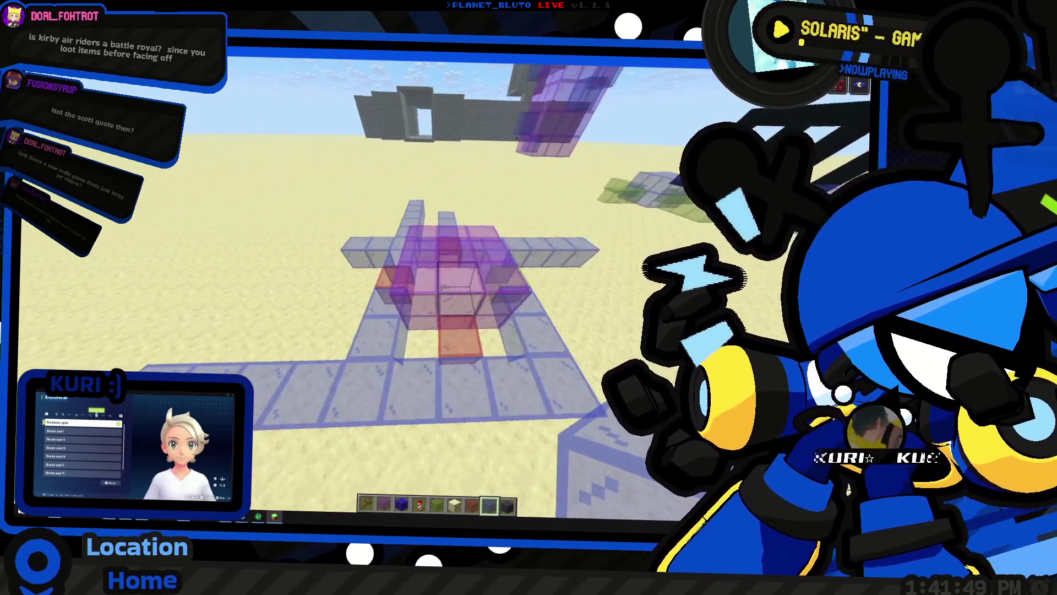
pyautogui.press('w')
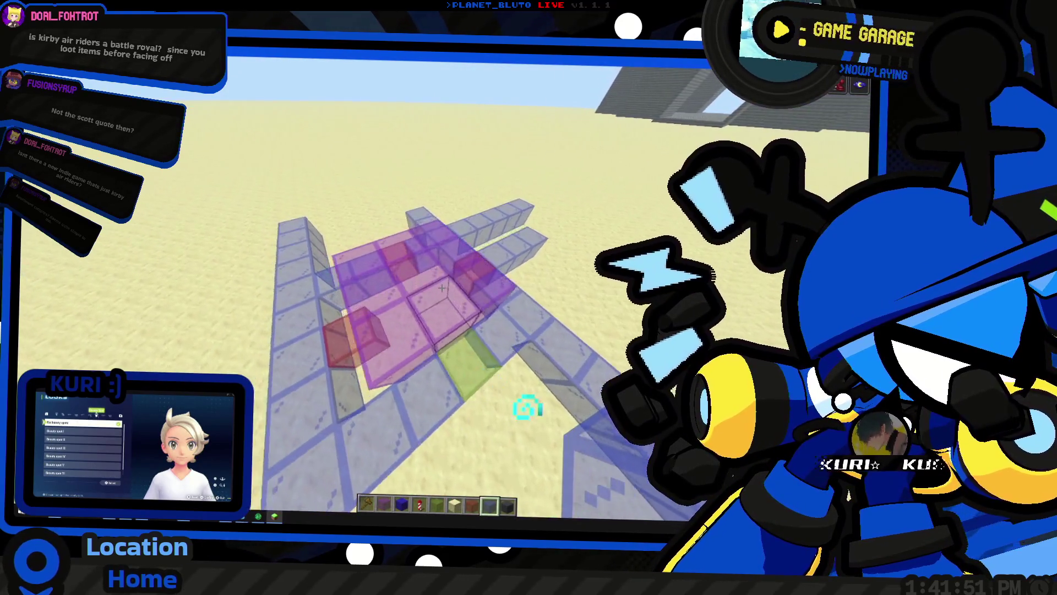
pyautogui.press('w')
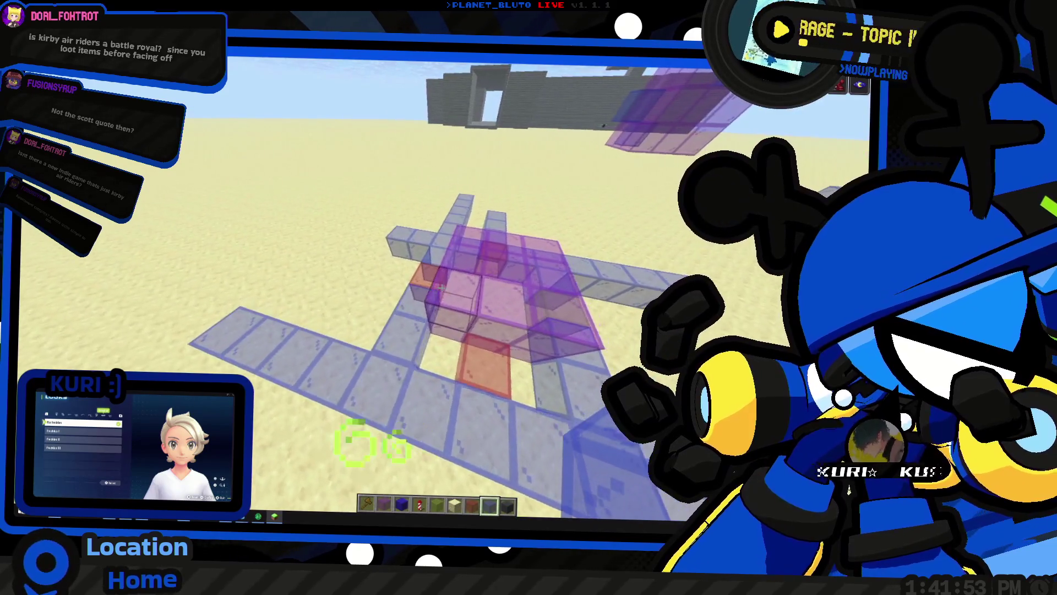
pyautogui.press('w')
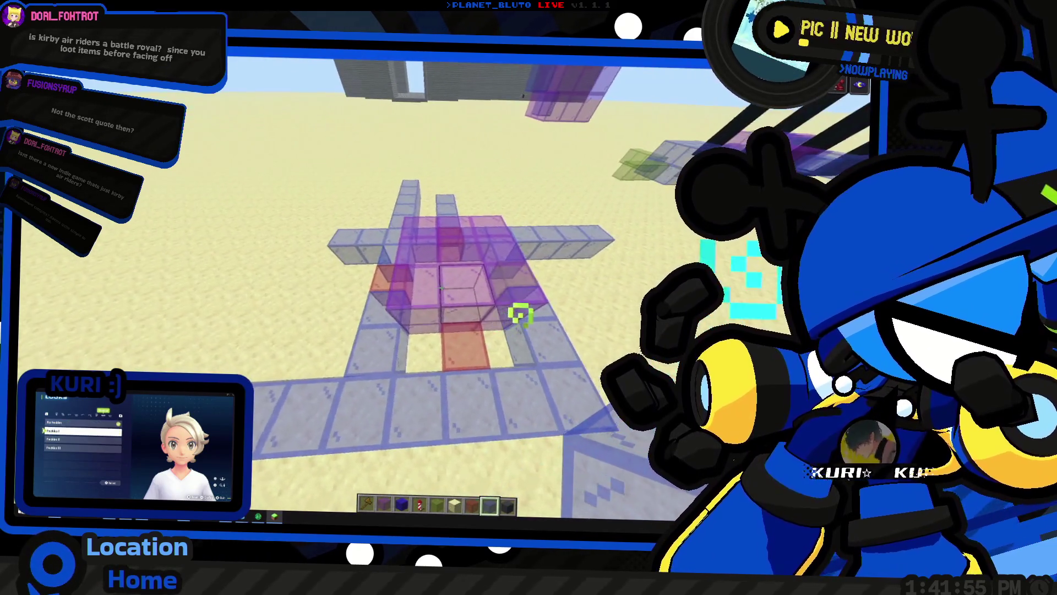
pyautogui.press('w')
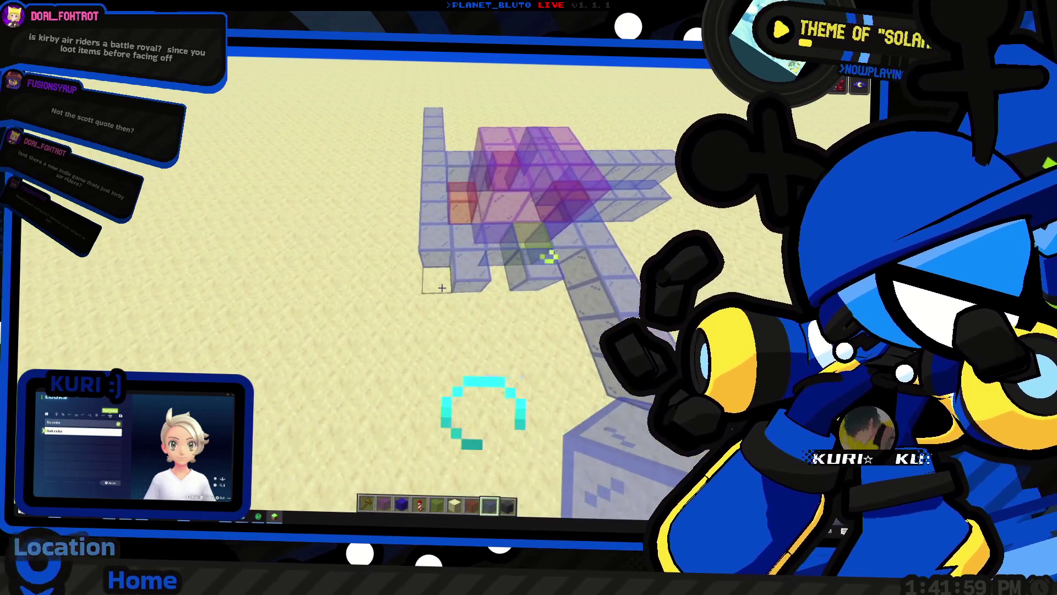
pyautogui.press('w')
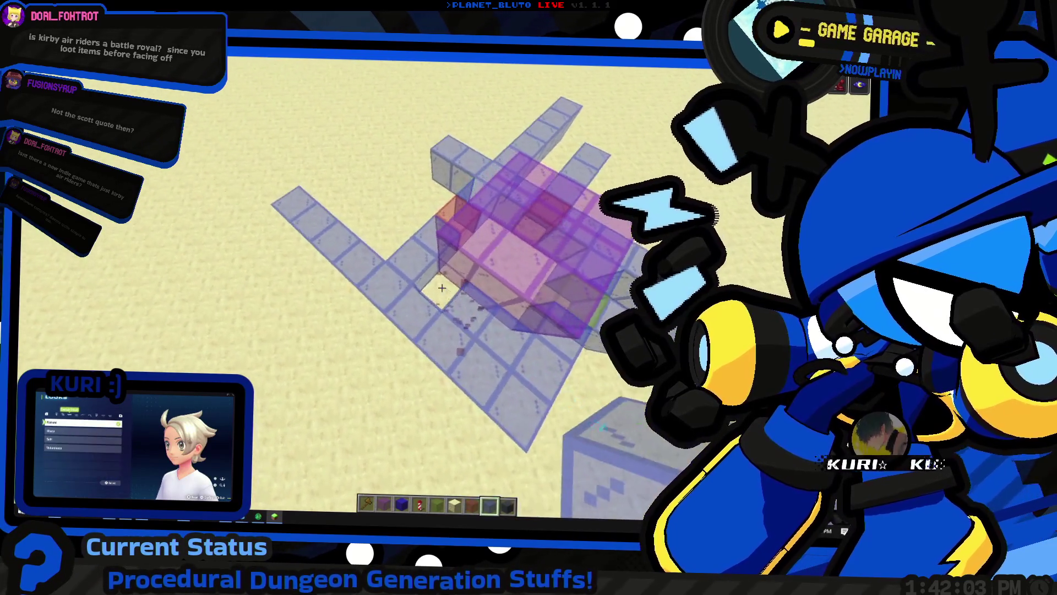
pyautogui.press('w')
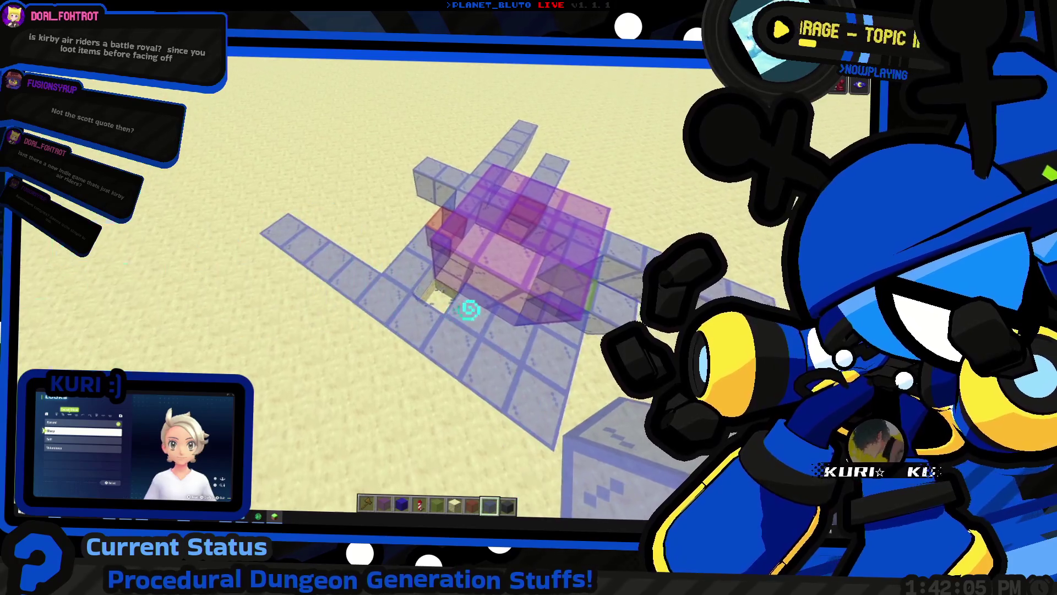
pyautogui.press('6')
pyautogui.press('8')
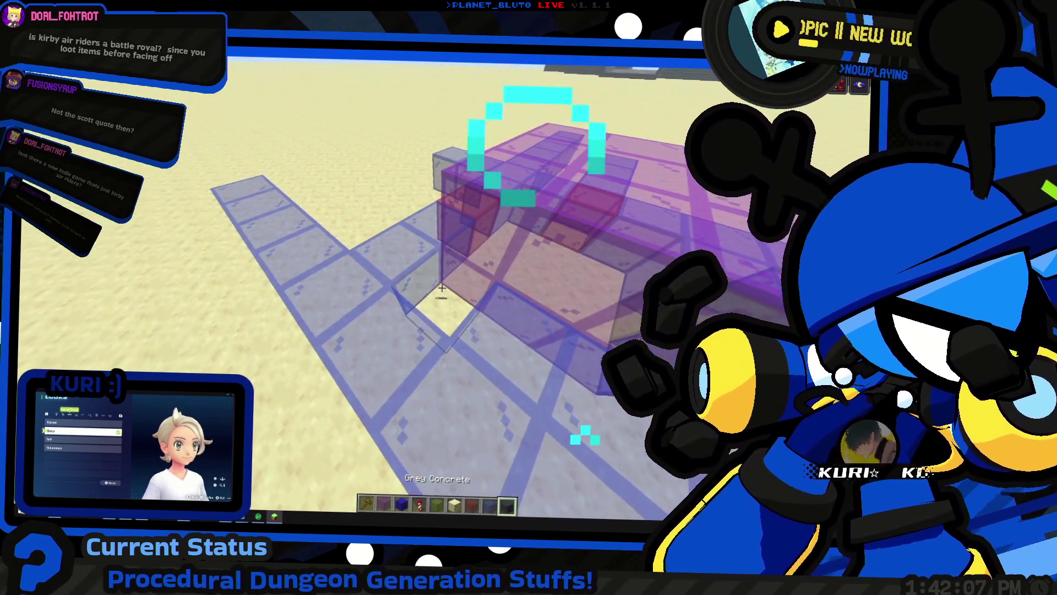
pyautogui.press('w')
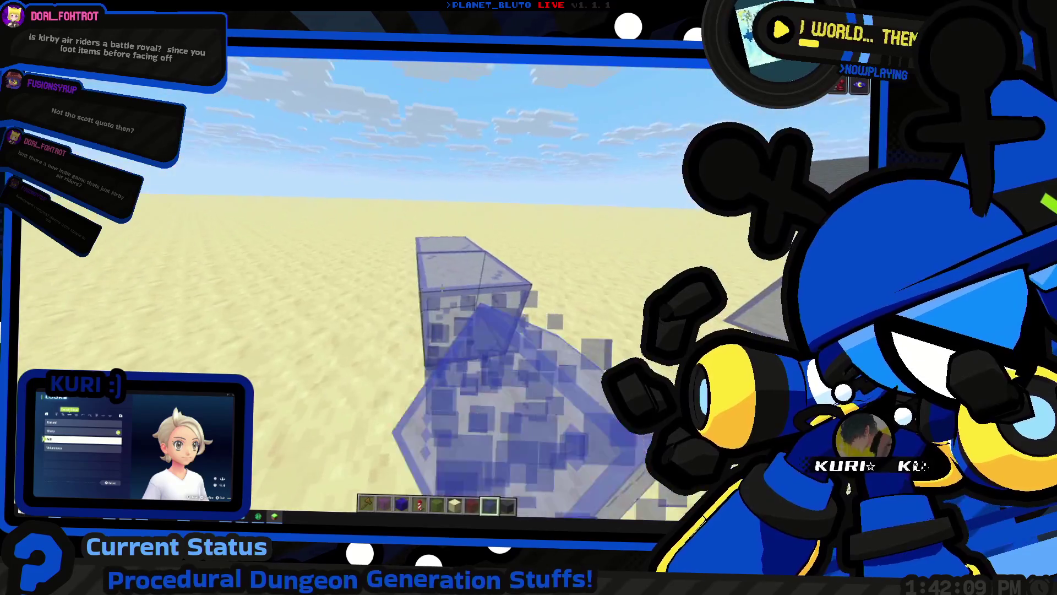
pyautogui.press('space')
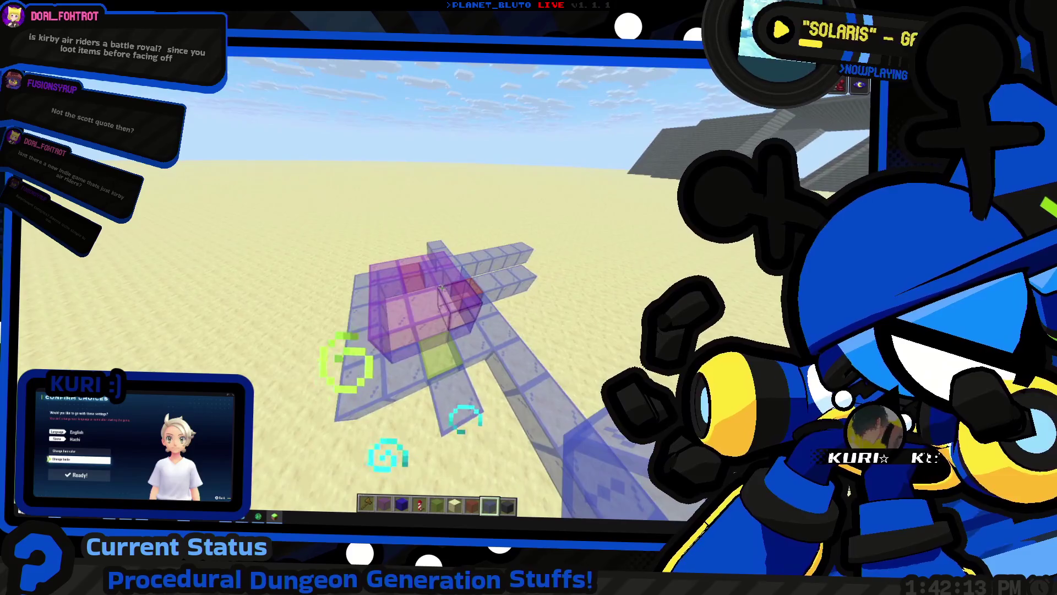
pyautogui.press('6')
pyautogui.press('7')
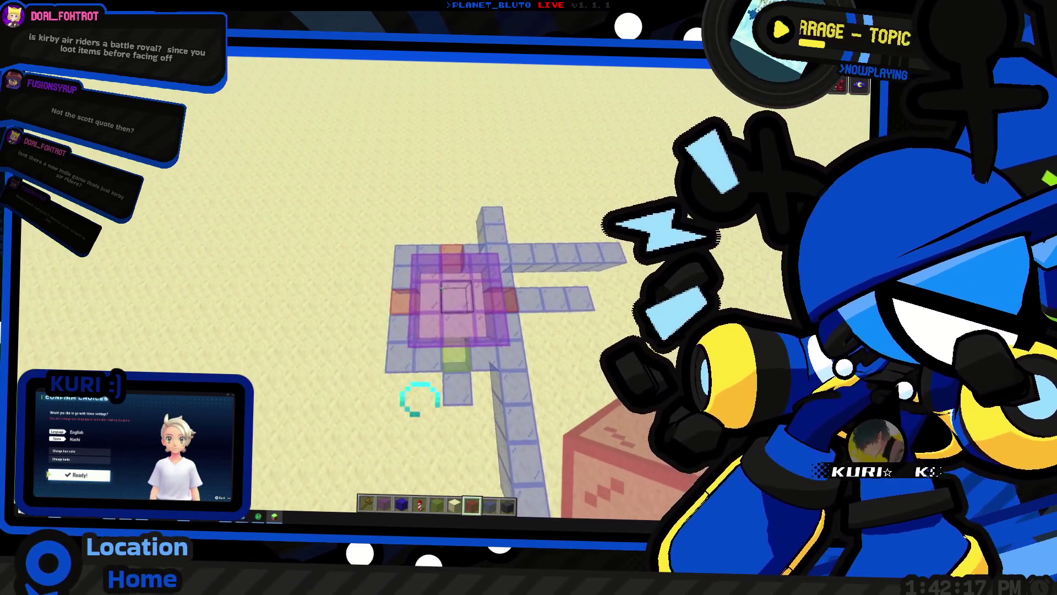
pyautogui.press('s')
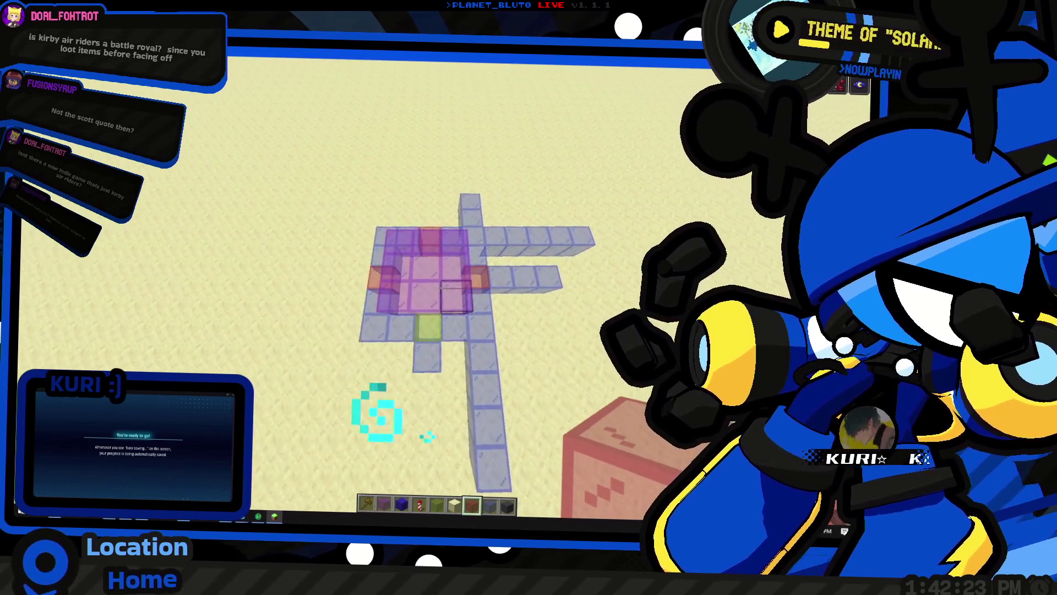
pyautogui.press('a')
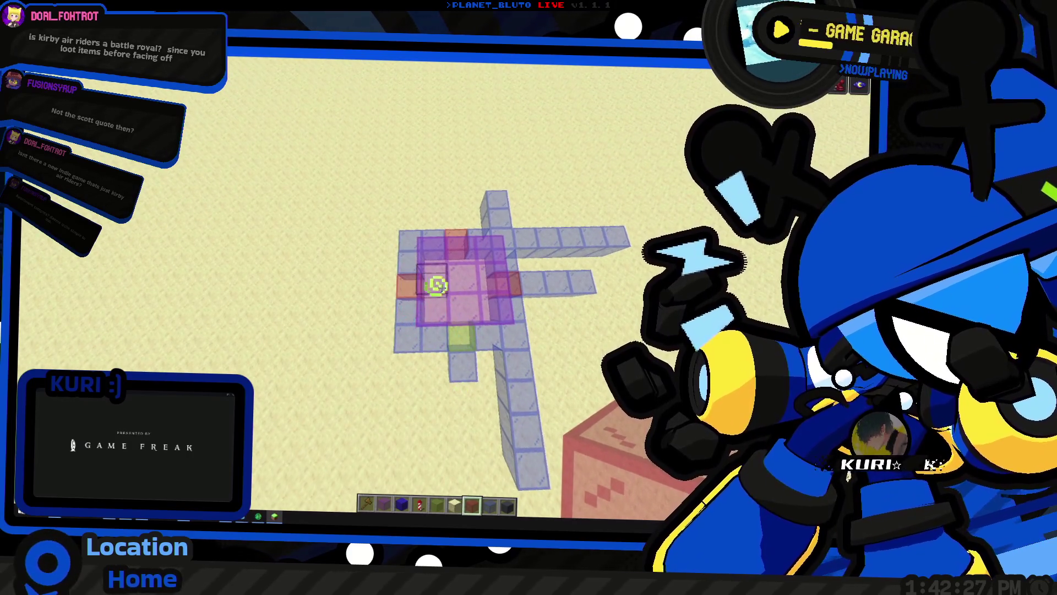
pyautogui.press('shift')
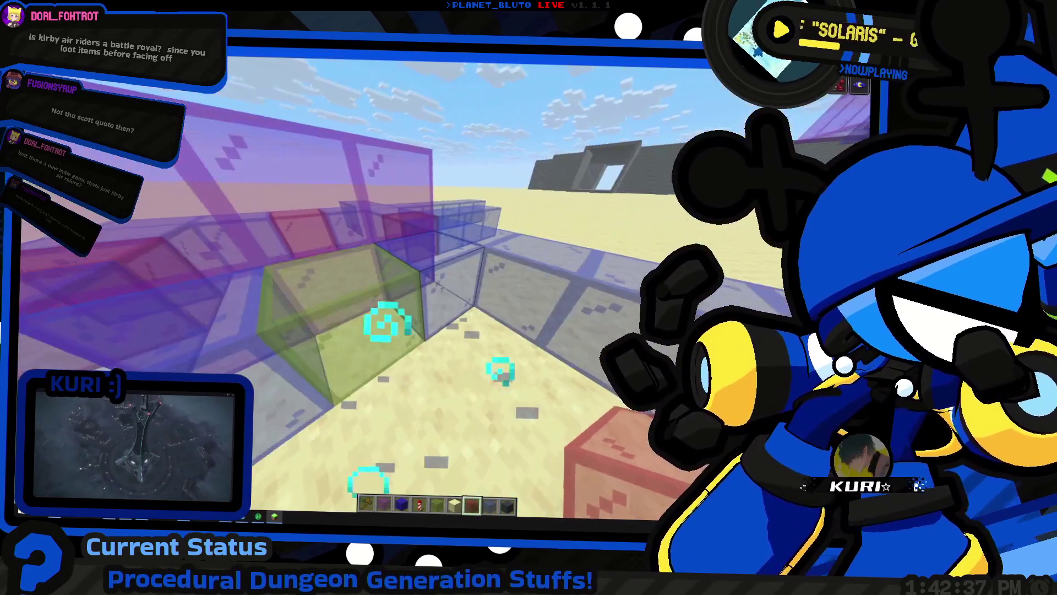
# Break a glass block in the build and fly up to an overhead view
pyautogui.scroll(-1, 442, 286)
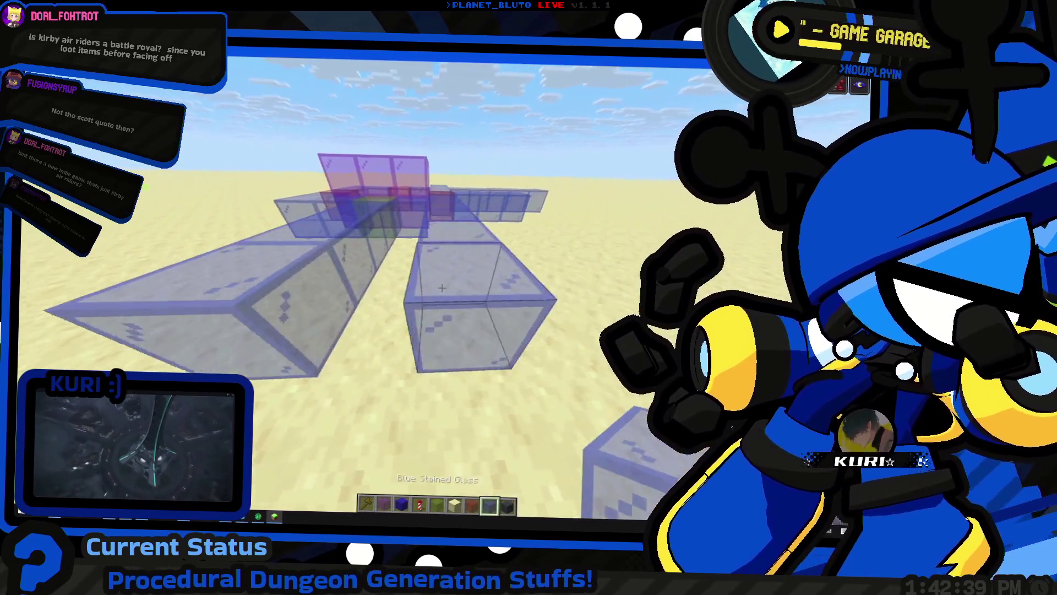
pyautogui.click(442, 286)
pyautogui.press('space')
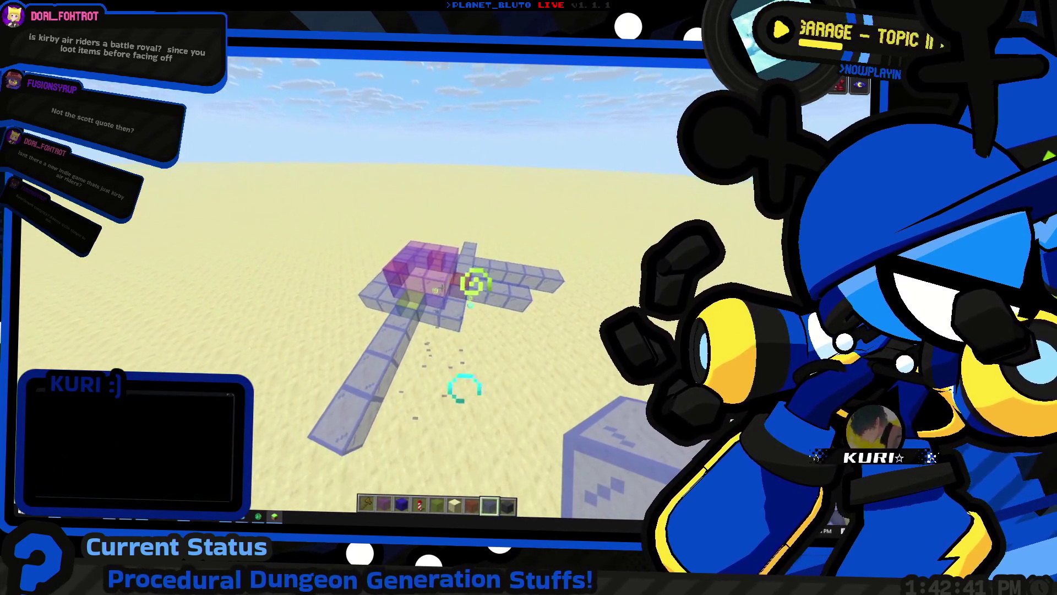
pyautogui.press('space')
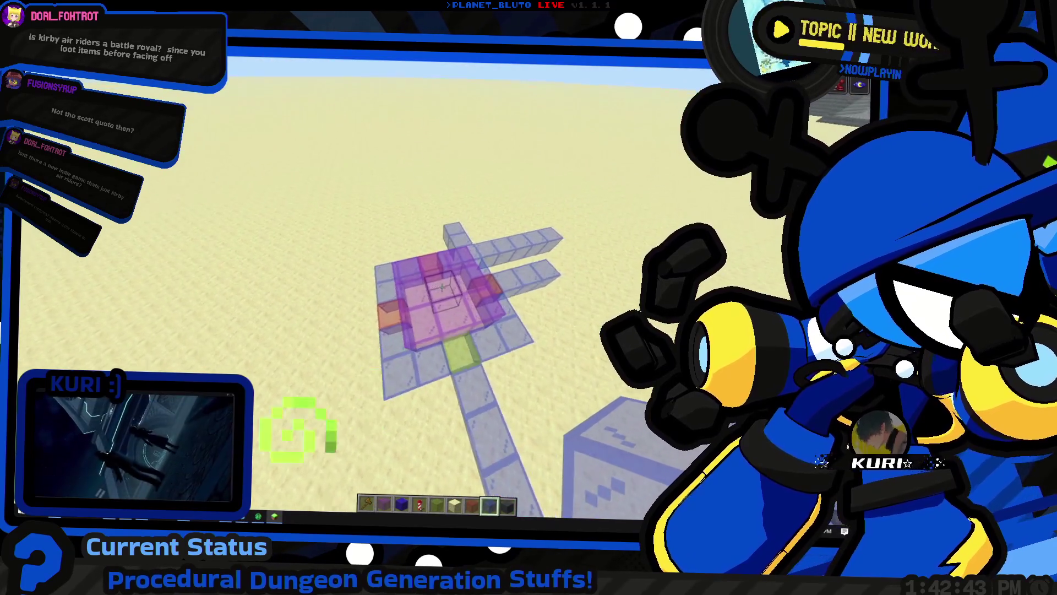
pyautogui.press('shift')
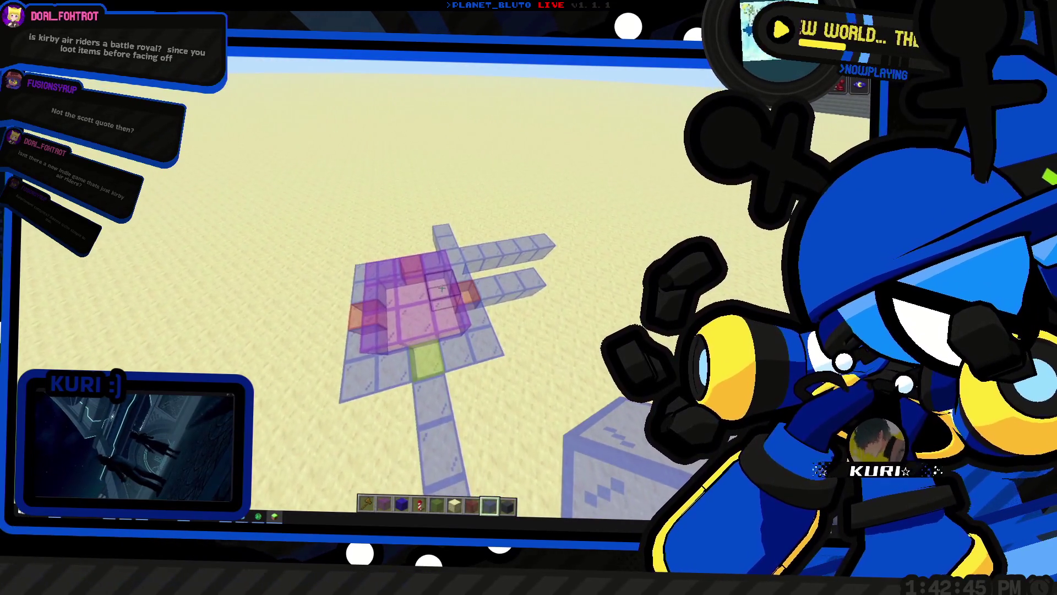
pyautogui.press('a')
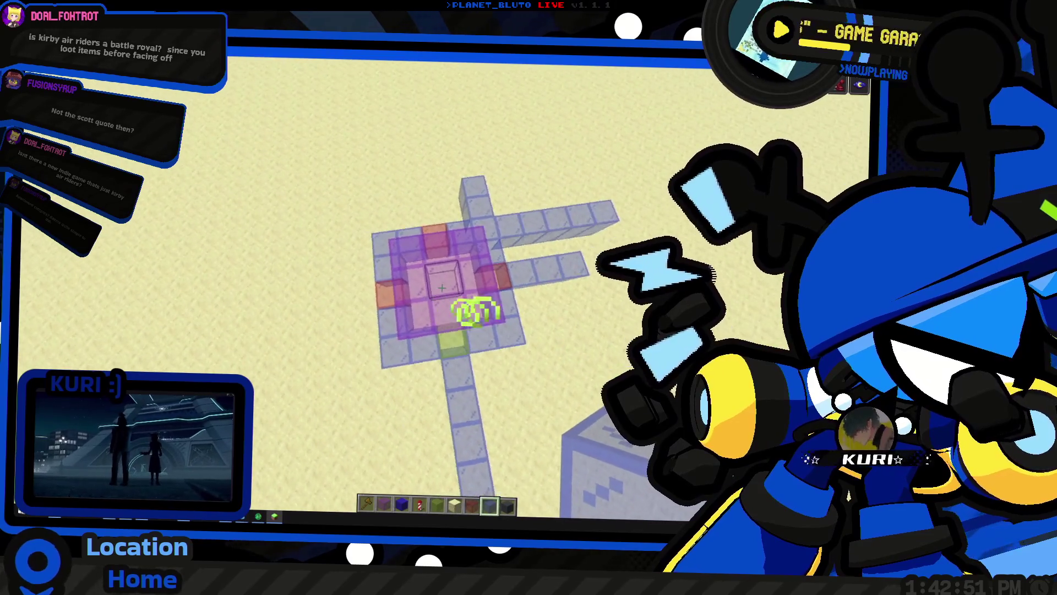
# Switch to the Godot editor and run the ProjectDNS game with F5
pyautogui.hotkey('alt', 'Tab')
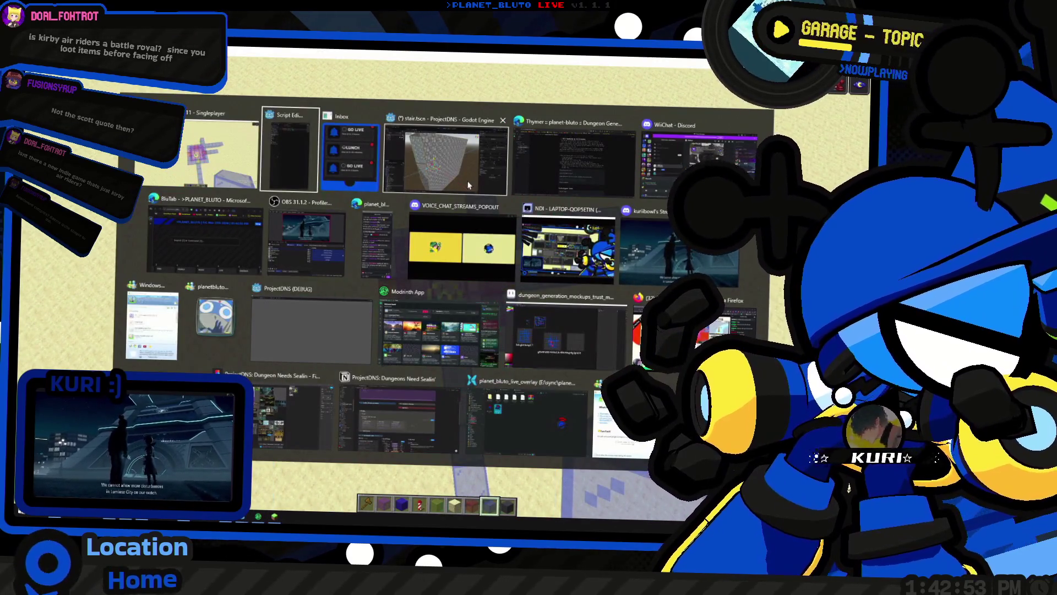
pyautogui.click(469, 184)
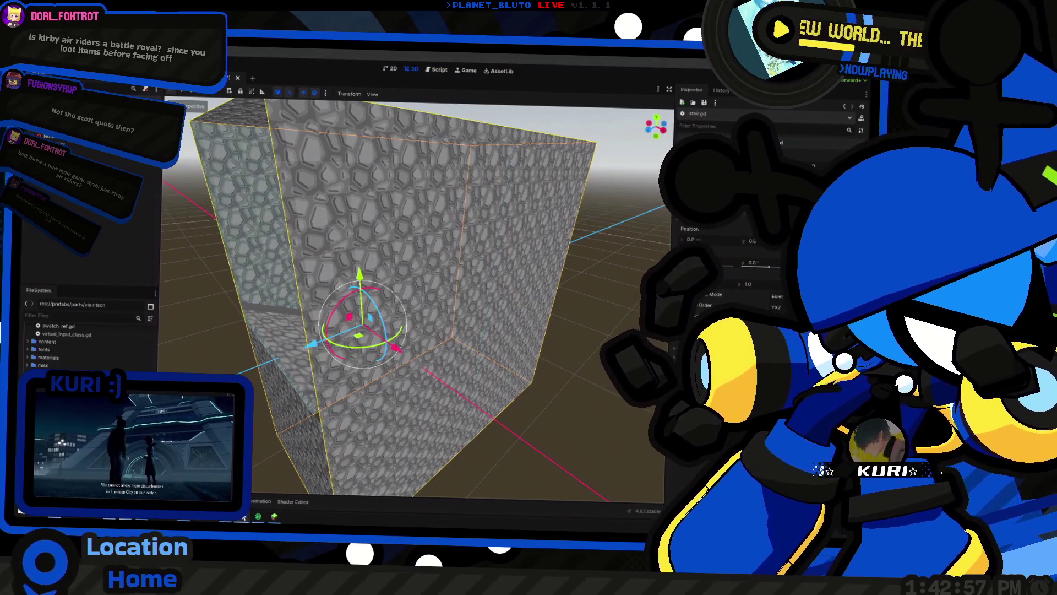
pyautogui.press('F5')
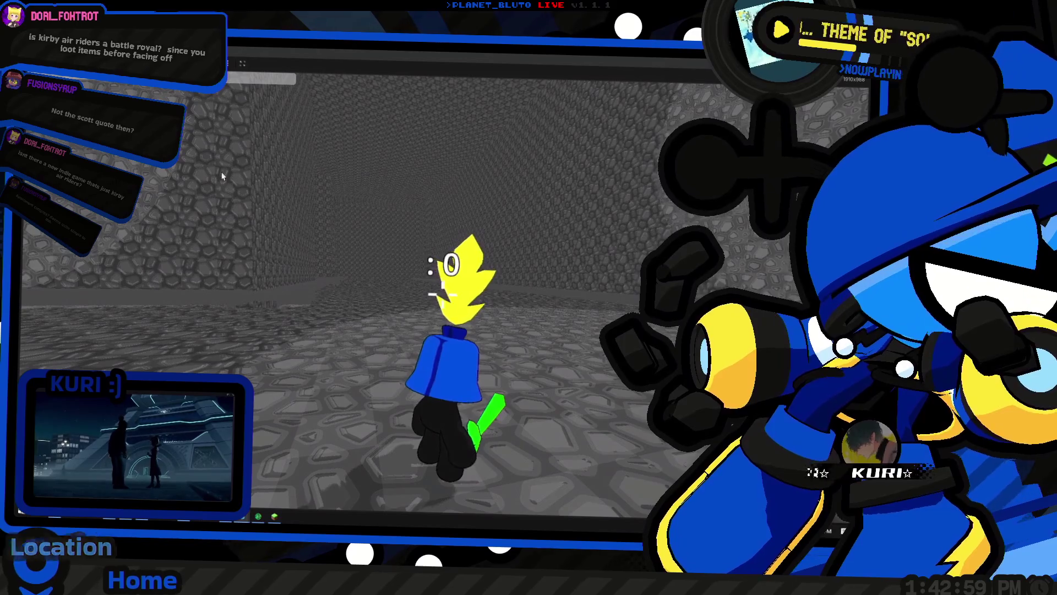
# Rise to an overhead view of the maze and shrink the game to a window moved aside
pyautogui.click(221, 176)
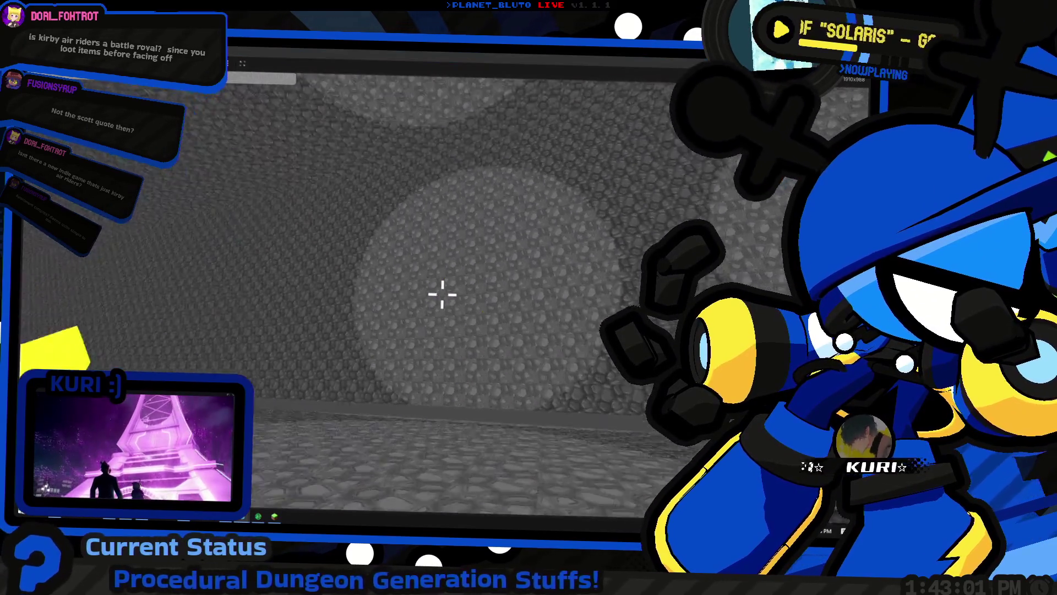
pyautogui.press('space')
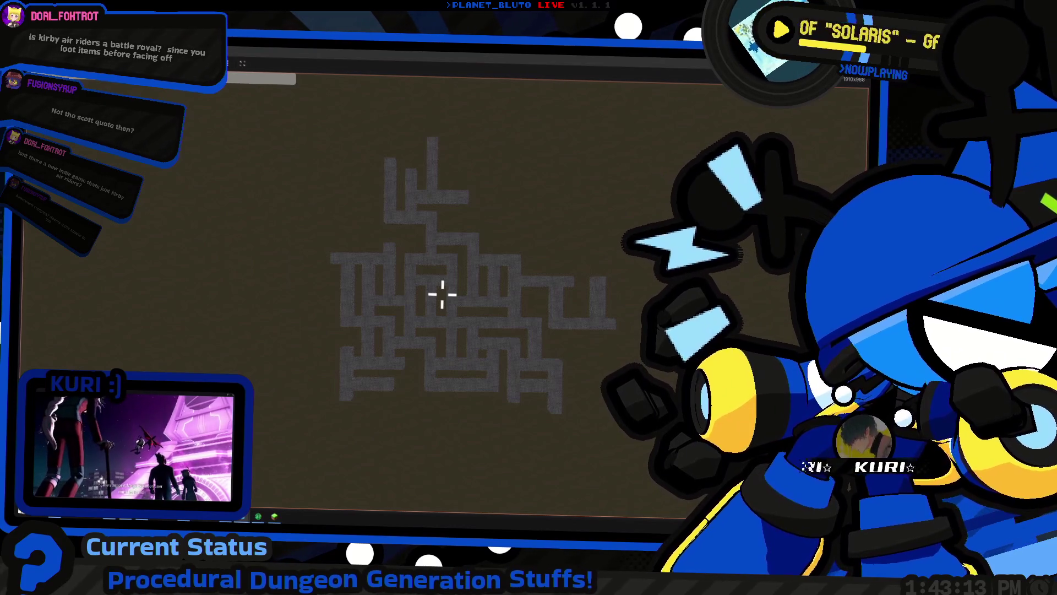
pyautogui.press('Tab')
pyautogui.press('Tab')
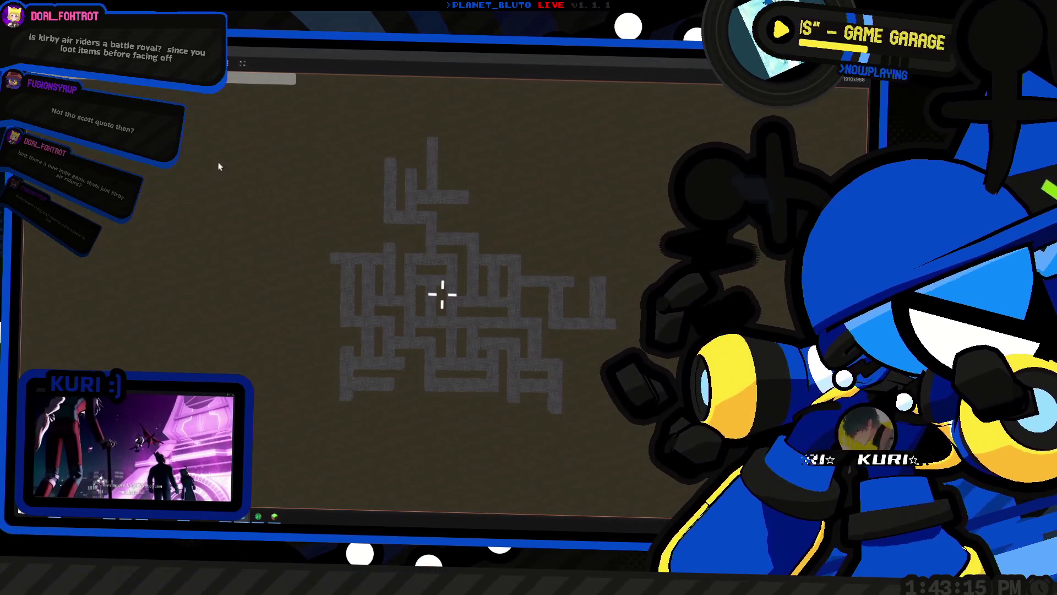
pyautogui.press('F11')
pyautogui.moveTo(314, 273)
pyautogui.mouseDown()
pyautogui.moveTo(391, 307)
pyautogui.moveTo(571, 434)
pyautogui.mouseUp()
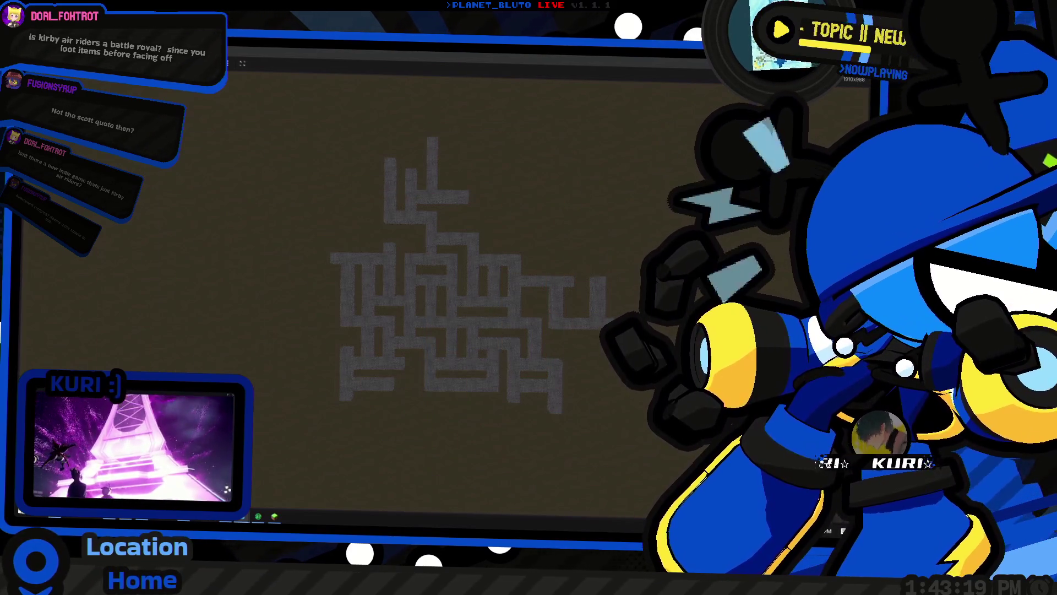
# Snip a screenshot of the overhead maze and bring up the window switcher
pyautogui.press('Tab')
pyautogui.press('Tab')
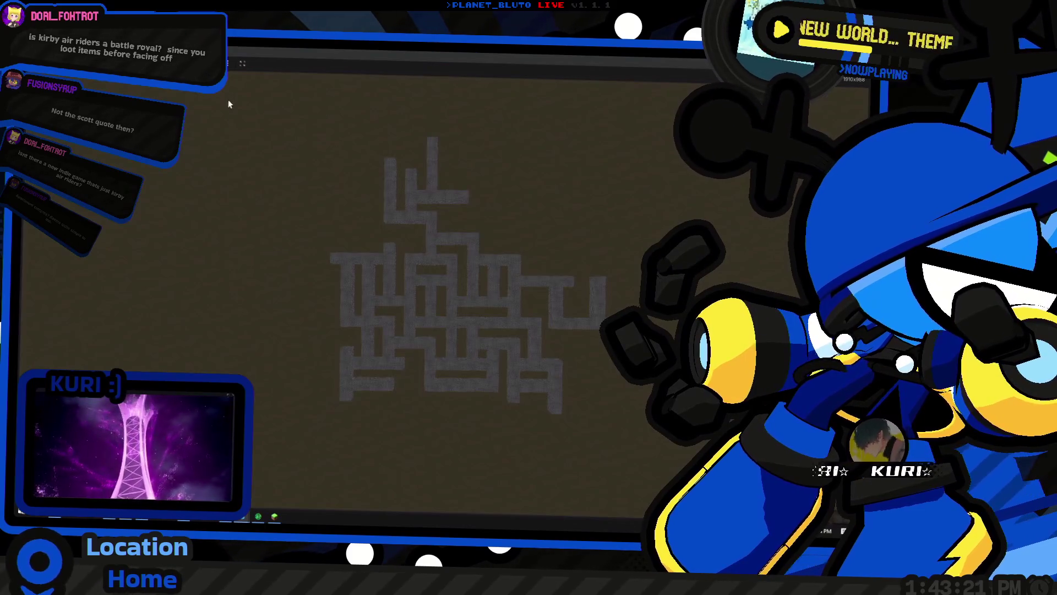
pyautogui.press('super+shift+s')
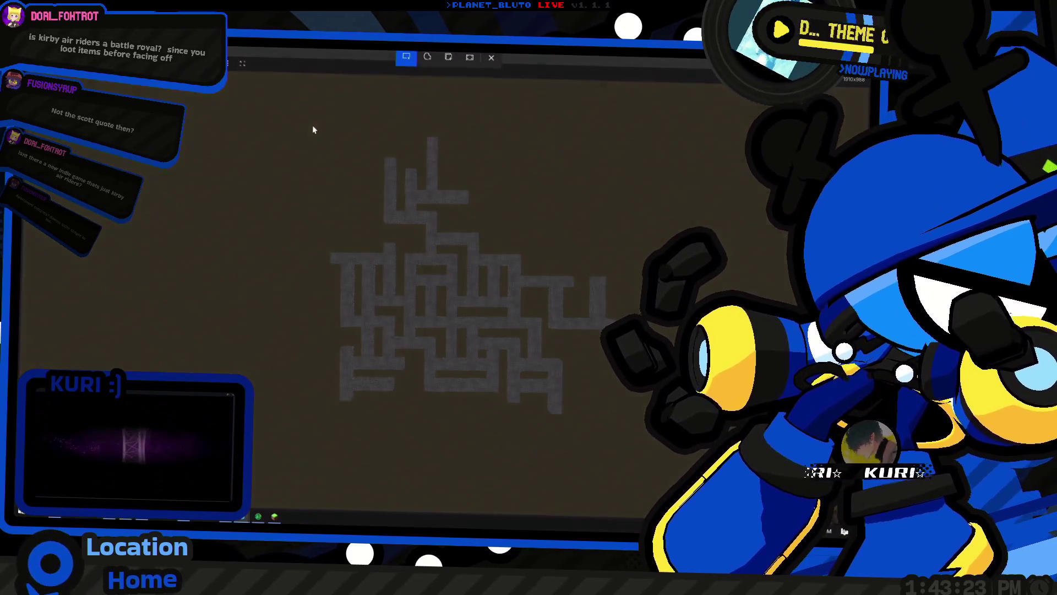
pyautogui.moveTo(283, 115); pyautogui.dragTo(617, 378)
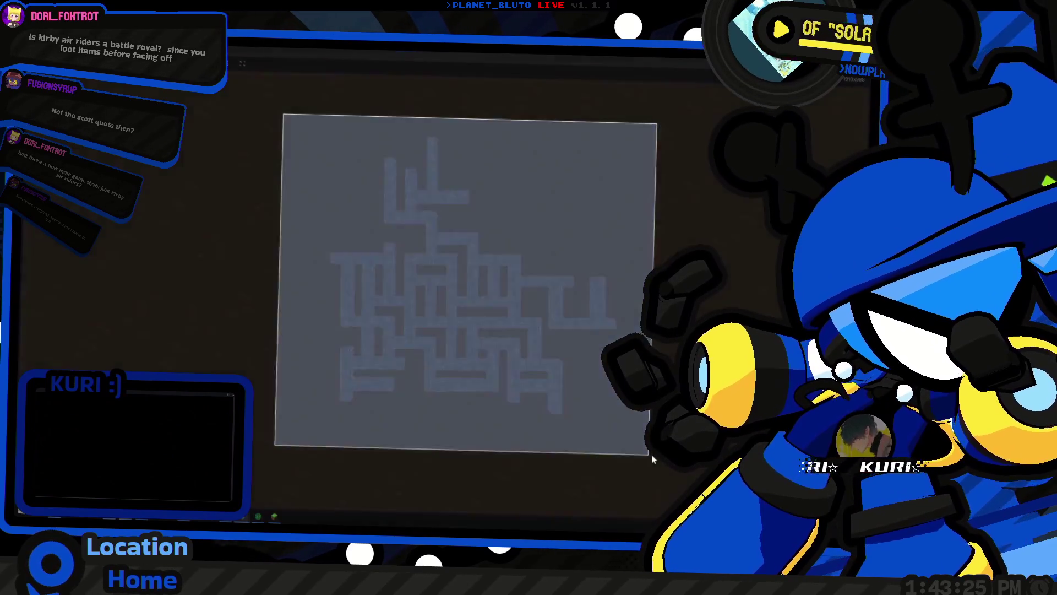
pyautogui.hotkey('alt', 'Tab')
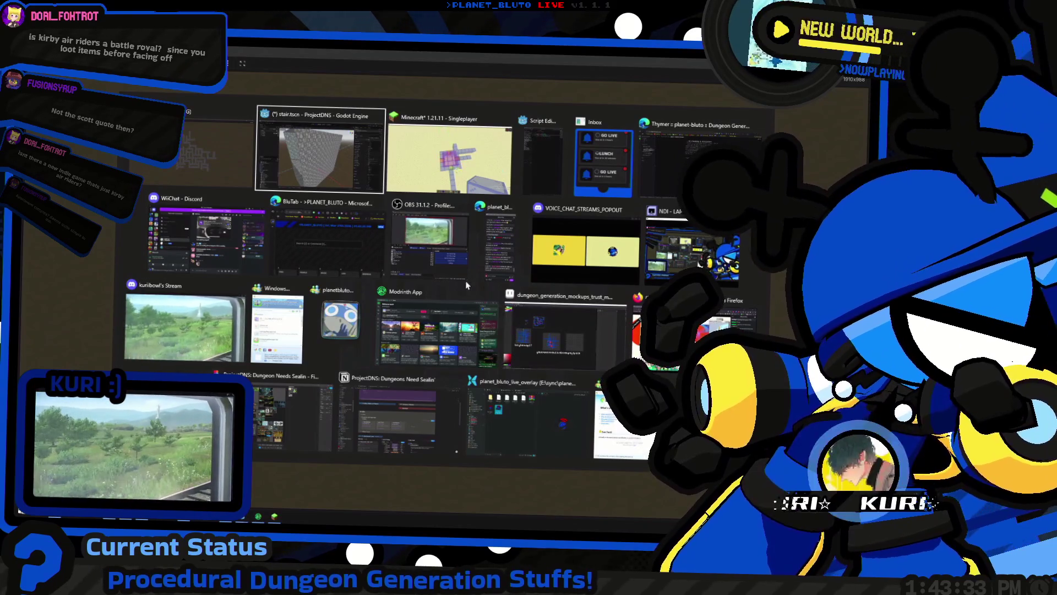
# Switch to Figma, go to the dungeon layouts page and paste the maze screenshot
pyautogui.click(319, 157)
pyautogui.hotkey('alt', 'Tab')
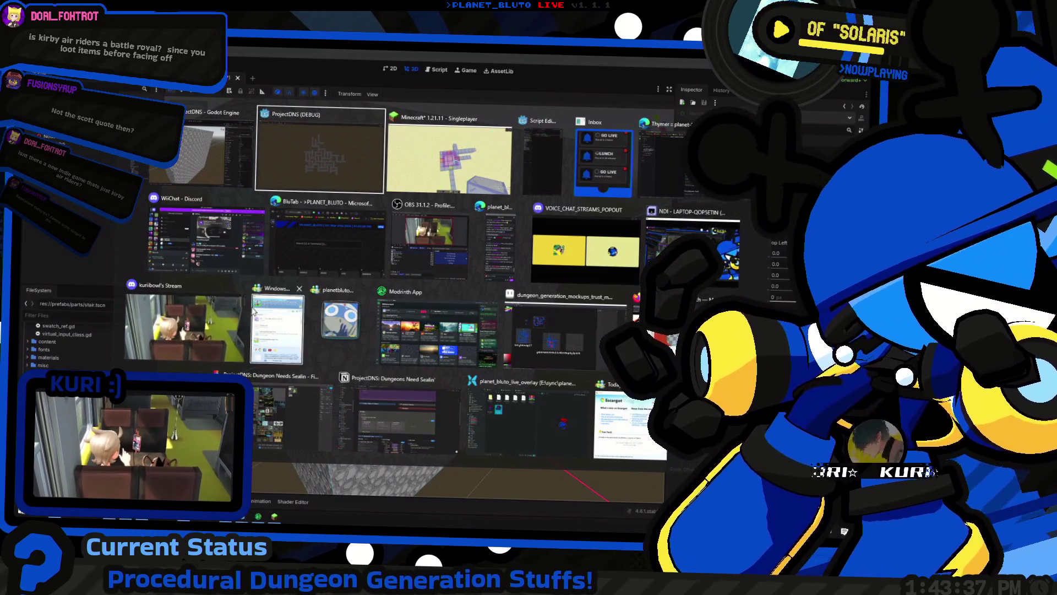
pyautogui.click(207, 154)
pyautogui.hotkey('alt', 'Tab')
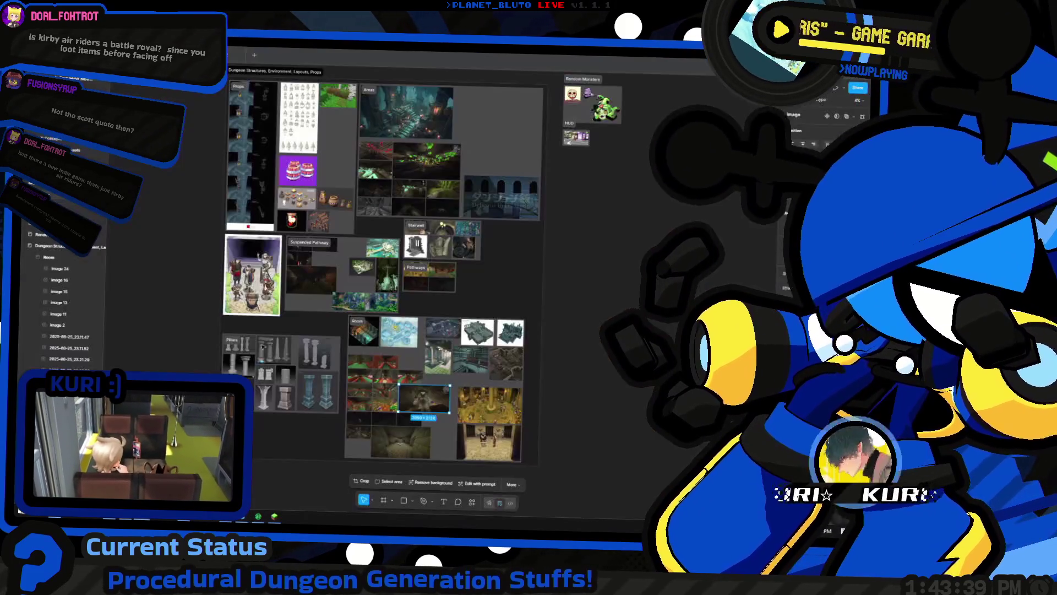
pyautogui.hscroll(-3, 174, 248)
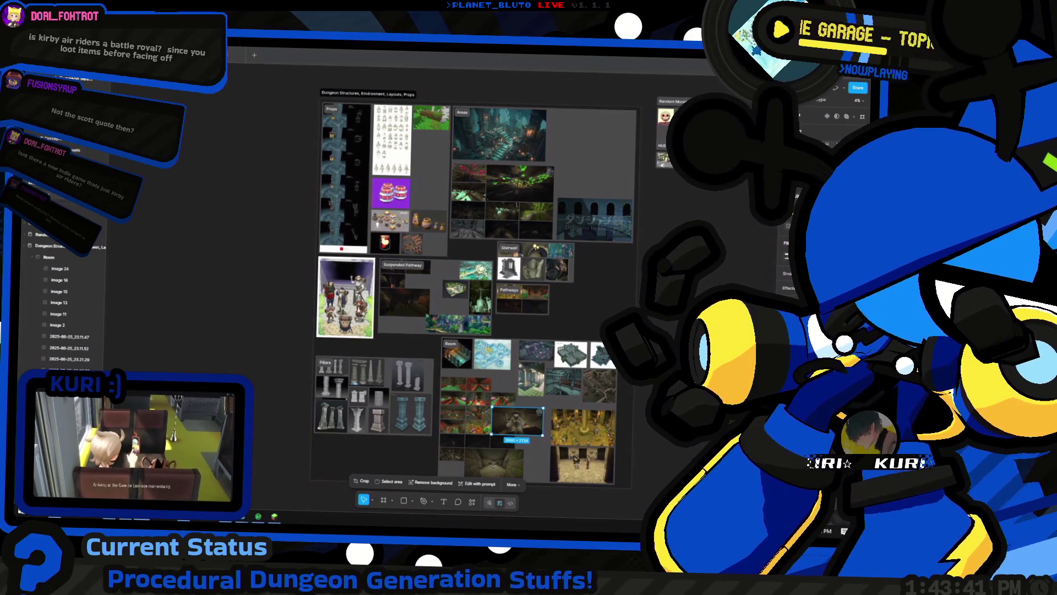
pyautogui.press('pagedown')
pyautogui.scroll(-5, 465, 218)
pyautogui.hscroll(2, 465, 218)
pyautogui.scroll(5, 414, 221)
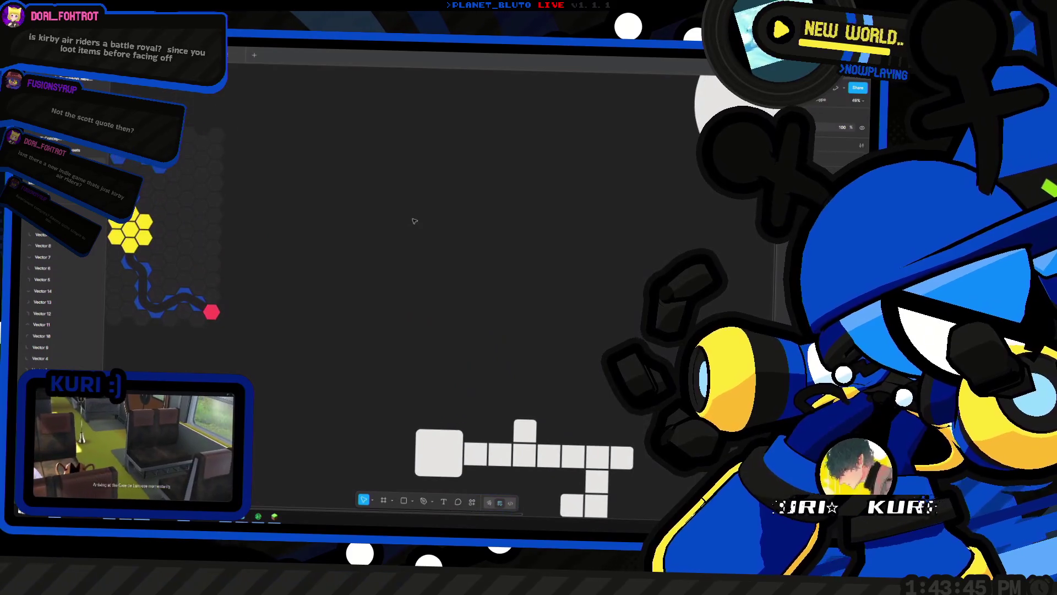
pyautogui.hotkey('ctrl', 'v')
# Zoom in and draw a white square rectangle over the maze
pyautogui.scroll(5, 435, 231)
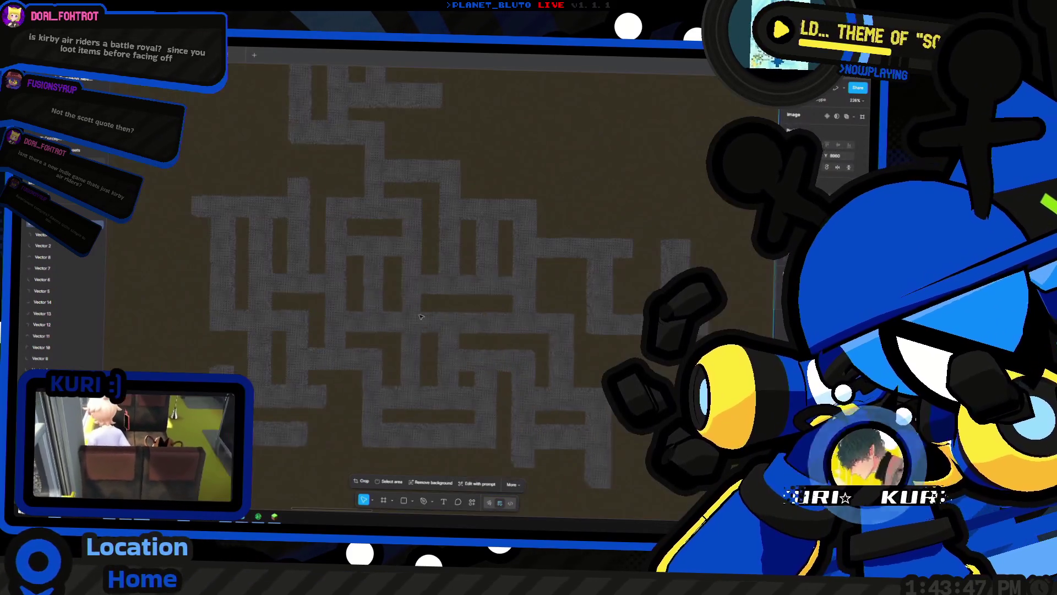
pyautogui.scroll(5, 431, 273)
pyautogui.press('r')
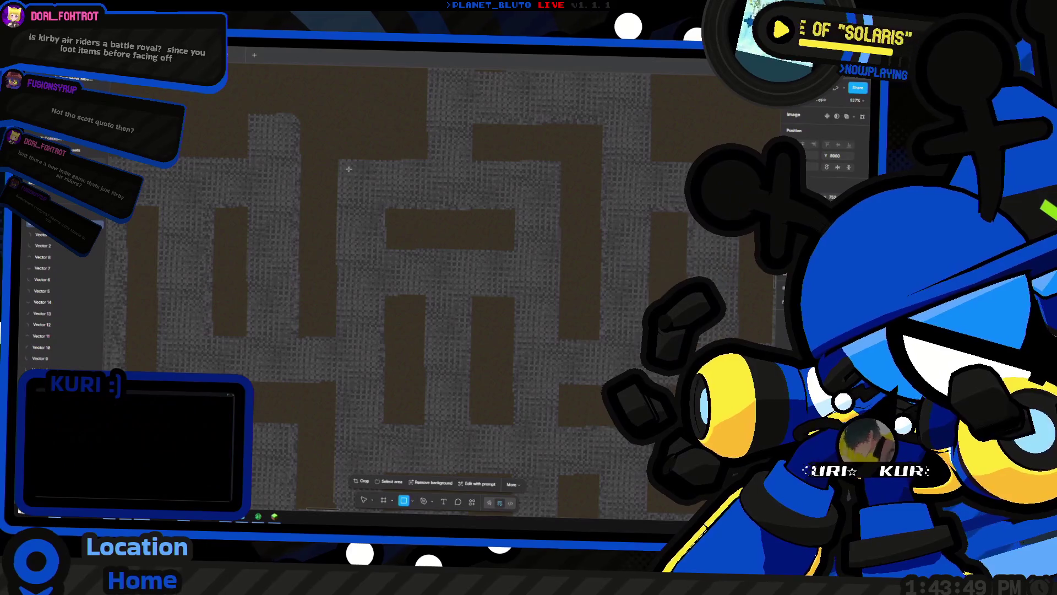
pyautogui.moveTo(388, 211)
pyautogui.mouseDown()
pyautogui.moveTo(460, 266)
pyautogui.moveTo(506, 331)
pyautogui.mouseUp()
# Size the white square to 70×70 and make a 27×27 copy beside it
pyautogui.press('Left')
pyautogui.press('Up')
pyautogui.moveTo(505, 332); pyautogui.dragTo(514, 341)
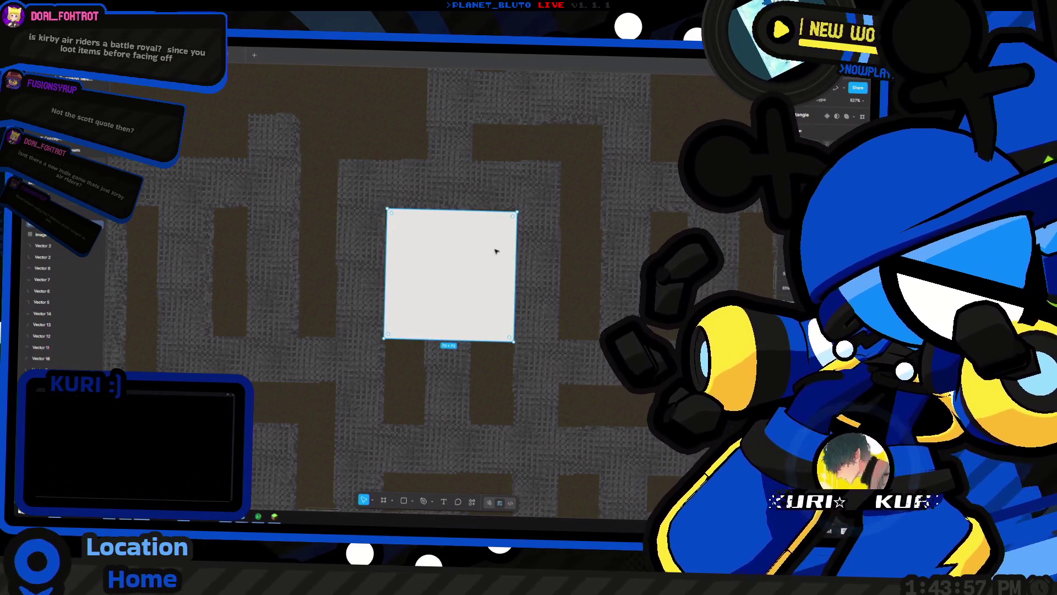
pyautogui.hotkey('ctrl', 'd')
pyautogui.moveTo(467, 270)
pyautogui.mouseDown()
pyautogui.moveTo(354, 253)
pyautogui.moveTo(364, 262)
pyautogui.mouseUp()
pyautogui.moveTo(260, 267)
pyautogui.mouseDown()
pyautogui.moveTo(370, 272)
pyautogui.moveTo(333, 264)
pyautogui.mouseUp()
# Duplicate the small square into positions above and below the large square
pyautogui.hotkey('ctrl', 'd')
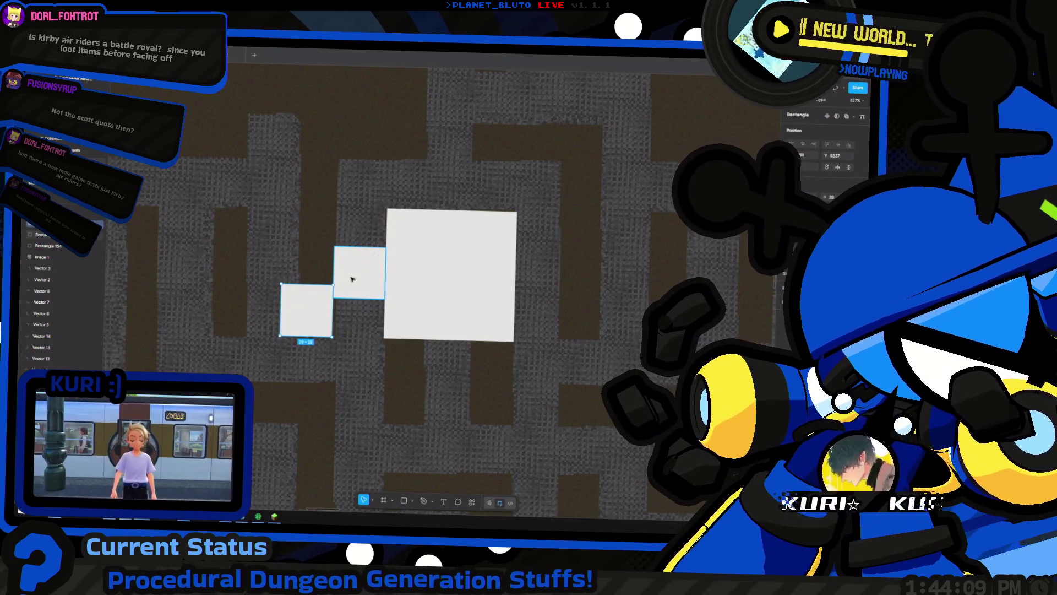
pyautogui.moveTo(303, 311)
pyautogui.mouseDown()
pyautogui.moveTo(412, 192)
pyautogui.moveTo(448, 182)
pyautogui.moveTo(485, 259)
pyautogui.moveTo(547, 283)
pyautogui.moveTo(473, 325)
pyautogui.moveTo(448, 366)
pyautogui.moveTo(434, 366)
pyautogui.mouseUp()
pyautogui.hotkey('ctrl', 'd')
# Try dragging the large square out of the cross, then undo the move
pyautogui.scroll(-3, 471, 252)
pyautogui.click(440, 257)
pyautogui.scroll(2, 440, 256)
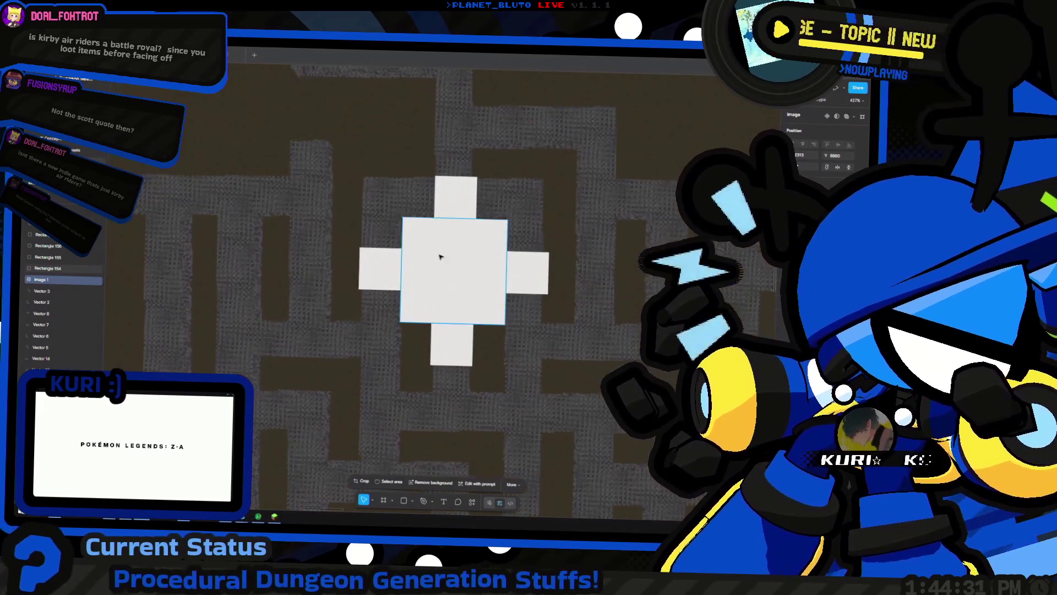
pyautogui.moveTo(451, 290)
pyautogui.mouseDown()
pyautogui.moveTo(452, 313)
pyautogui.moveTo(386, 430)
pyautogui.moveTo(472, 461)
pyautogui.mouseUp()
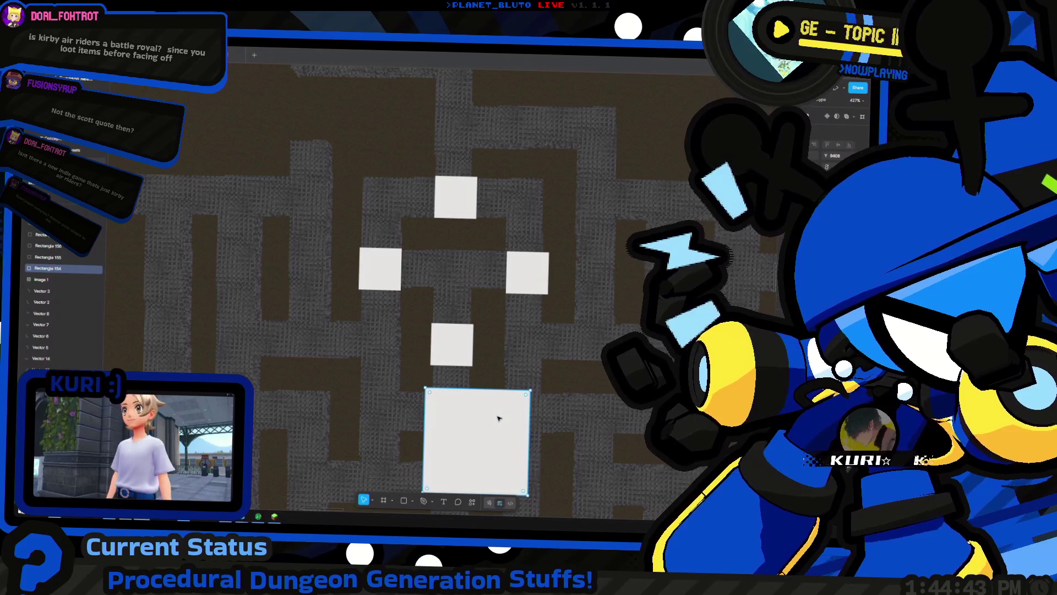
pyautogui.hotkey('ctrl', 'z')
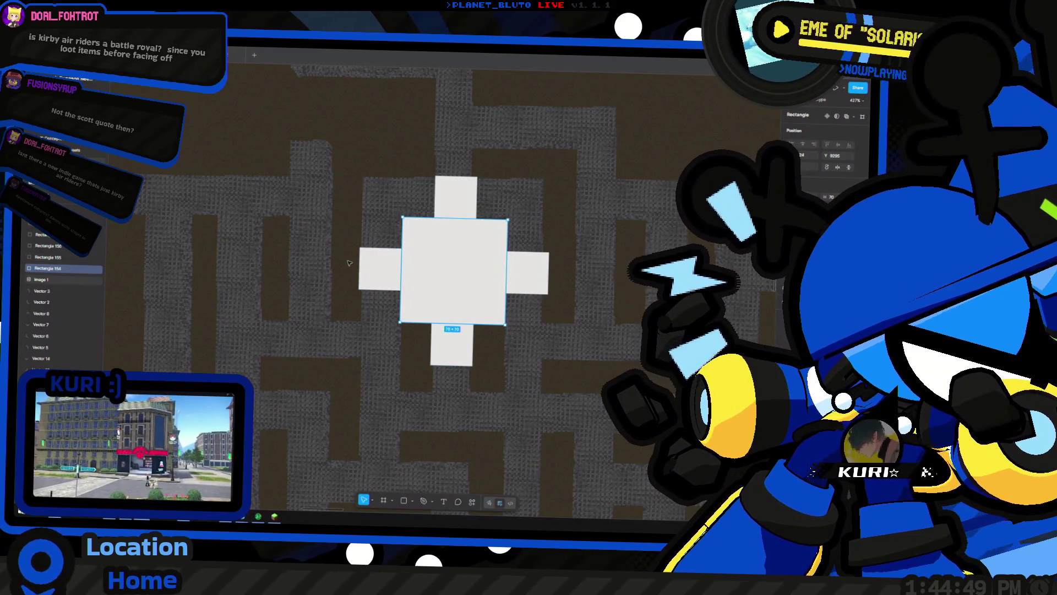
# Select the left, bottom and right small squares and fill them red
pyautogui.hscroll(-2, 369, 287)
pyautogui.scroll(1, 369, 286)
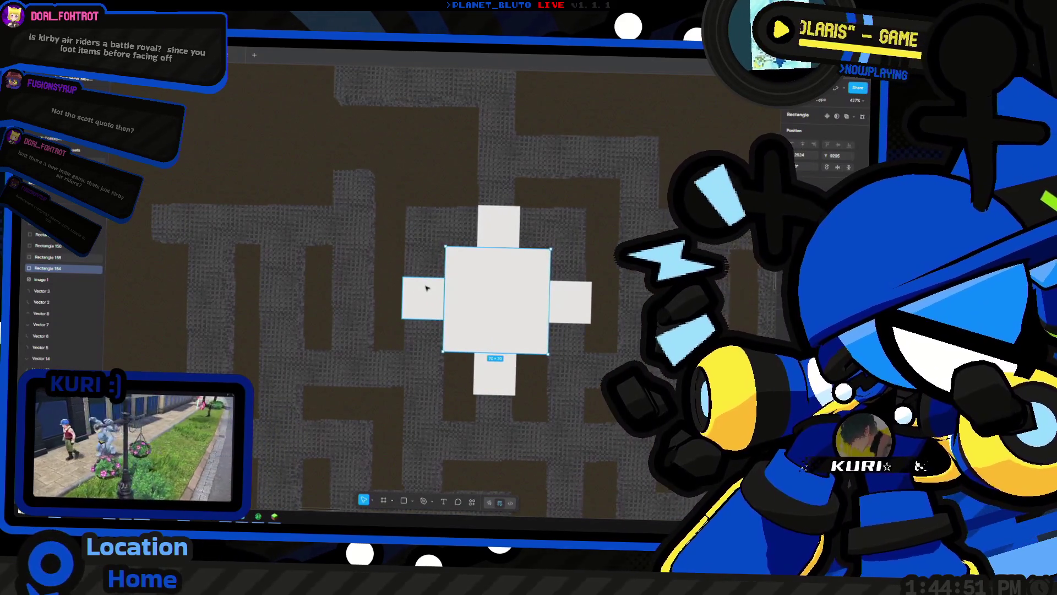
pyautogui.scroll(2, 429, 288)
pyautogui.click(425, 304)
pyautogui.scroll(-3, 424, 304)
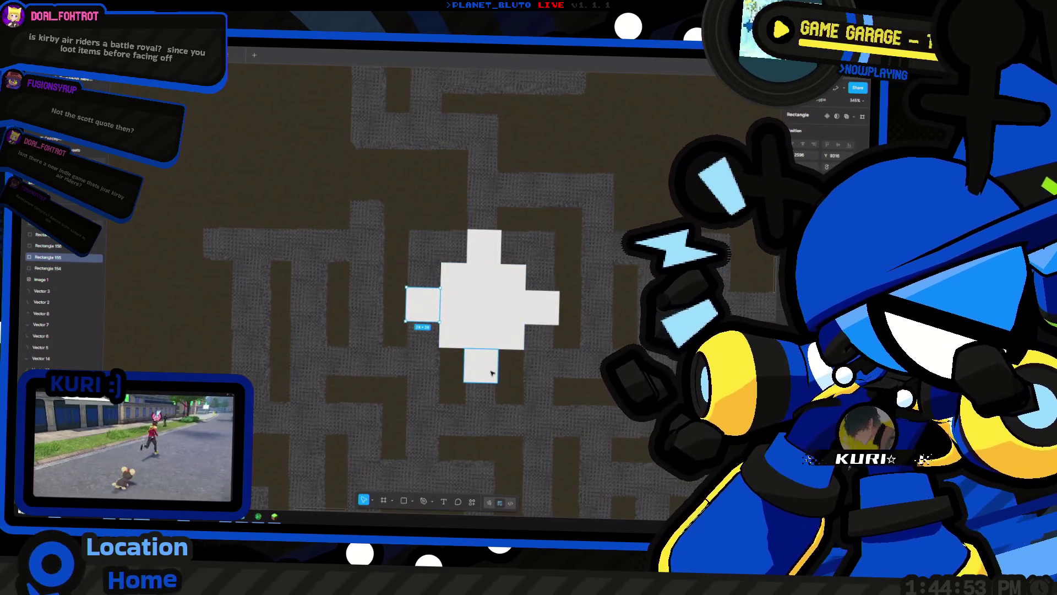
pyautogui.click(491, 373)
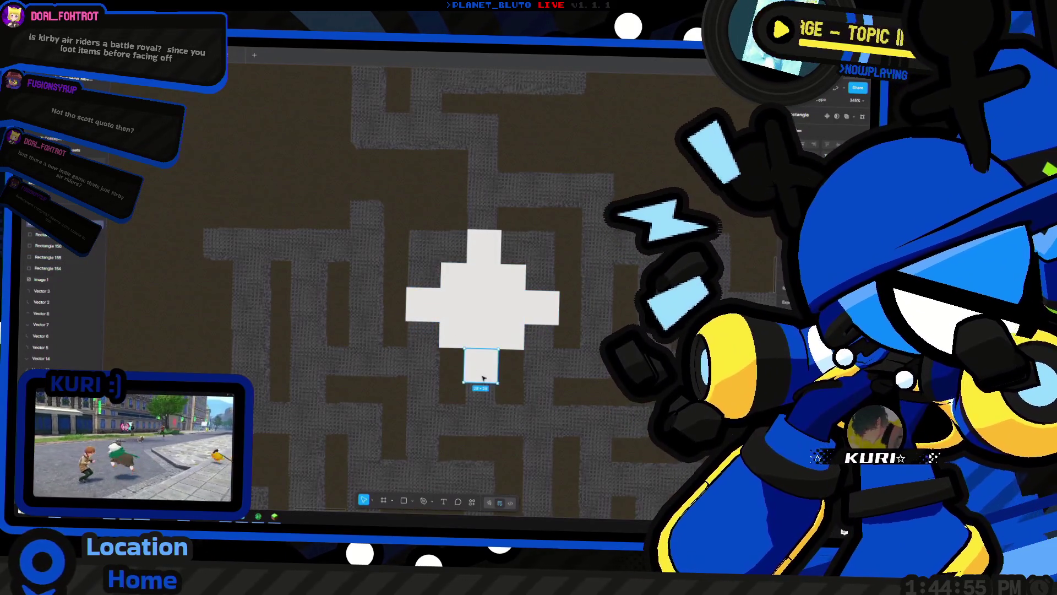
pyautogui.keyDown('shift'); pyautogui.click(429, 300); pyautogui.keyUp('shift')
pyautogui.keyDown('shift'); pyautogui.click(552, 313); pyautogui.keyUp('shift')
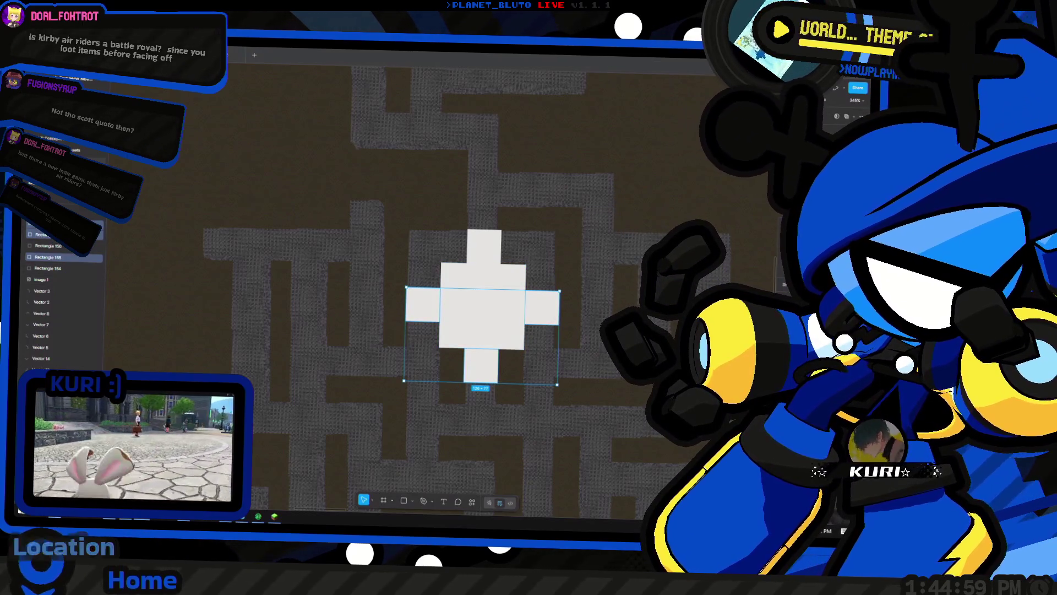
pyautogui.click(771, 296)
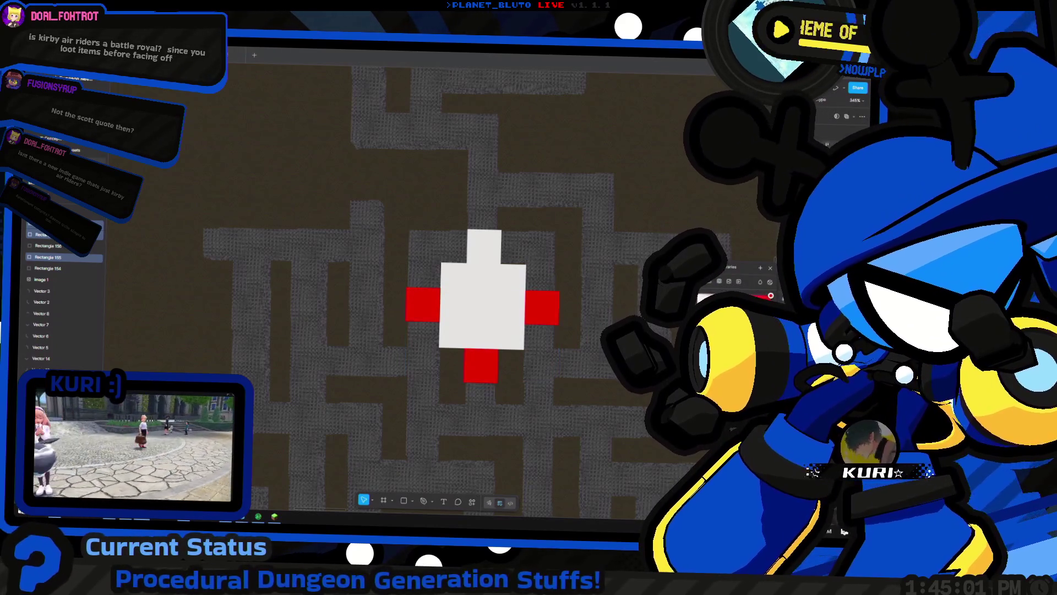
# Darken the red to crimson, add another square to the selection, and move the four squares up-left
pyautogui.click(770, 298)
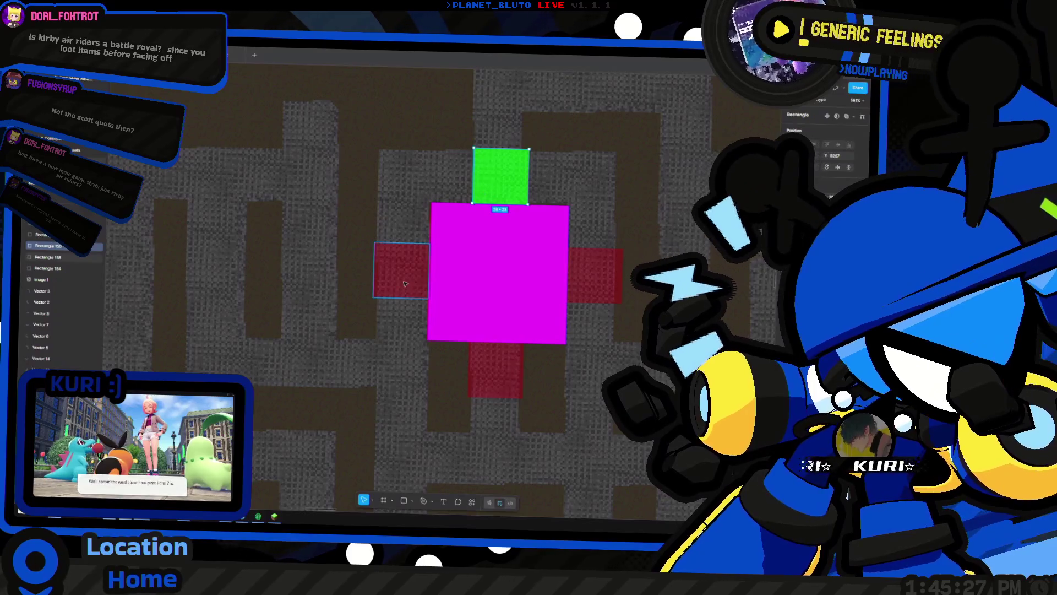
pyautogui.keyDown('shift'); pyautogui.click(610, 281); pyautogui.keyUp('shift')
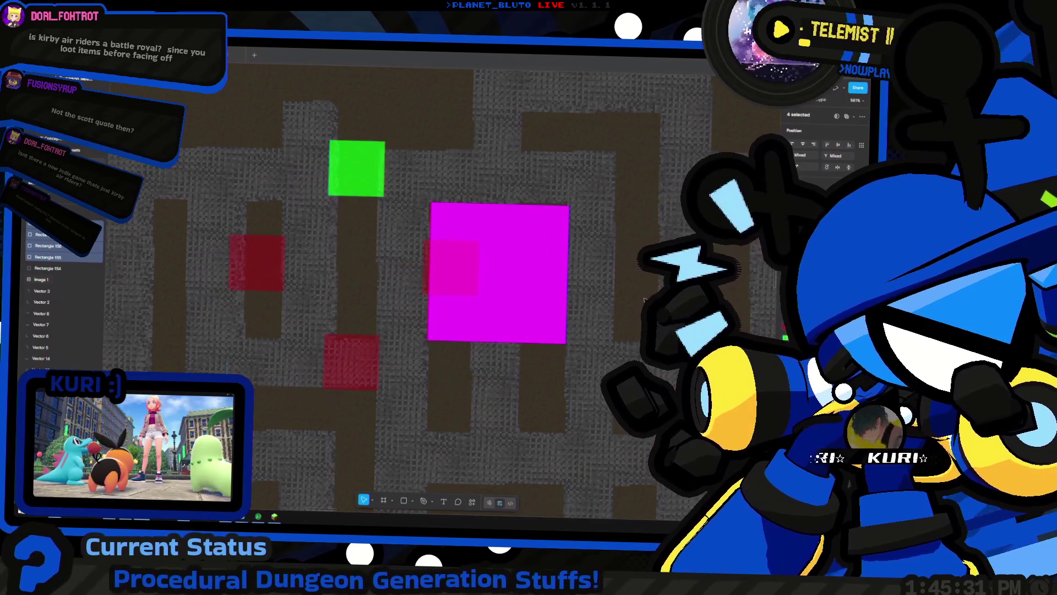
pyautogui.scroll(-5, 606, 319)
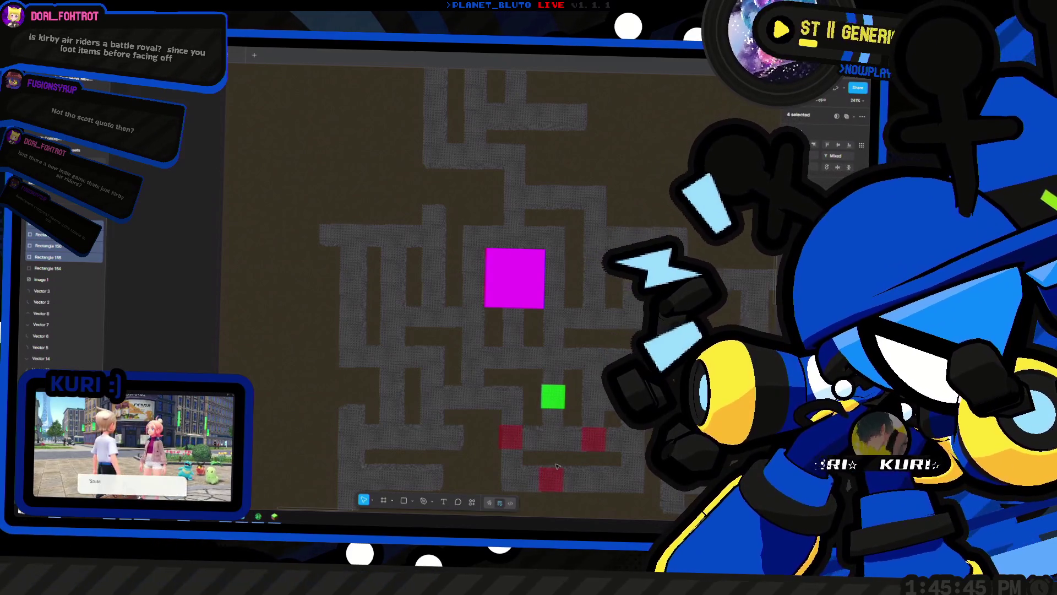
pyautogui.moveTo(558, 465)
pyautogui.mouseDown()
pyautogui.moveTo(382, 434)
pyautogui.moveTo(440, 428)
pyautogui.moveTo(395, 343)
pyautogui.mouseUp()
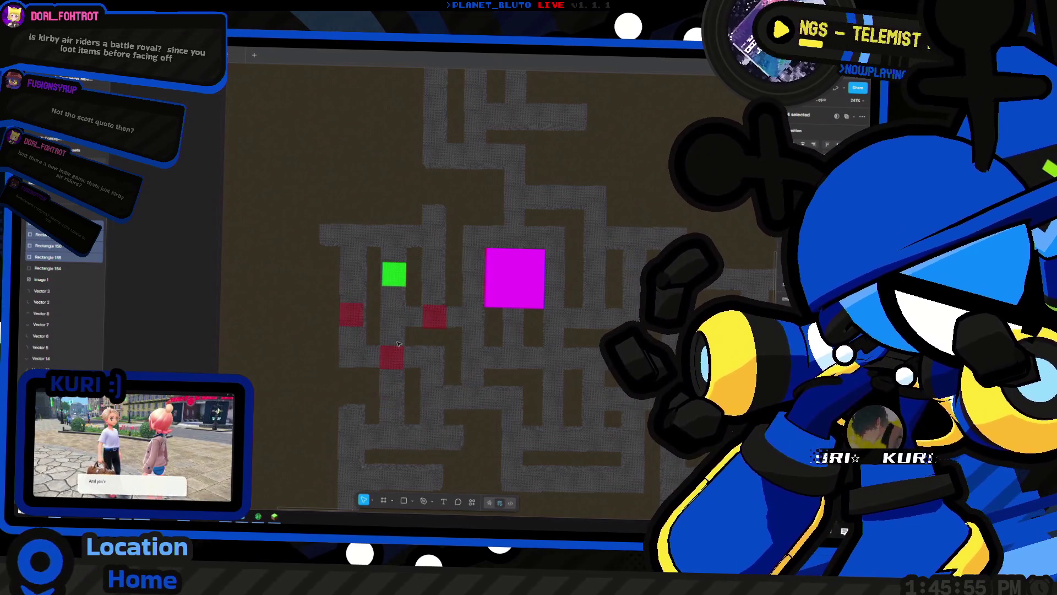
# Reposition the green and three red markers, undoing and redoing until they surround the magenta square
pyautogui.click(395, 303)
pyautogui.moveTo(394, 304)
pyautogui.mouseDown()
pyautogui.moveTo(398, 258)
pyautogui.moveTo(395, 267)
pyautogui.mouseUp()
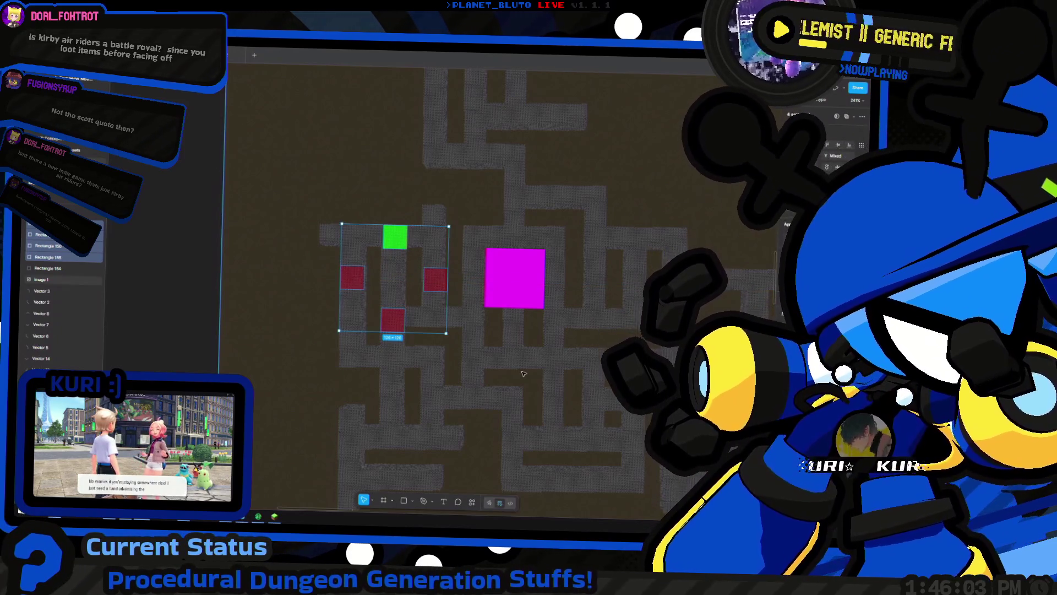
pyautogui.hotkey('ctrl', 'z')
pyautogui.hotkey('ctrl', 'shift', 'z')
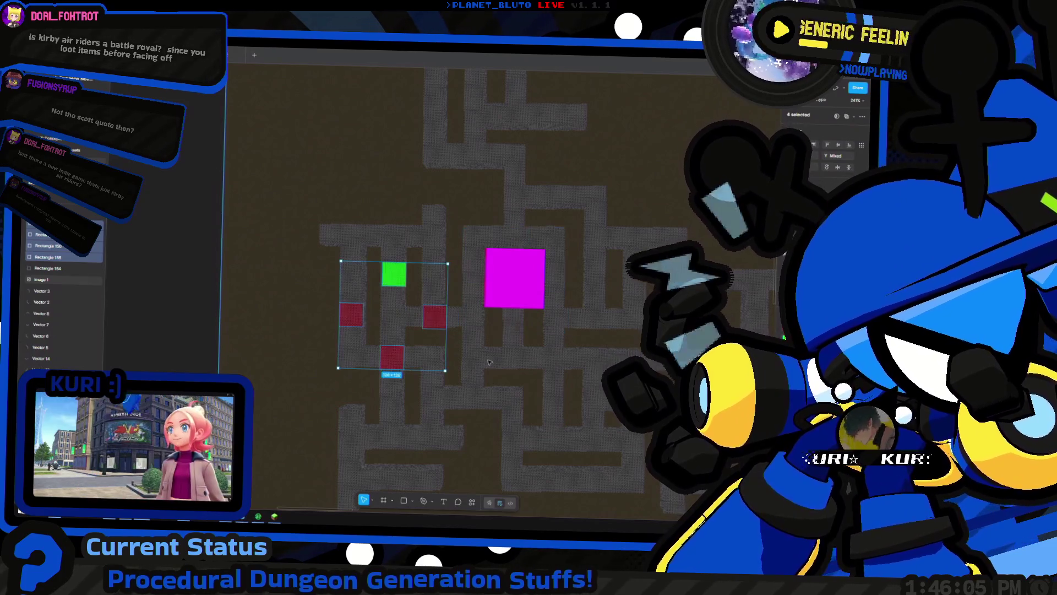
pyautogui.hotkey('ctrl', 'z')
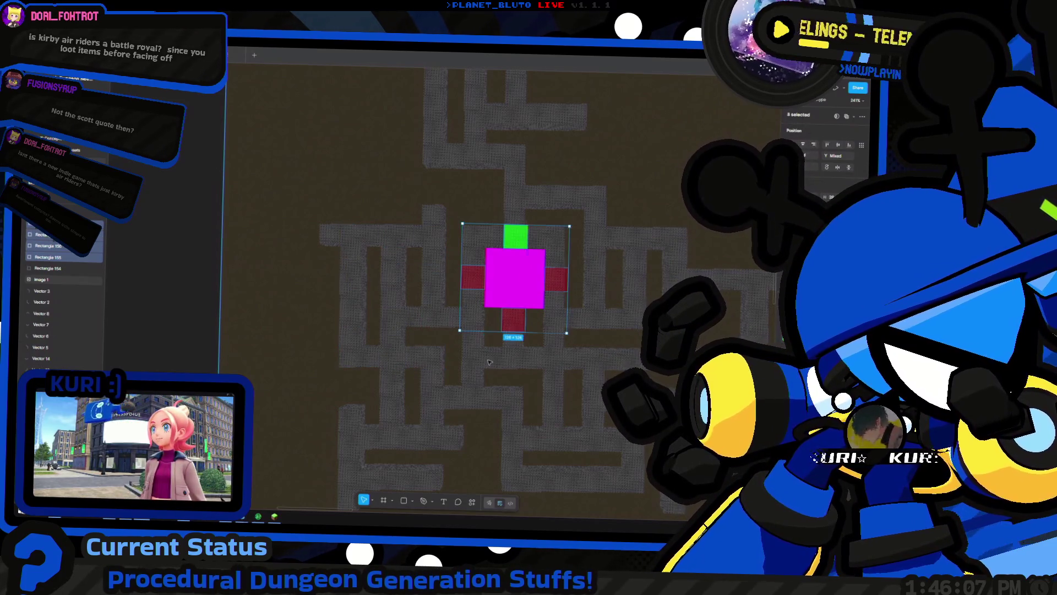
pyautogui.hotkey('ctrl', 'shift', 'z')
pyautogui.moveTo(437, 360)
pyautogui.mouseDown()
pyautogui.moveTo(429, 433)
pyautogui.moveTo(392, 435)
pyautogui.moveTo(407, 433)
pyautogui.mouseUp()
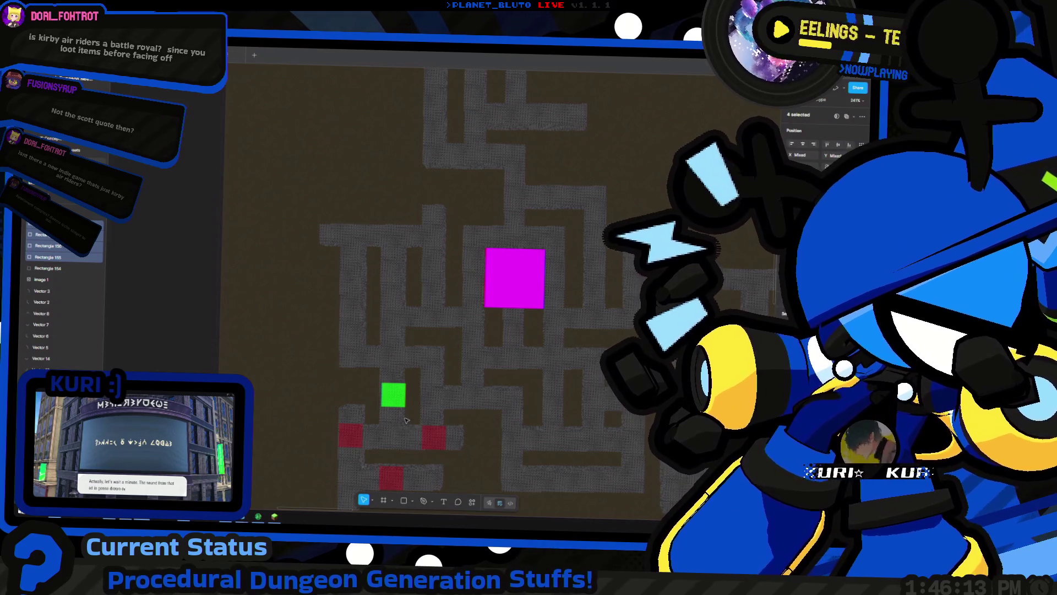
pyautogui.hotkey('shift', 'Up')
pyautogui.hotkey('shift', 'Up')
pyautogui.hotkey('shift', 'Up')
pyautogui.hotkey('shift', 'Right')
pyautogui.hotkey('shift', 'Right')
pyautogui.hotkey('shift', 'Right')
pyautogui.hotkey('shift', 'Up')
pyautogui.hotkey('shift', 'Up')
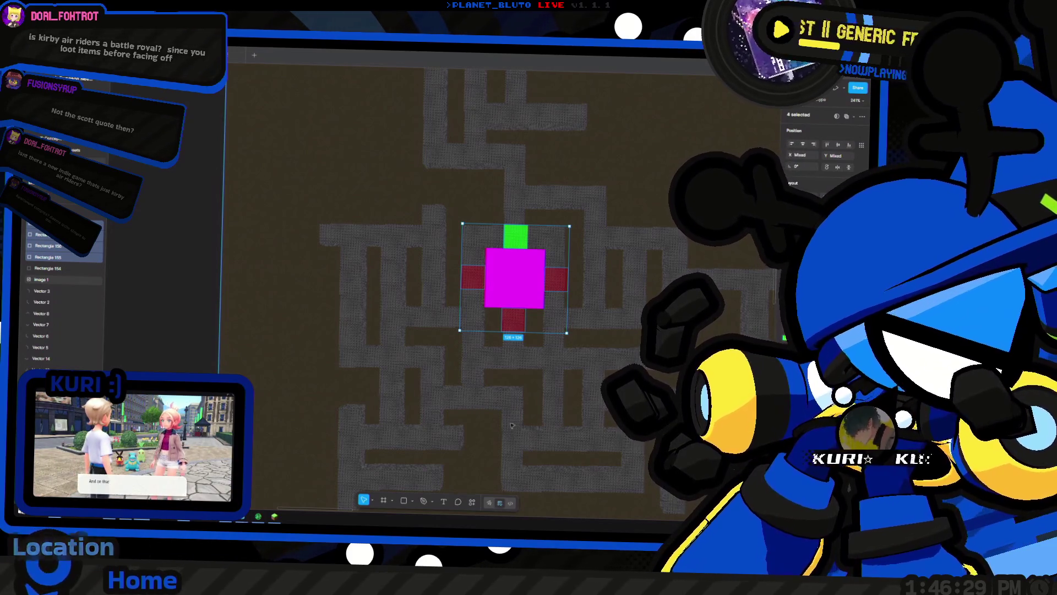
# Lower the four markers slightly, move the magenta cross down-right, and select the maze image
pyautogui.moveTo(558, 429)
pyautogui.mouseDown()
pyautogui.moveTo(556, 440)
pyautogui.moveTo(517, 319)
pyautogui.mouseUp()
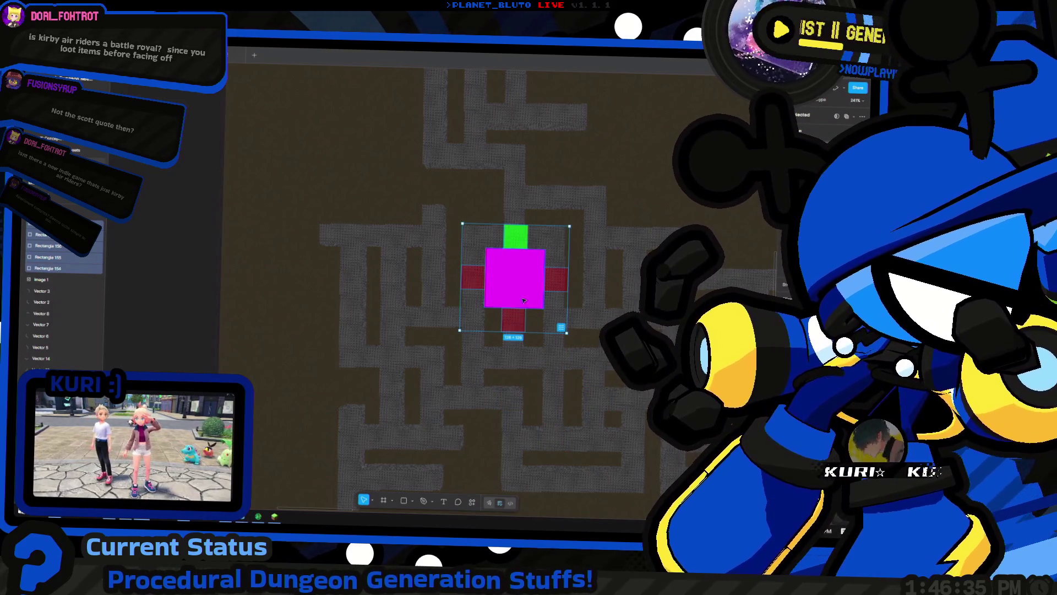
pyautogui.moveTo(498, 283)
pyautogui.mouseDown()
pyautogui.moveTo(556, 420)
pyautogui.moveTo(534, 403)
pyautogui.mouseUp()
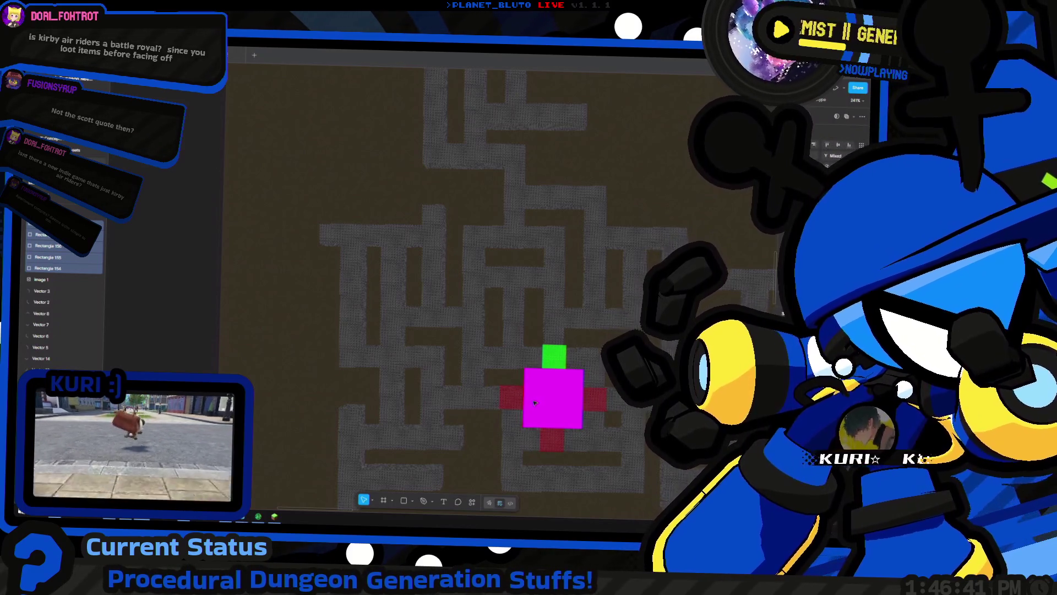
pyautogui.click(535, 402)
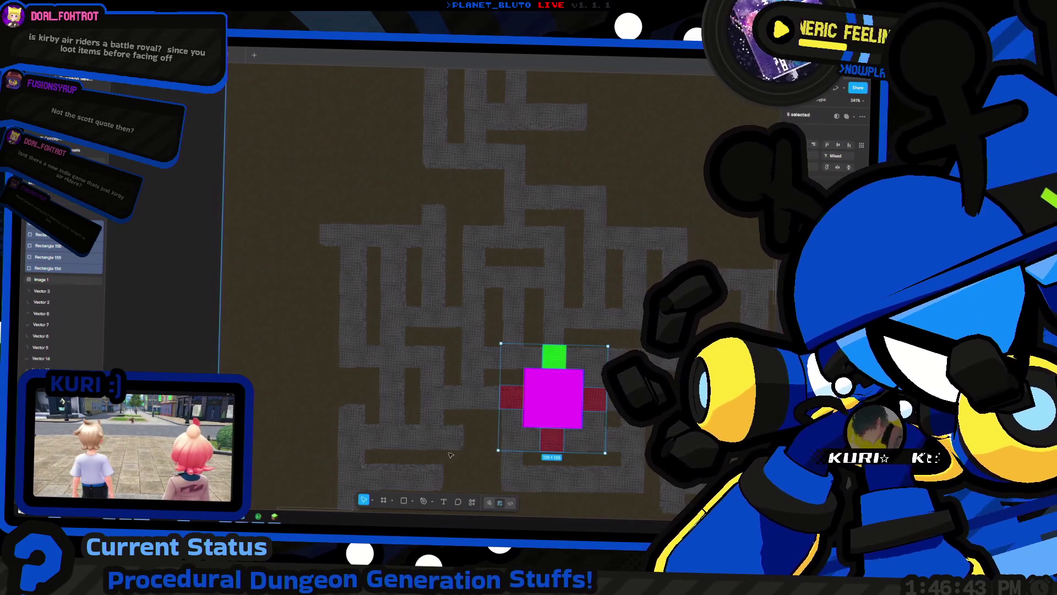
pyautogui.click(464, 452)
pyautogui.scroll(-5, 468, 435)
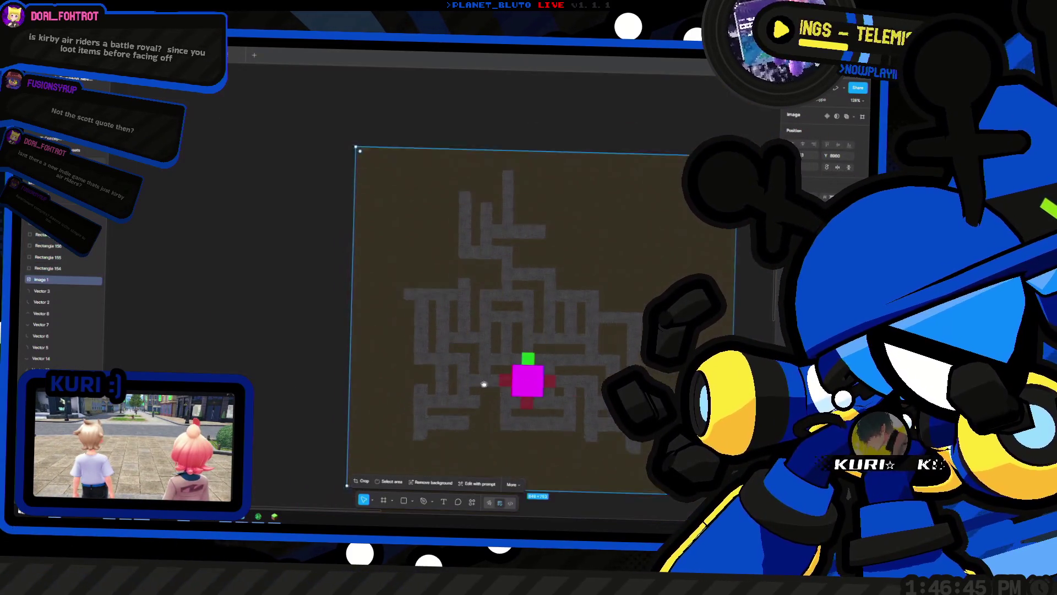
pyautogui.scroll(3, 482, 387)
pyautogui.scroll(4, 473, 389)
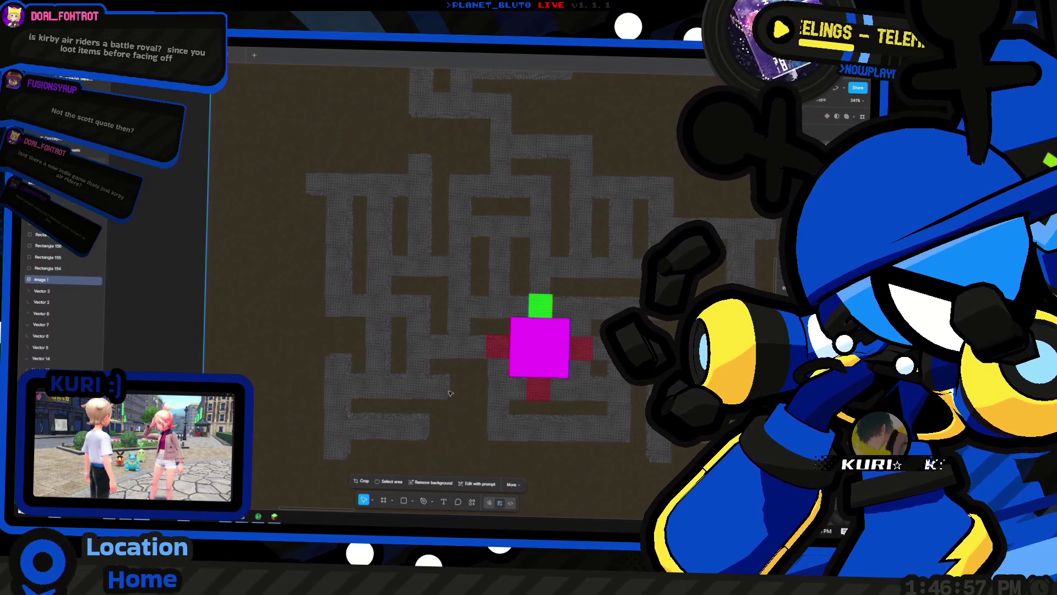
# Select all five squares and move the cross up onto the maze's top corridor
pyautogui.scroll(2, 461, 362)
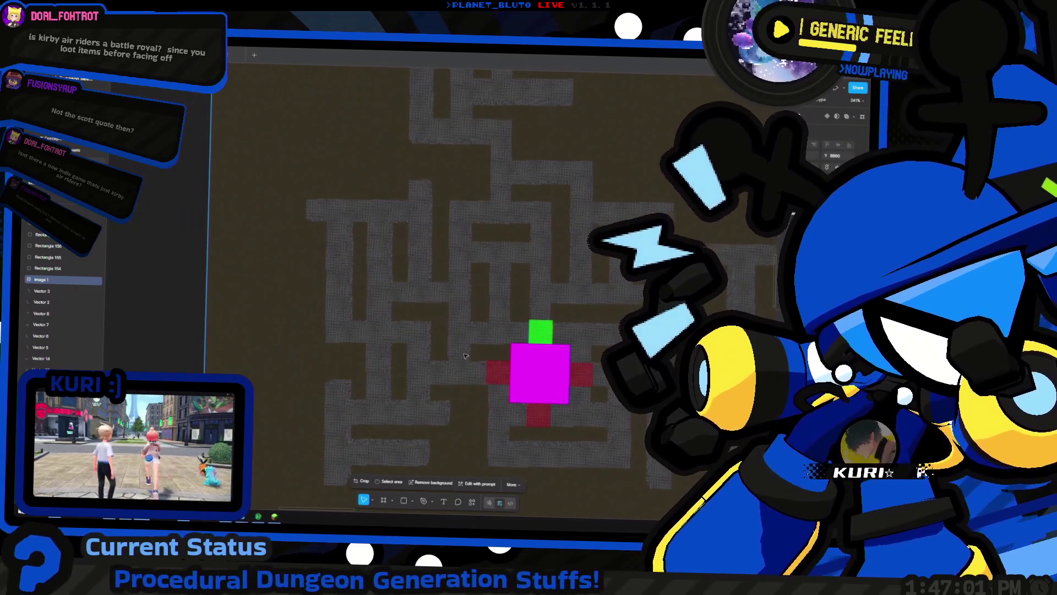
pyautogui.moveTo(529, 406)
pyautogui.mouseDown()
pyautogui.moveTo(393, 406)
pyautogui.moveTo(461, 409)
pyautogui.moveTo(422, 380)
pyautogui.moveTo(491, 382)
pyautogui.moveTo(471, 320)
pyautogui.mouseUp()
pyautogui.scroll(-3, 429, 381)
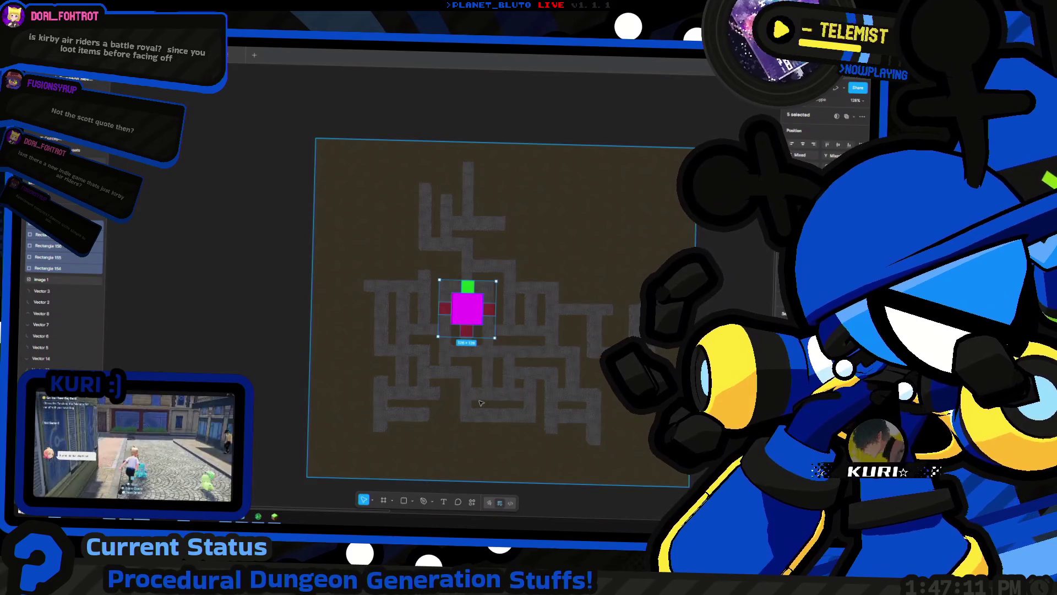
pyautogui.scroll(-2, 441, 378)
pyautogui.scroll(4, 399, 308)
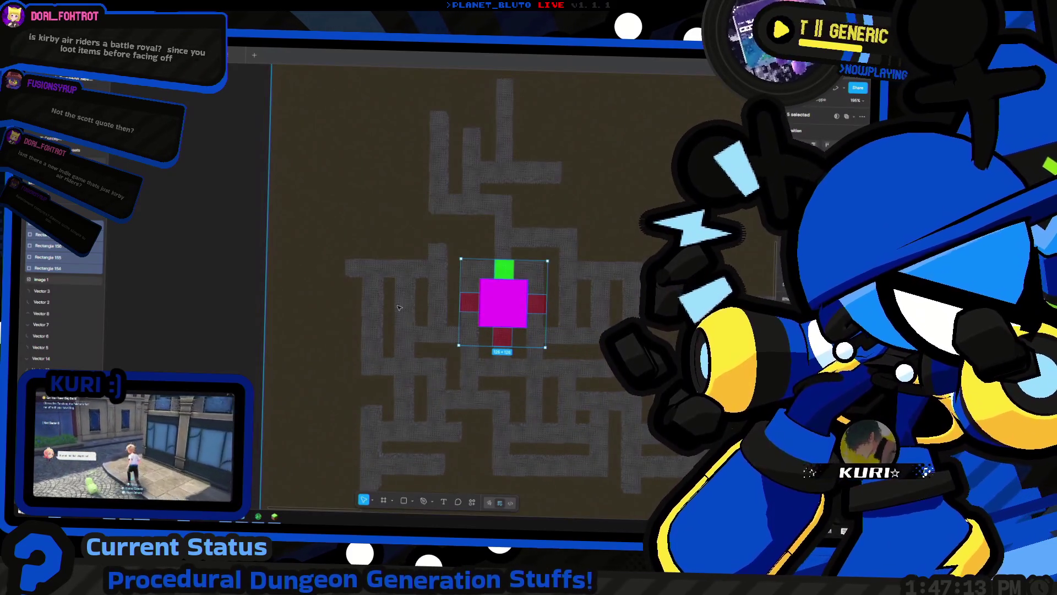
pyautogui.moveTo(487, 347); pyautogui.dragTo(496, 210)
pyautogui.moveTo(496, 211)
pyautogui.mouseDown()
pyautogui.moveTo(458, 208)
pyautogui.moveTo(461, 219)
pyautogui.moveTo(498, 174)
pyautogui.moveTo(498, 183)
pyautogui.mouseUp()
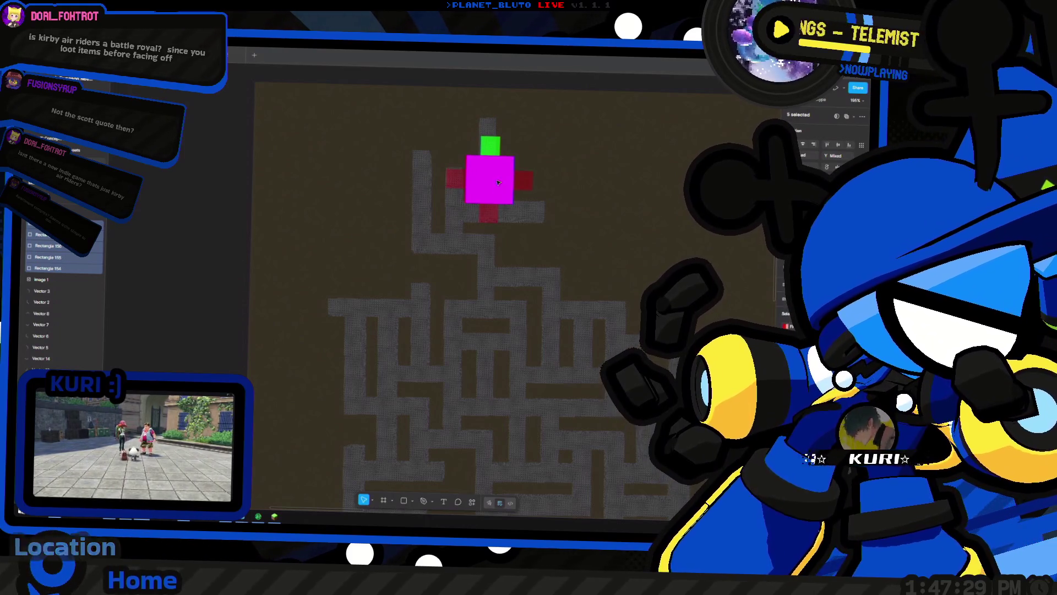
# Move the magenta cross group down about 290 px into the maze's central corridor junction
pyautogui.click(487, 204)
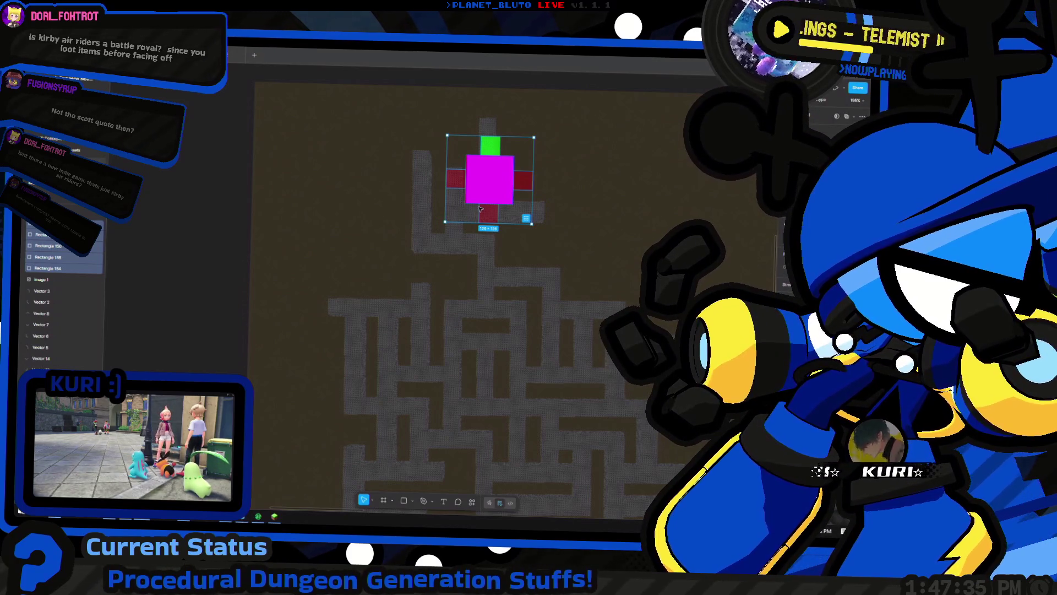
pyautogui.moveTo(476, 199)
pyautogui.mouseDown()
pyautogui.moveTo(483, 435)
pyautogui.moveTo(484, 338)
pyautogui.mouseUp()
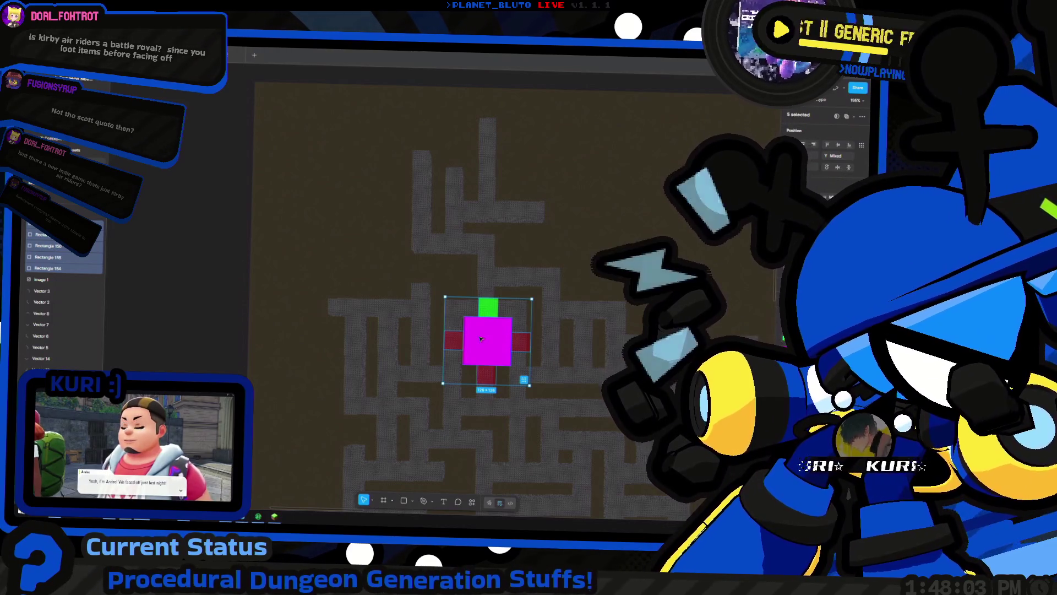
# Alt-drag a copy of the magenta cross to sit below-left of the first one in the maze
pyautogui.moveTo(485, 334)
pyautogui.mouseDown()
pyautogui.moveTo(547, 412)
pyautogui.moveTo(456, 407)
pyautogui.moveTo(434, 361)
pyautogui.moveTo(447, 377)
pyautogui.mouseUp()
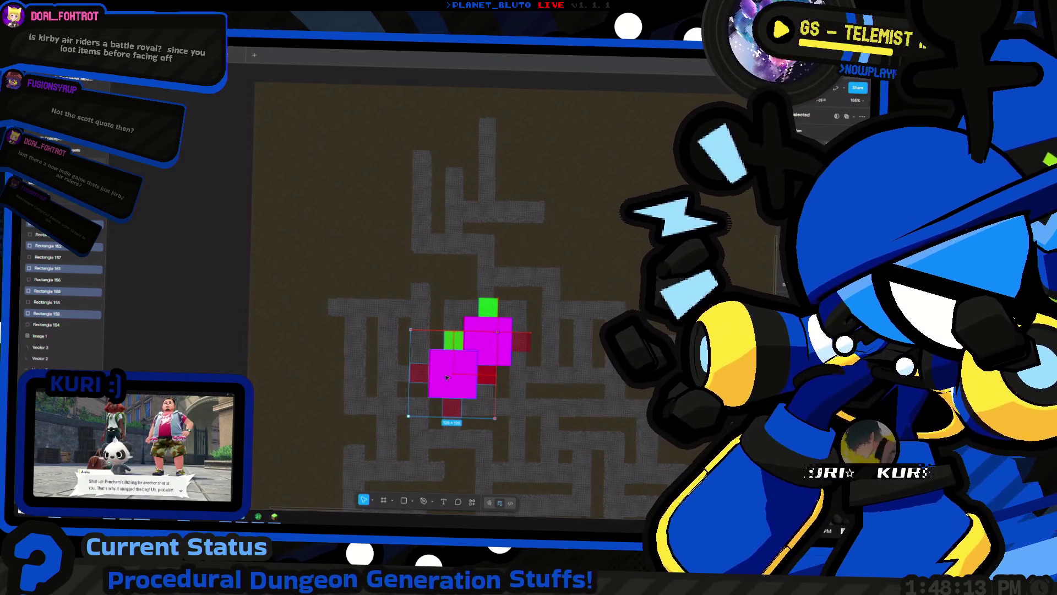
pyautogui.moveTo(446, 377)
pyautogui.mouseDown()
pyautogui.moveTo(423, 445)
pyautogui.moveTo(536, 449)
pyautogui.moveTo(472, 424)
pyautogui.moveTo(440, 406)
pyautogui.moveTo(446, 396)
pyautogui.moveTo(447, 411)
pyautogui.mouseUp()
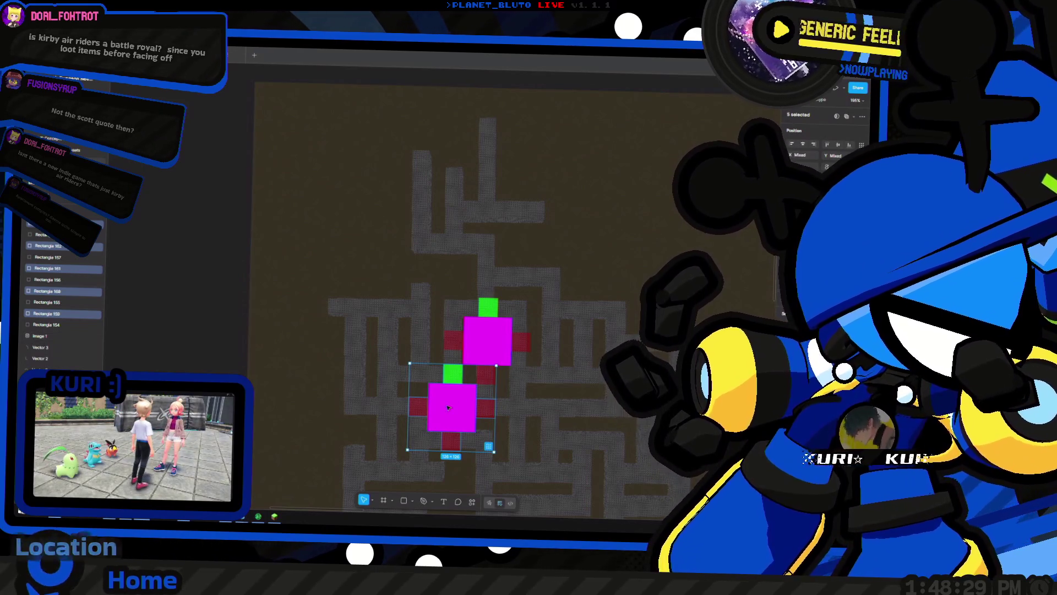
pyautogui.scroll(-3, 457, 396)
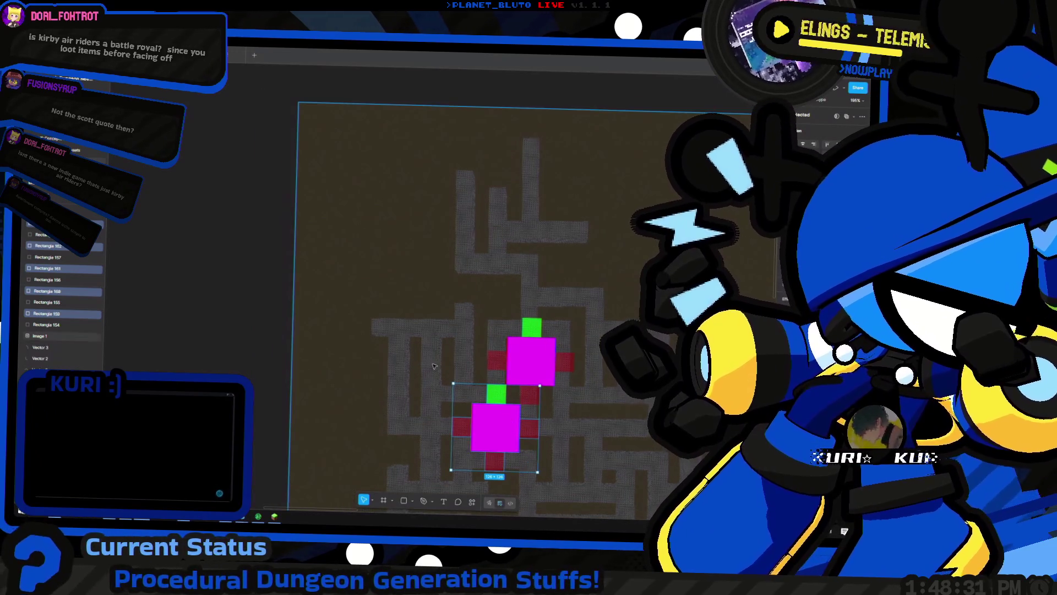
pyautogui.hscroll(1, 464, 388)
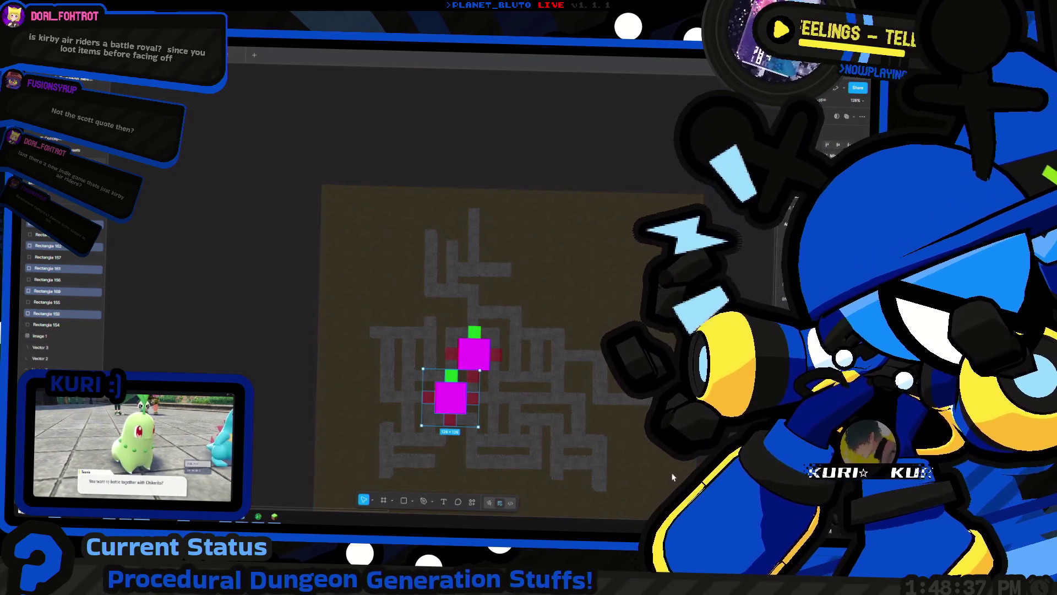
pyautogui.moveTo(433, 425); pyautogui.dragTo(456, 382)
# Undo the stray move, place a third cross copy lower right in the maze, and deselect
pyautogui.hotkey('ctrl', 'z')
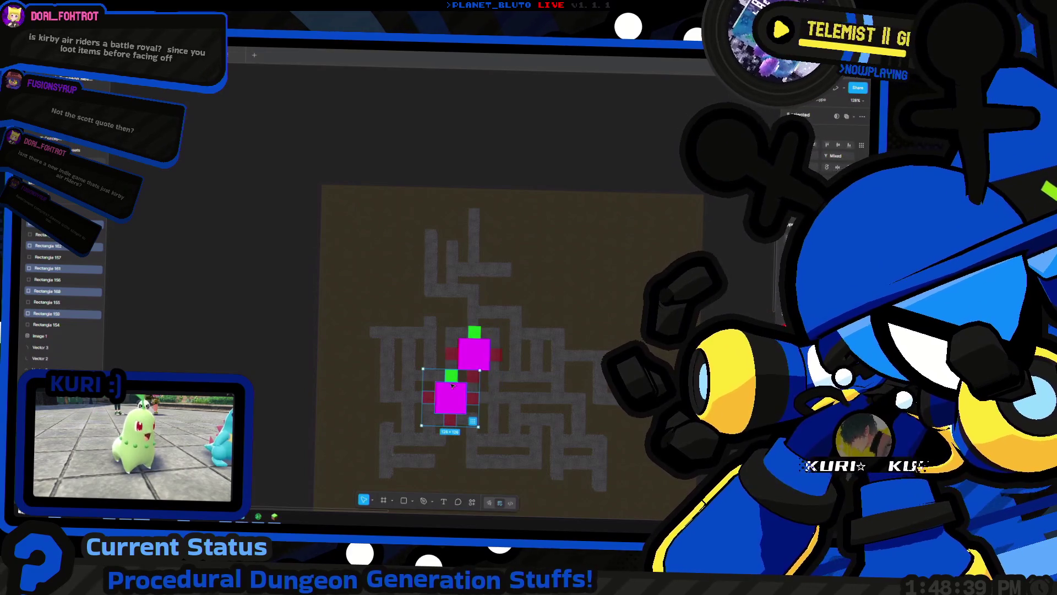
pyautogui.hscroll(-2, 430, 386)
pyautogui.moveTo(491, 406)
pyautogui.keyDown('alt'); pyautogui.mouseDown()
pyautogui.moveTo(469, 451)
pyautogui.moveTo(551, 453)
pyautogui.moveTo(548, 442)
pyautogui.moveTo(544, 456)
pyautogui.mouseUp(); pyautogui.keyUp('alt')
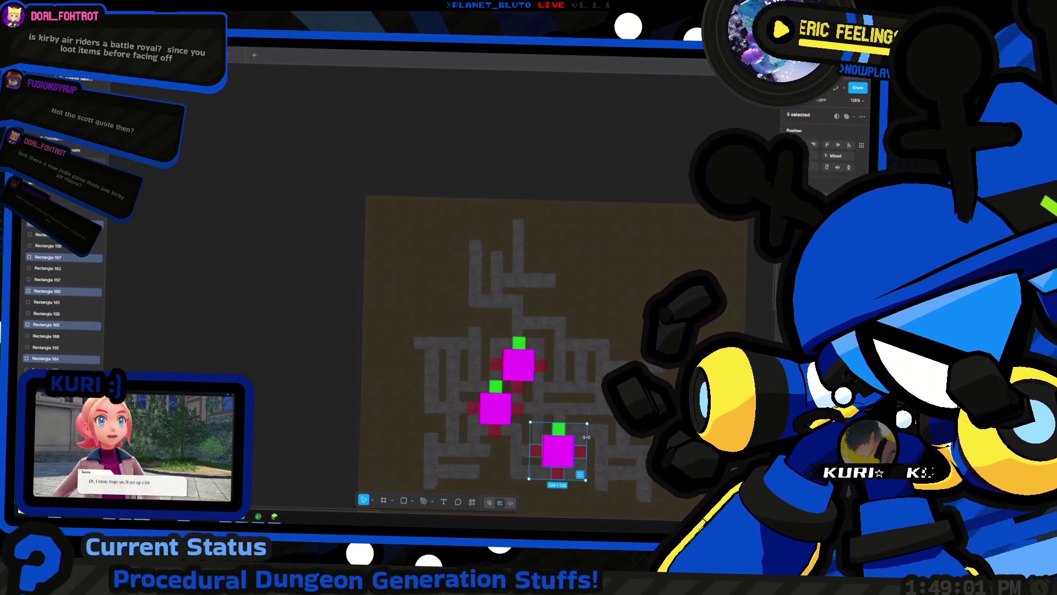
pyautogui.scroll(-3, 360, 265)
pyautogui.hscroll(2, 360, 266)
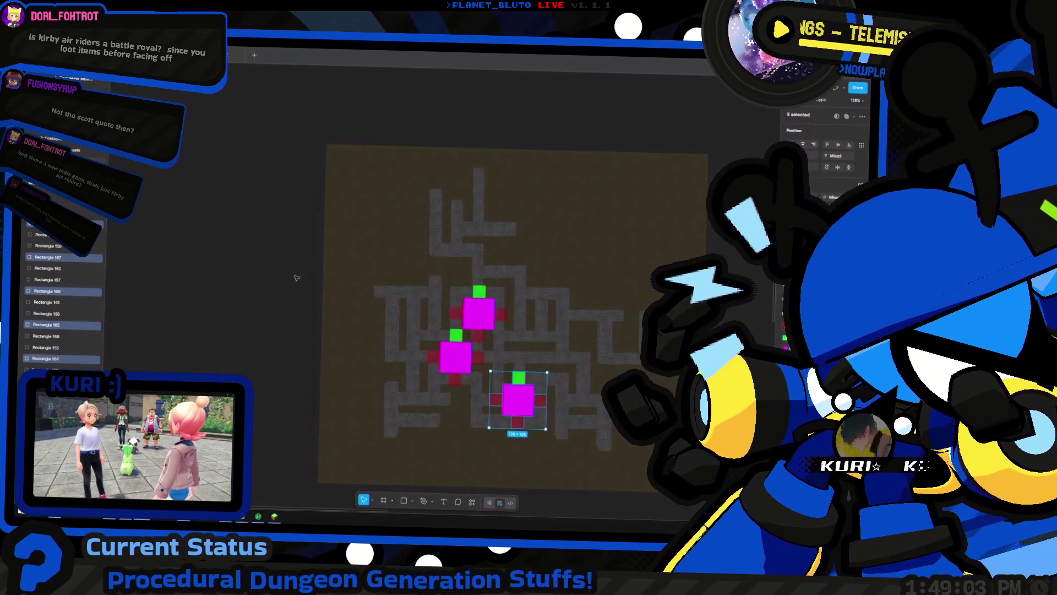
pyautogui.press('Escape')
pyautogui.scroll(-5, 306, 325)
pyautogui.scroll(1, 306, 324)
pyautogui.hscroll(-1, 305, 324)
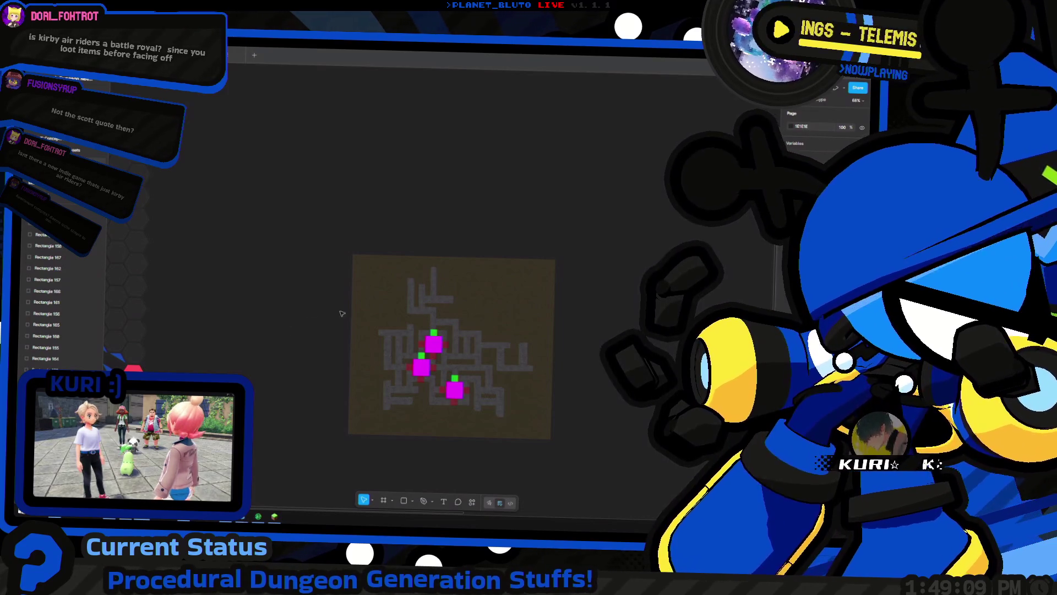
pyautogui.scroll(5, 463, 330)
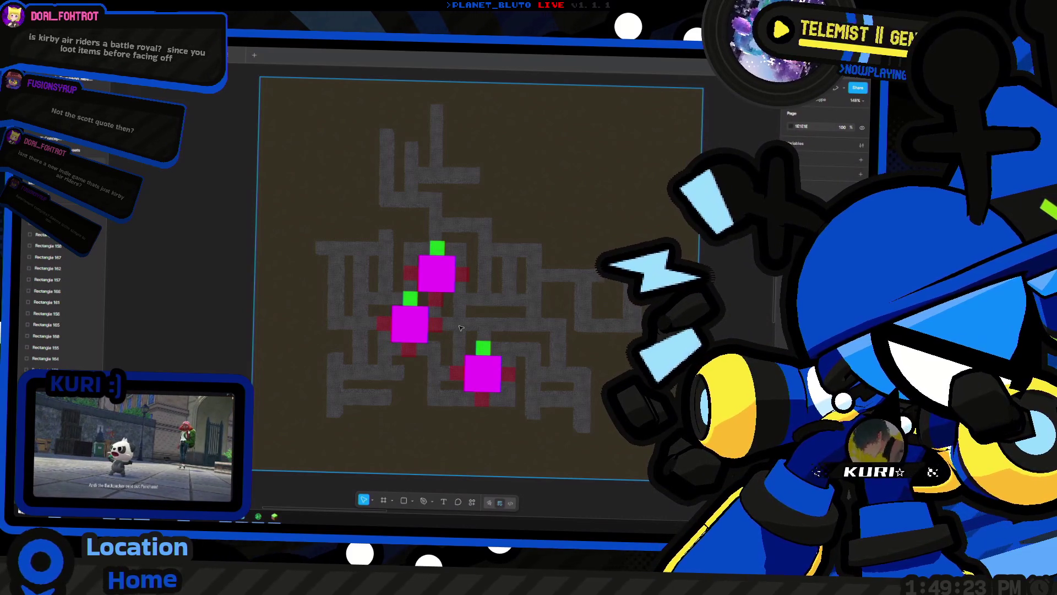
pyautogui.scroll(5, 461, 328)
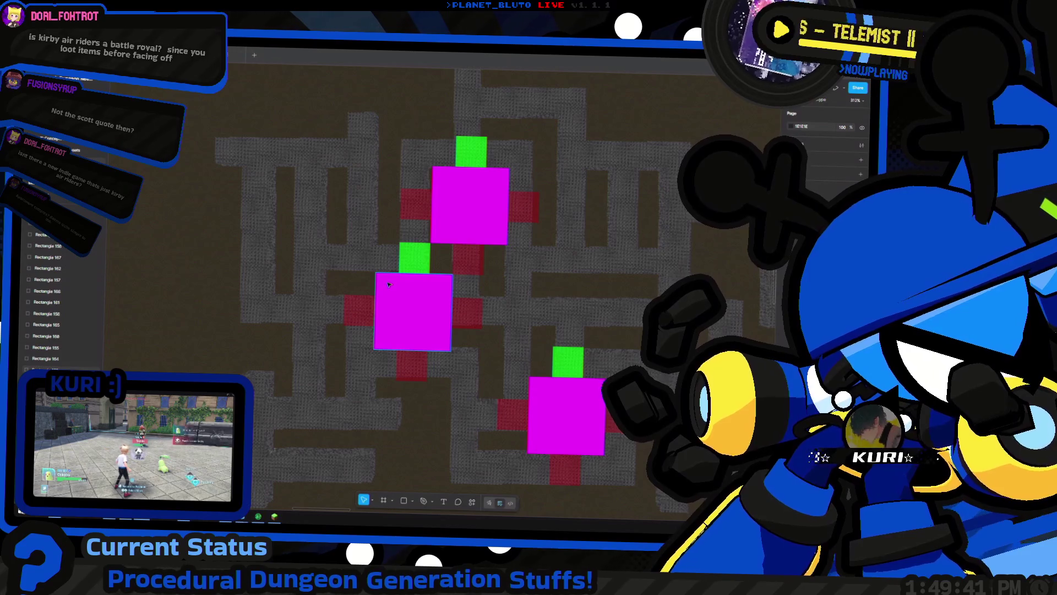
pyautogui.scroll(1, 388, 284)
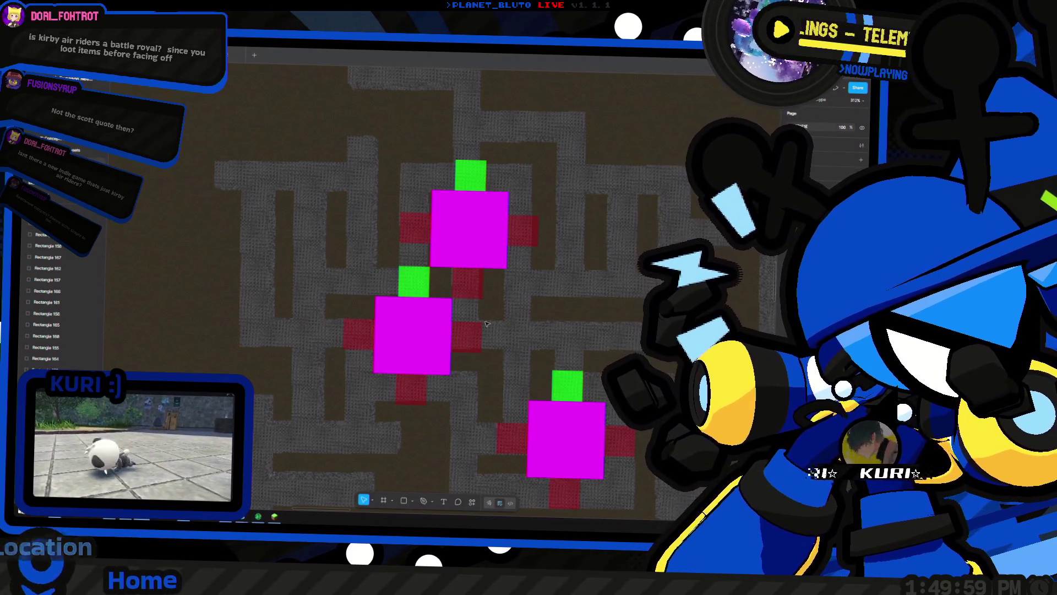
pyautogui.hotkey('alt', 'Tab')
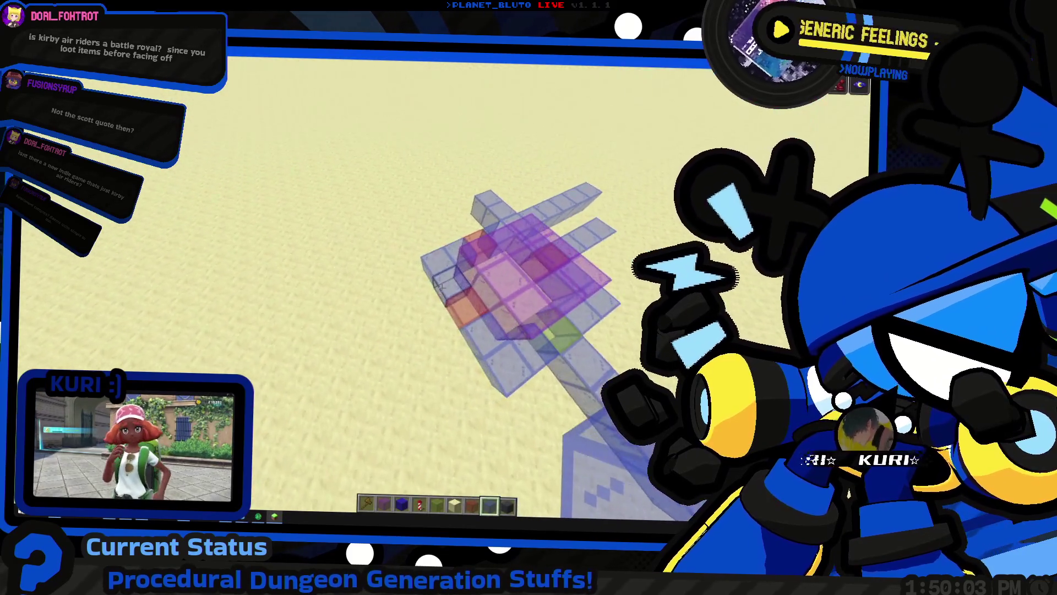
# Fly up over the stained-glass dungeon build for an overhead view
pyautogui.press('shift')
pyautogui.press('5')
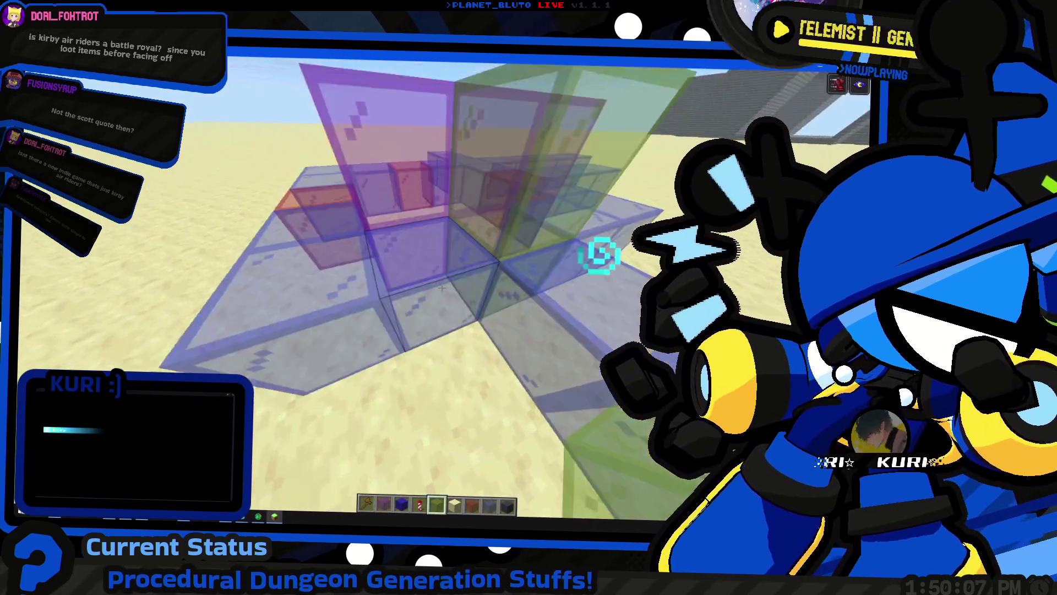
pyautogui.press('8')
pyautogui.press('space')
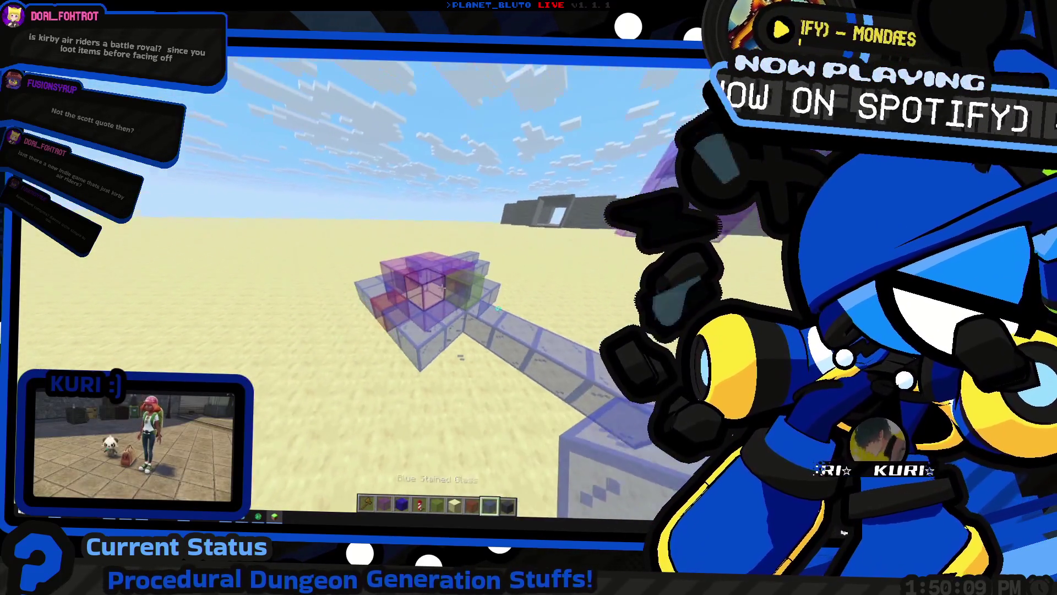
pyautogui.press('w')
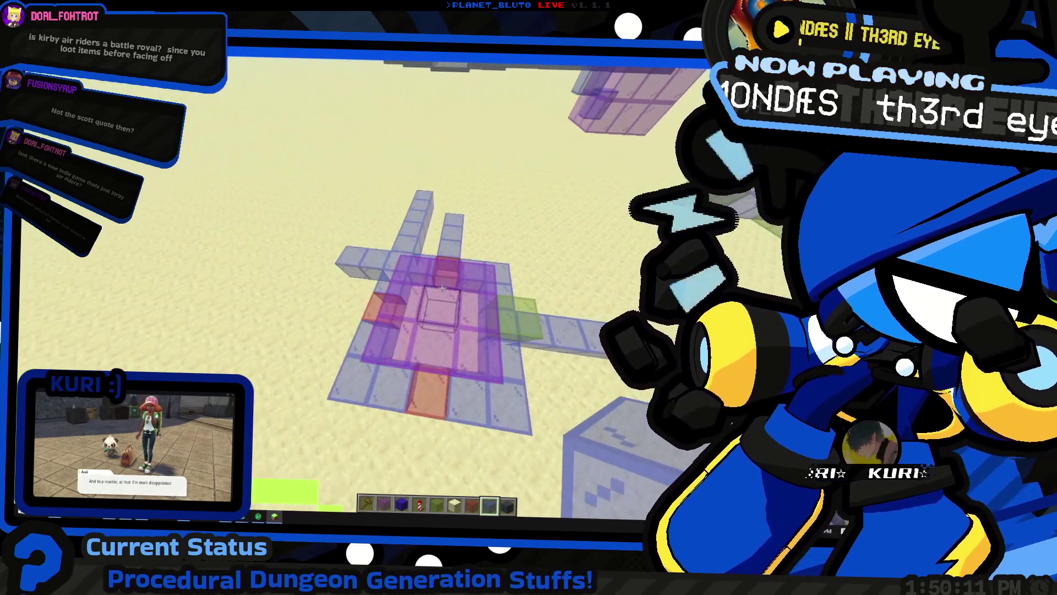
# Compare the Minecraft build against the Figma dungeon layout, ending on Figma
pyautogui.hotkey('alt', 'Tab')
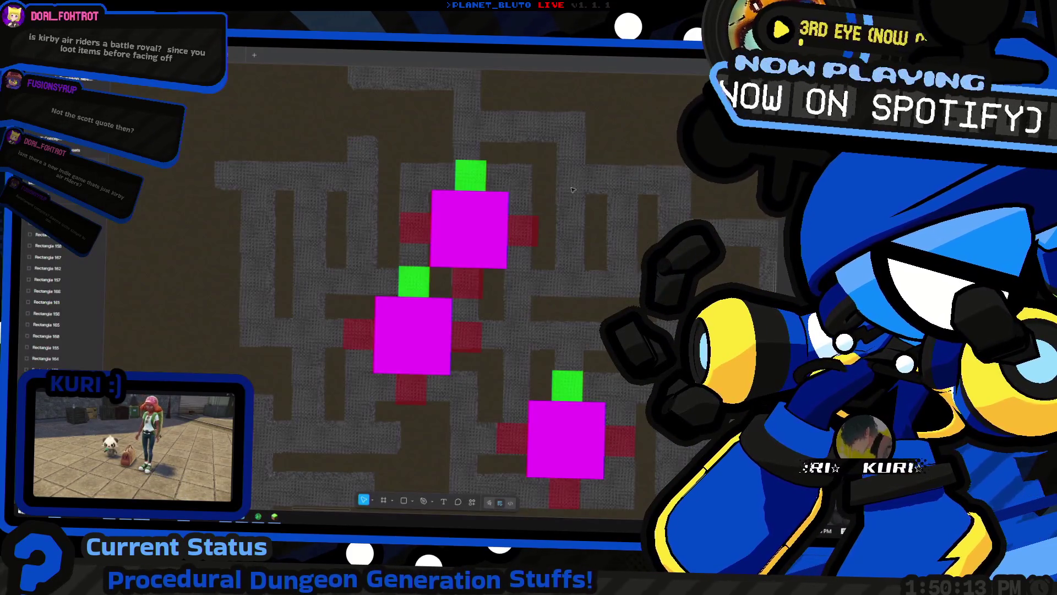
pyautogui.hotkey('alt', 'Tab')
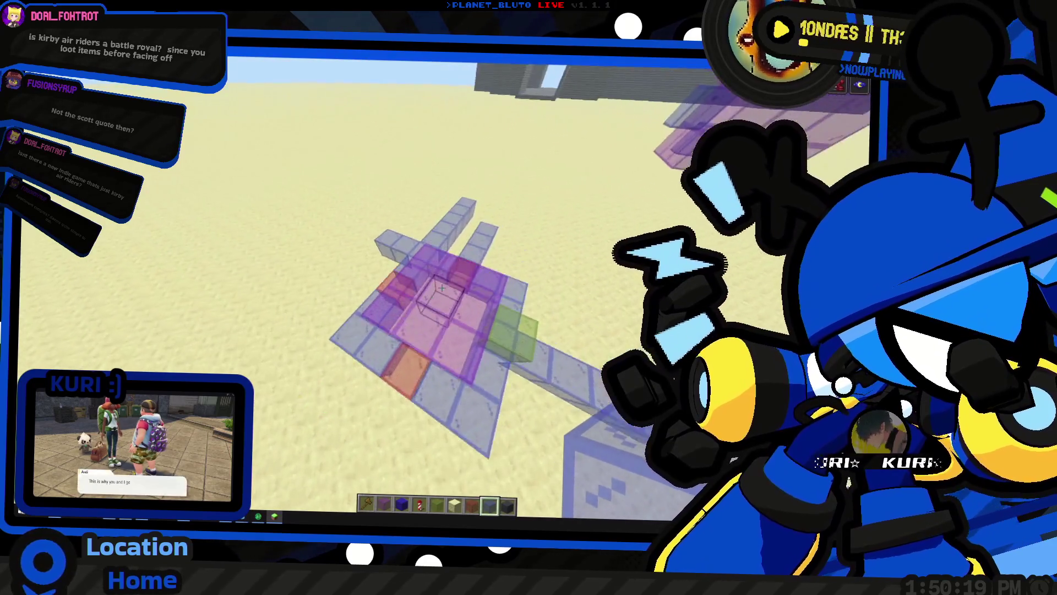
pyautogui.hotkey('alt', 'Tab')
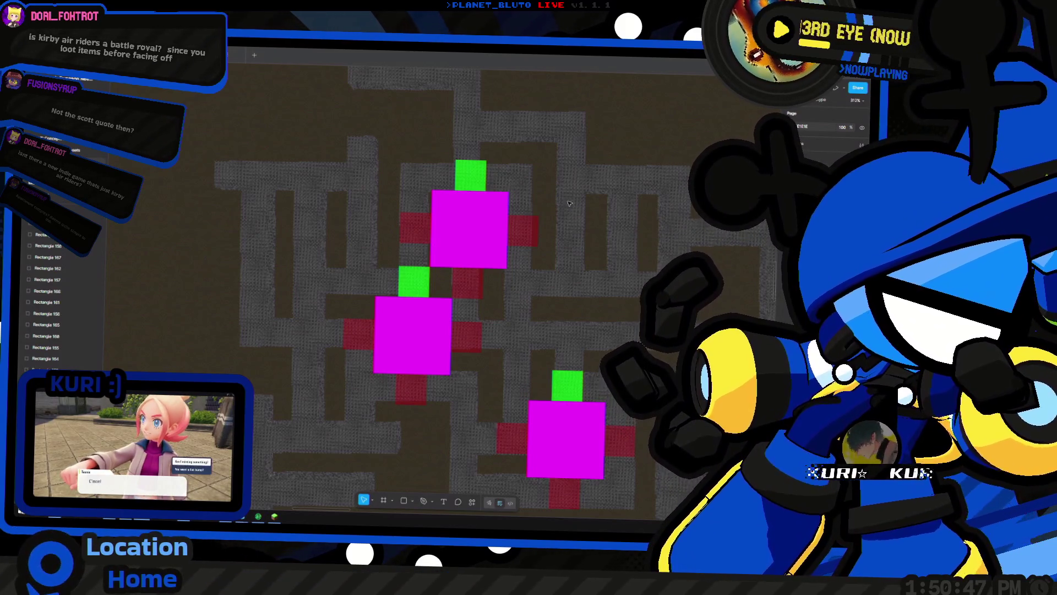
# Pan and zoom out the Figma canvas to show the full maze map, then return to Minecraft
pyautogui.moveTo(471, 291); pyautogui.dragTo(502, 312)
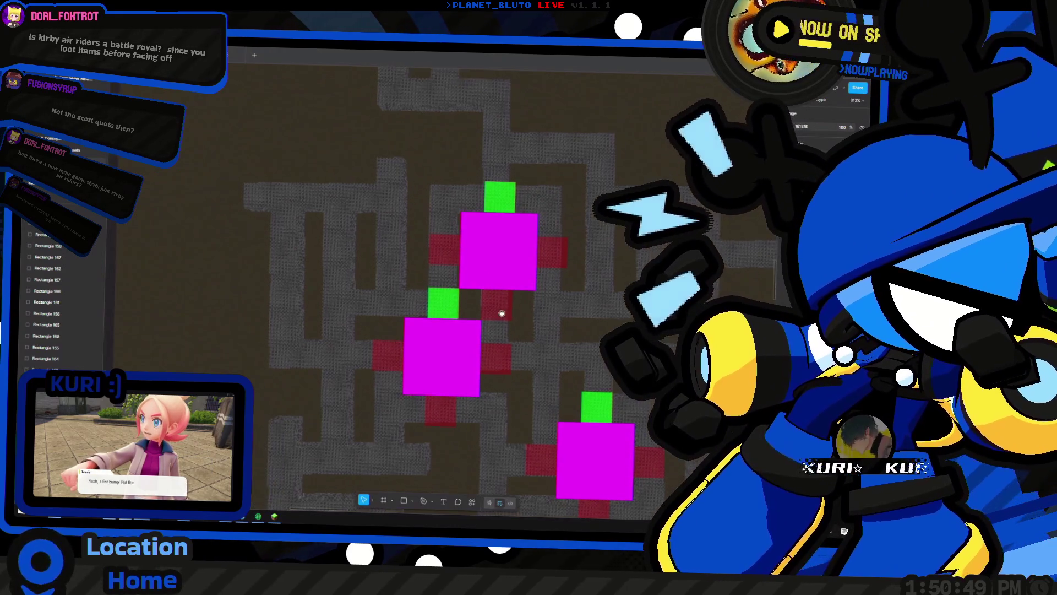
pyautogui.scroll(-5, 486, 287)
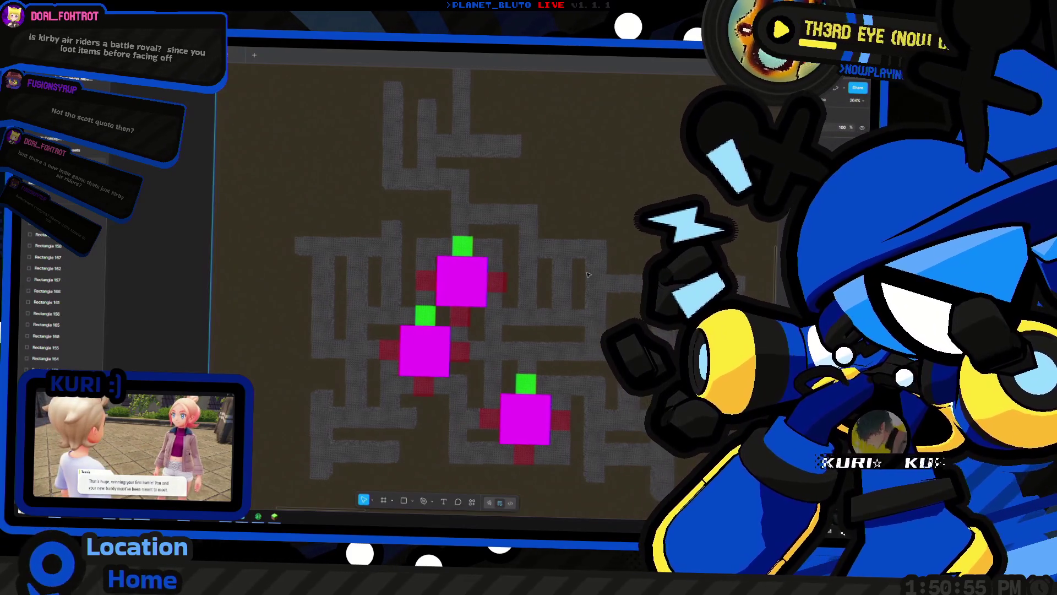
pyautogui.hotkey('alt', 'Tab')
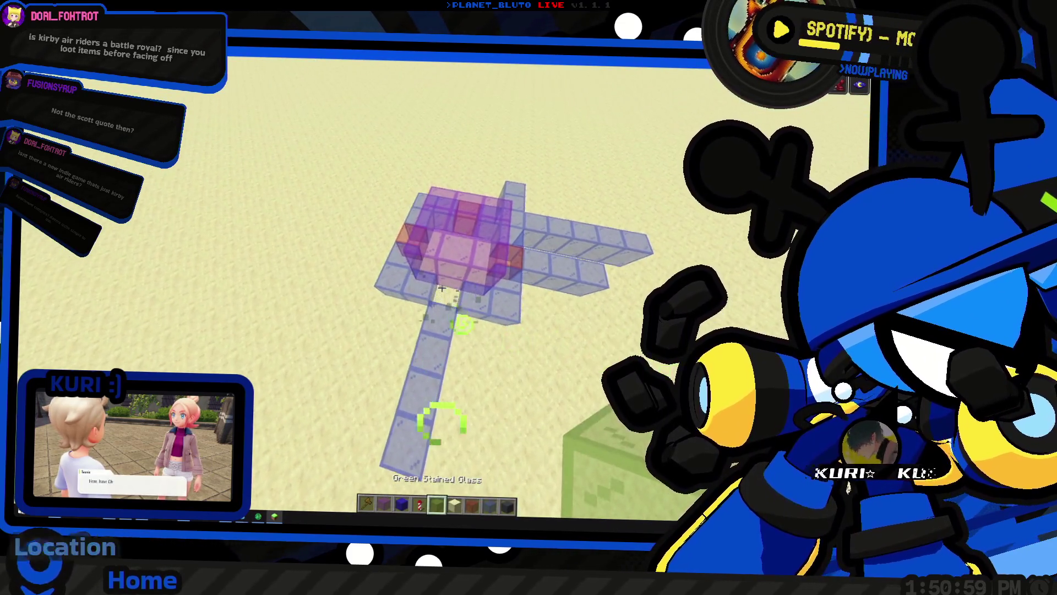
# Fill the gaps between the purple glass rooms with green stained glass, then place a red glass block
pyautogui.rightClick(441, 288)
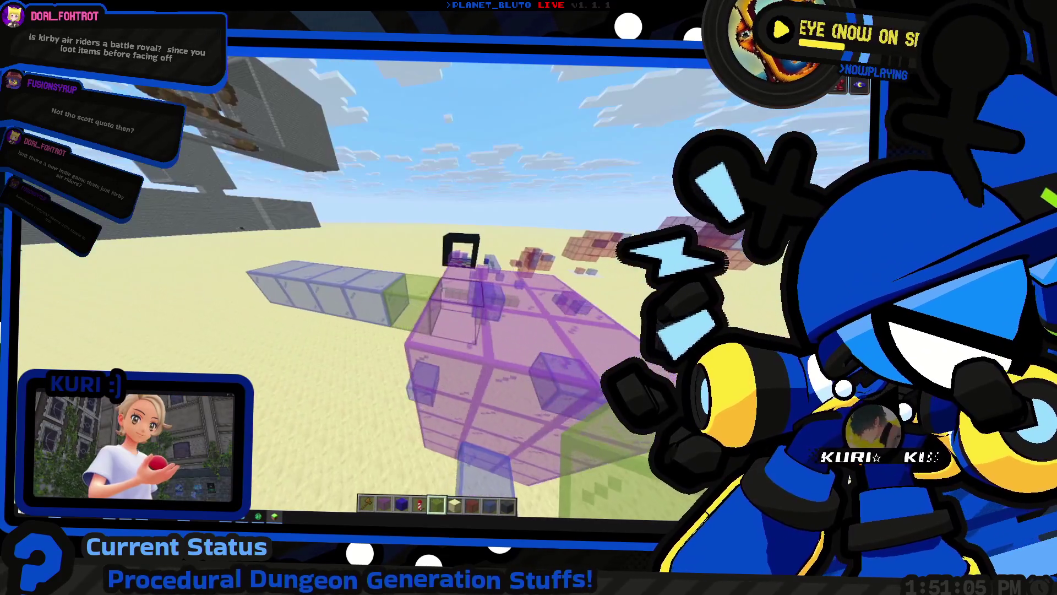
pyautogui.press('2')
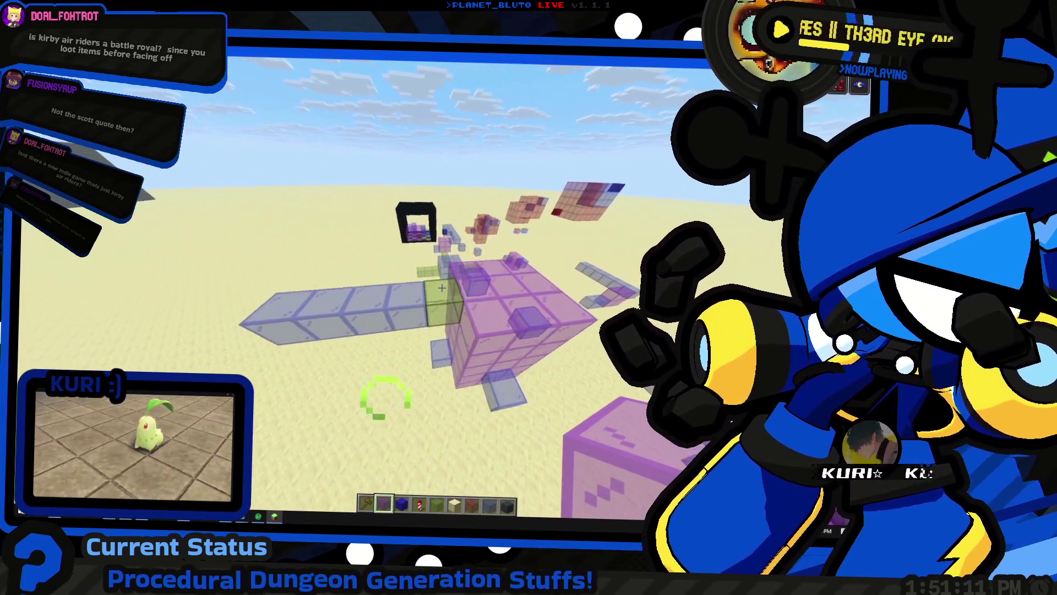
pyautogui.press('5')
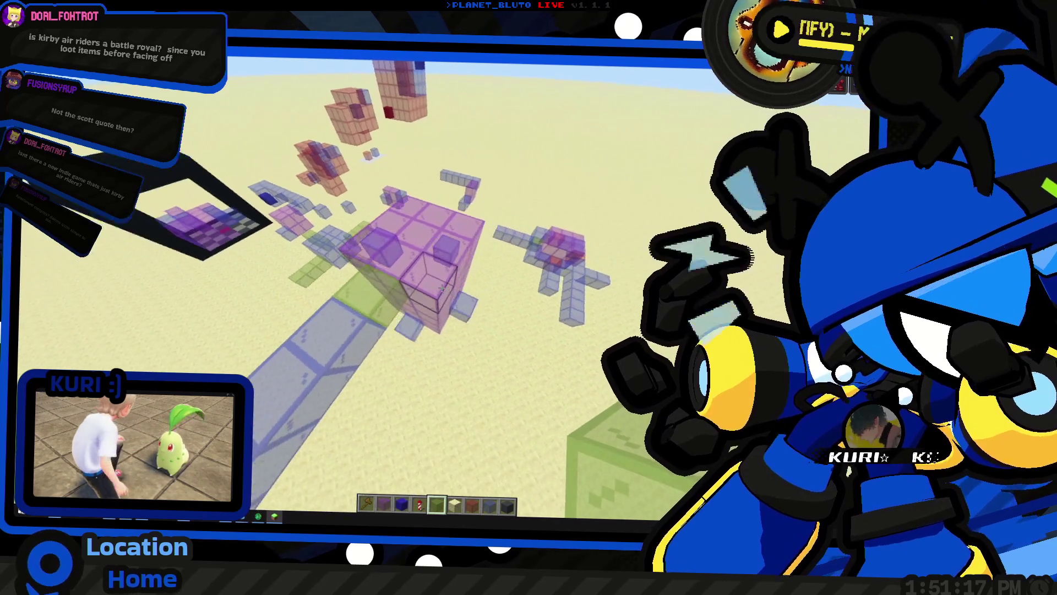
pyautogui.press('2')
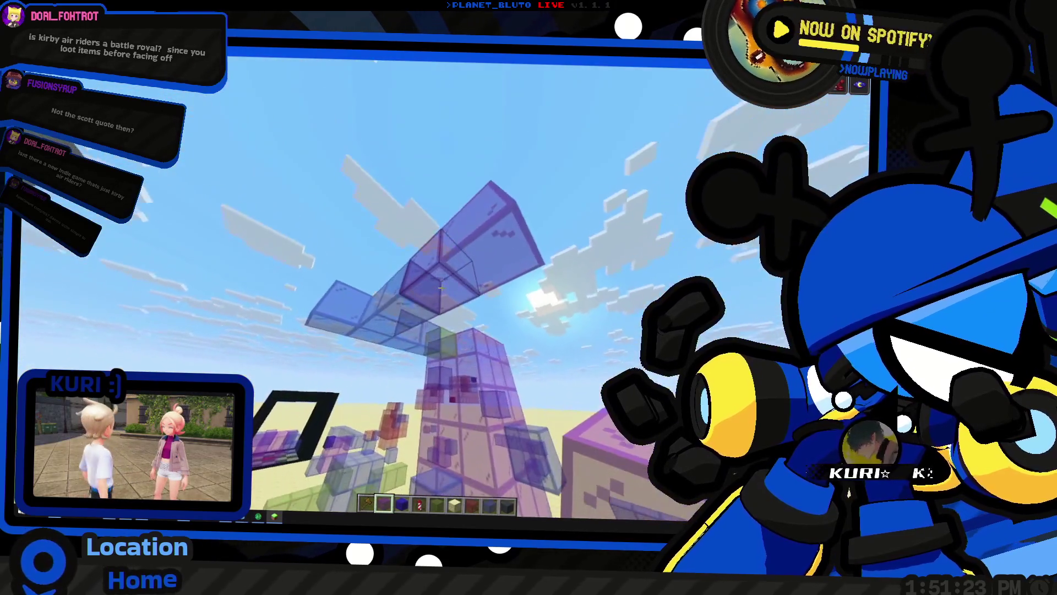
pyautogui.press('5')
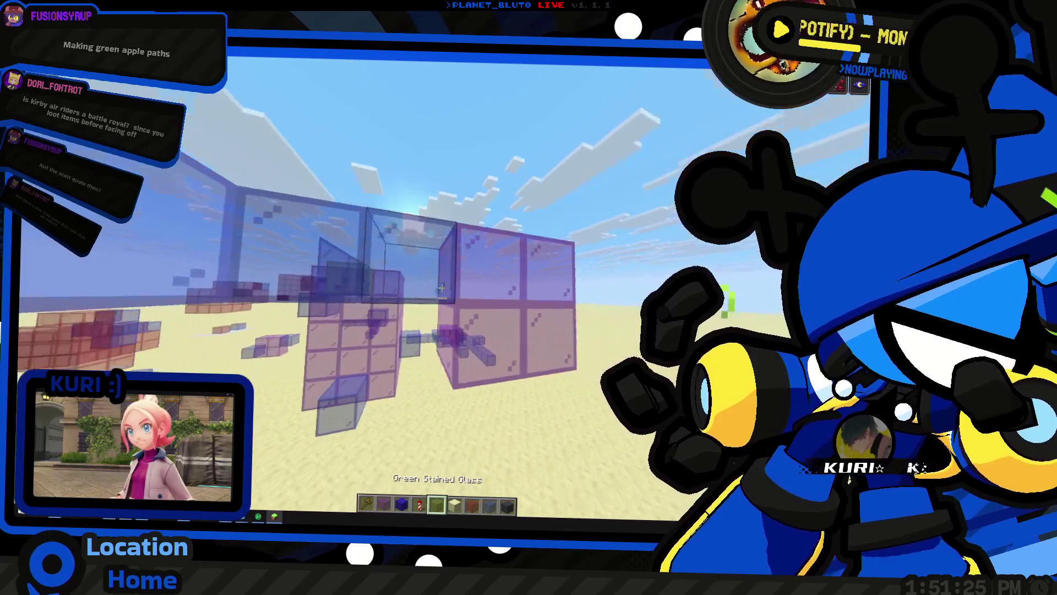
pyautogui.rightClick(442, 287)
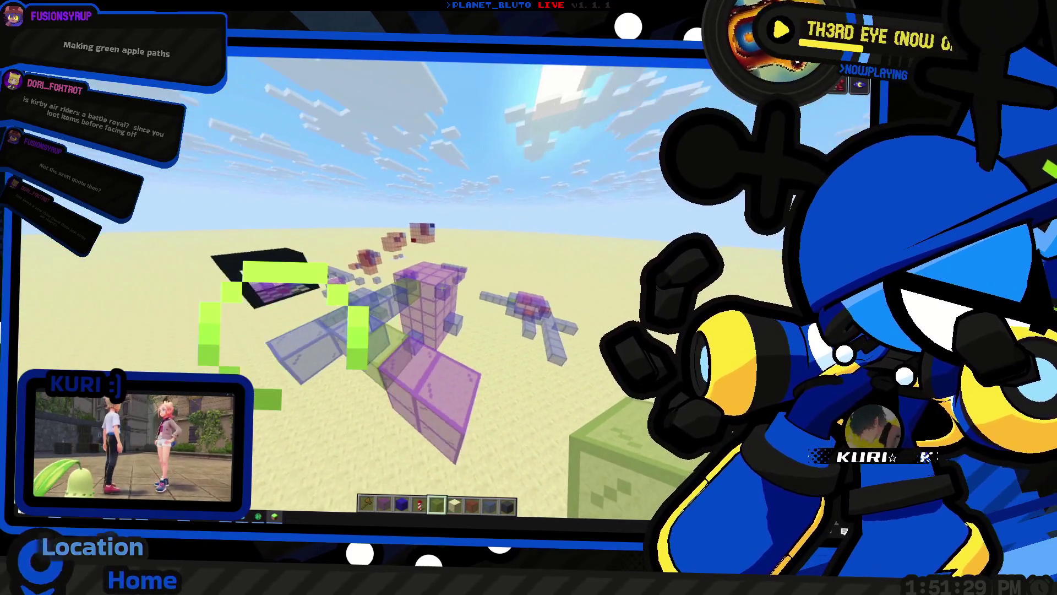
pyautogui.press('4')
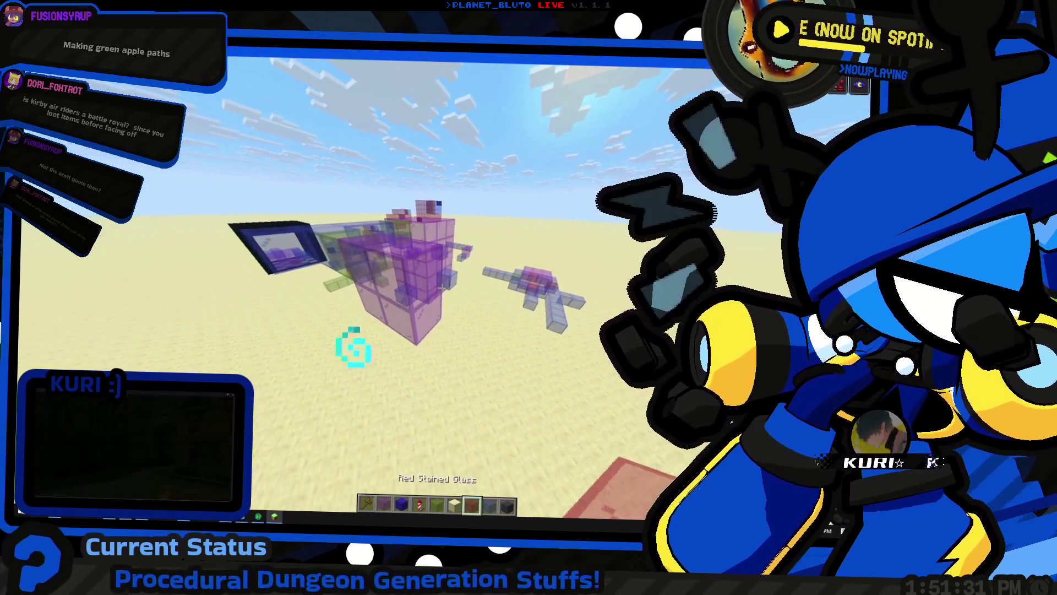
pyautogui.rightClick(443, 287)
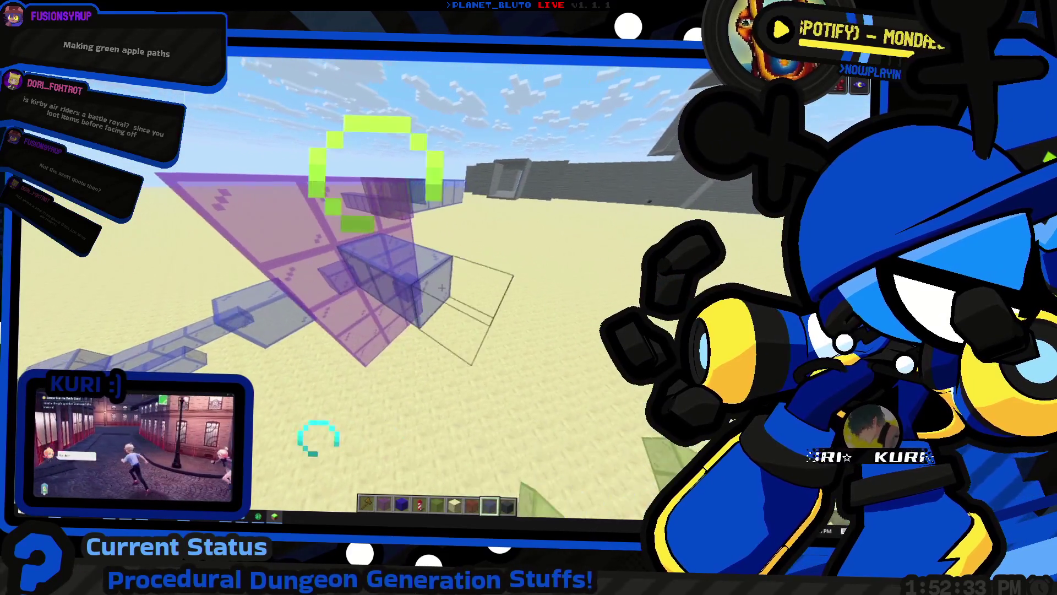
# Break three glass blocks out of the stained-glass structure, including a grey one
pyautogui.click(443, 286)
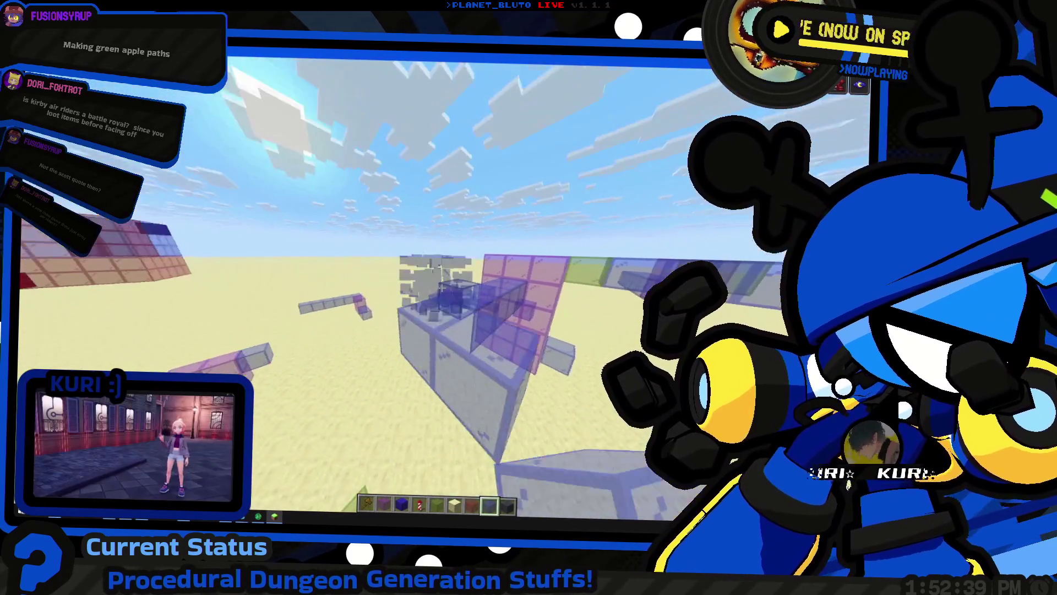
pyautogui.click(442, 286)
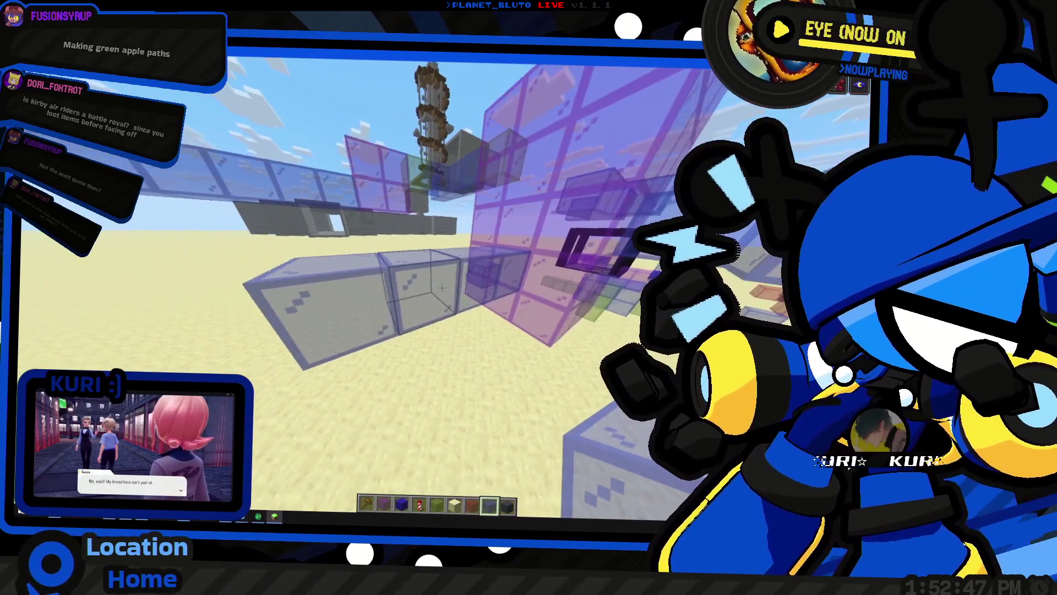
pyautogui.click(442, 287)
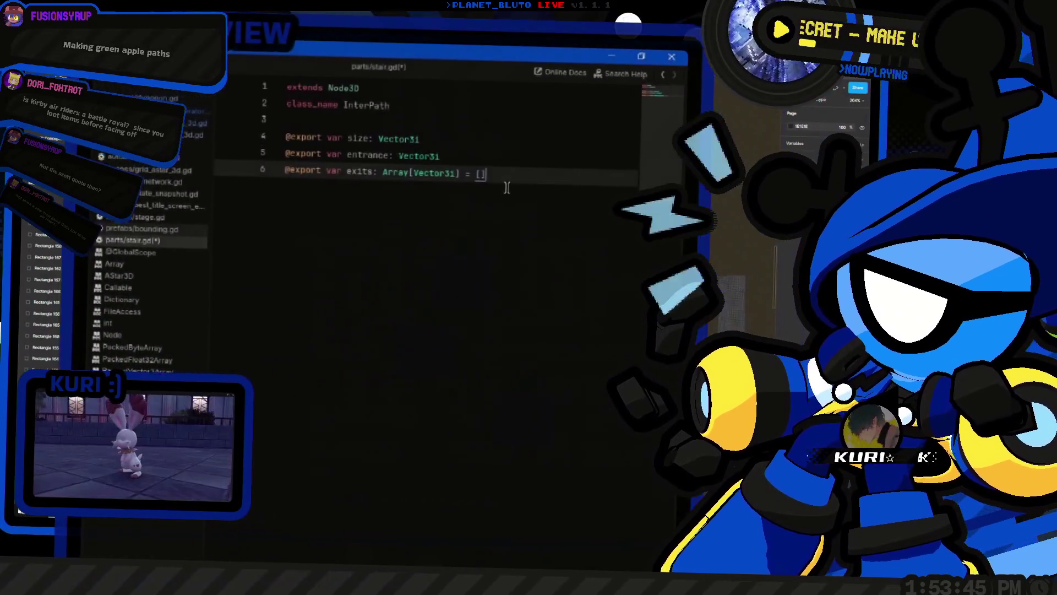
# On line 7 of stair.gd, export weight as a float defaulting to 1, then return to Minecraft
pyautogui.write('weight')
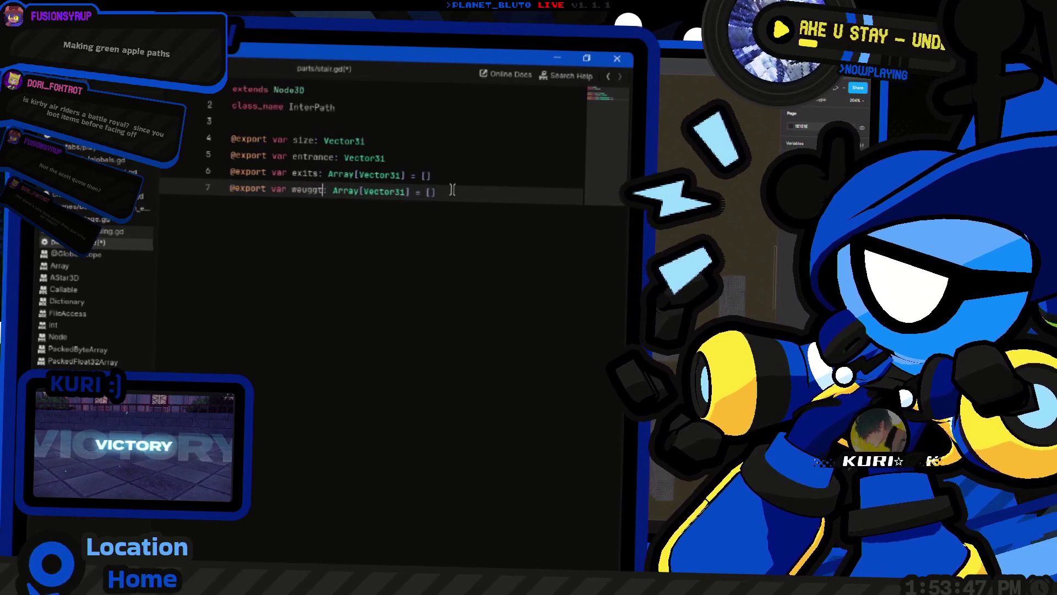
pyautogui.write('ht')
pyautogui.press('Right')
pyautogui.press('Right')
pyautogui.hotkey('shift', 'End')
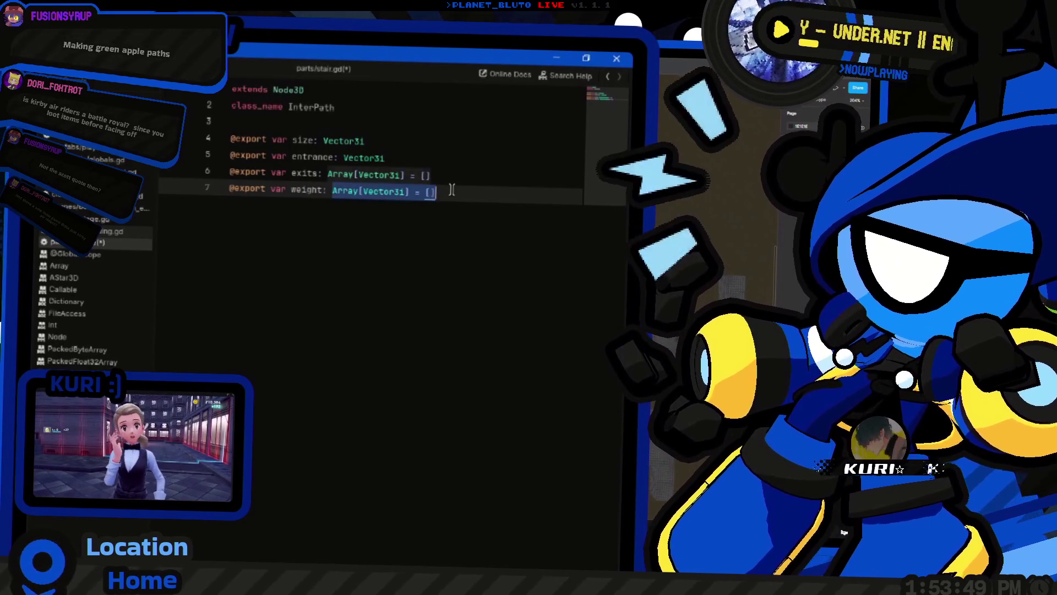
pyautogui.press('BackSpace')
pyautogui.write('float')
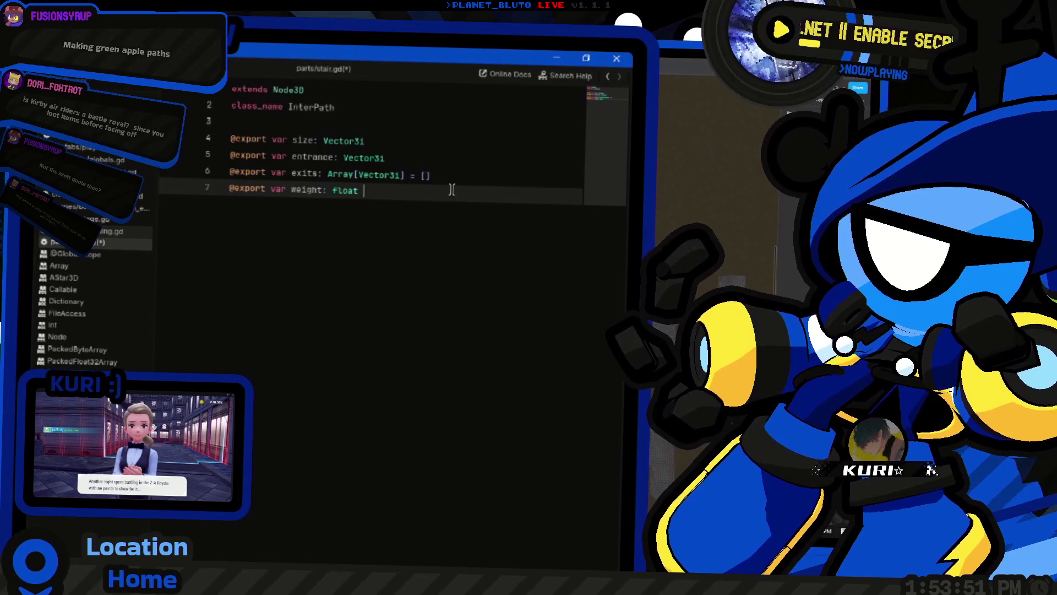
pyautogui.write(' = 1.0')
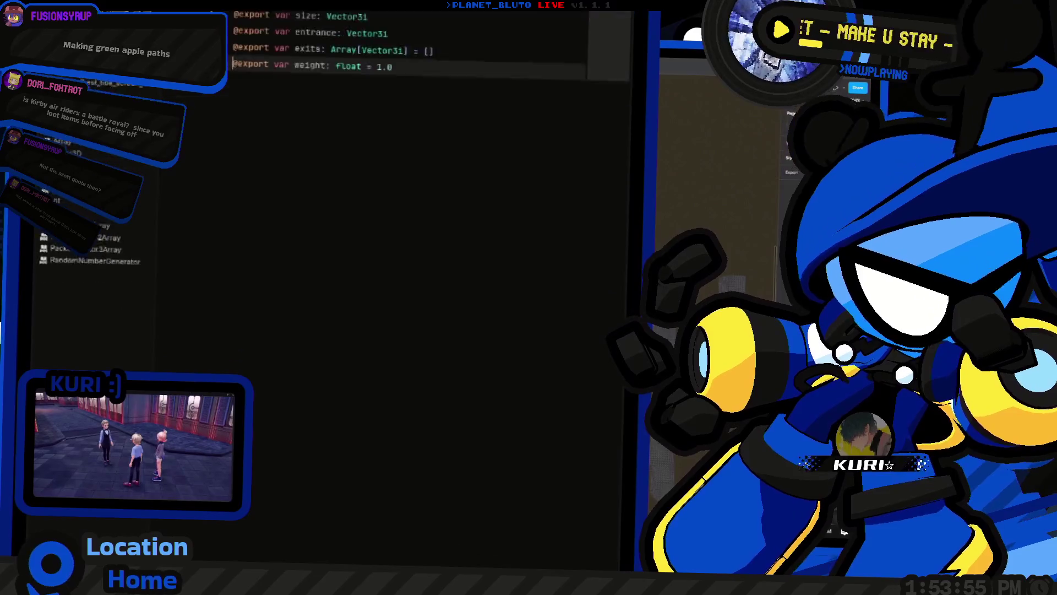
pyautogui.hotkey('alt', 'Tab')
pyautogui.press('shift')
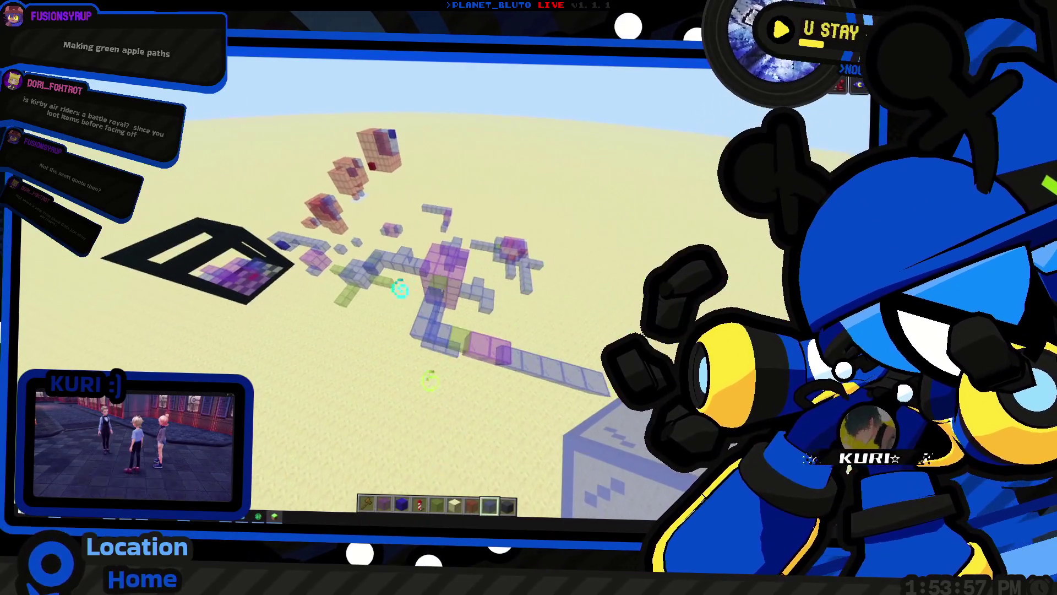
# Look over the glass dungeon build up close, then bring the Godot script editor back
pyautogui.press('shift')
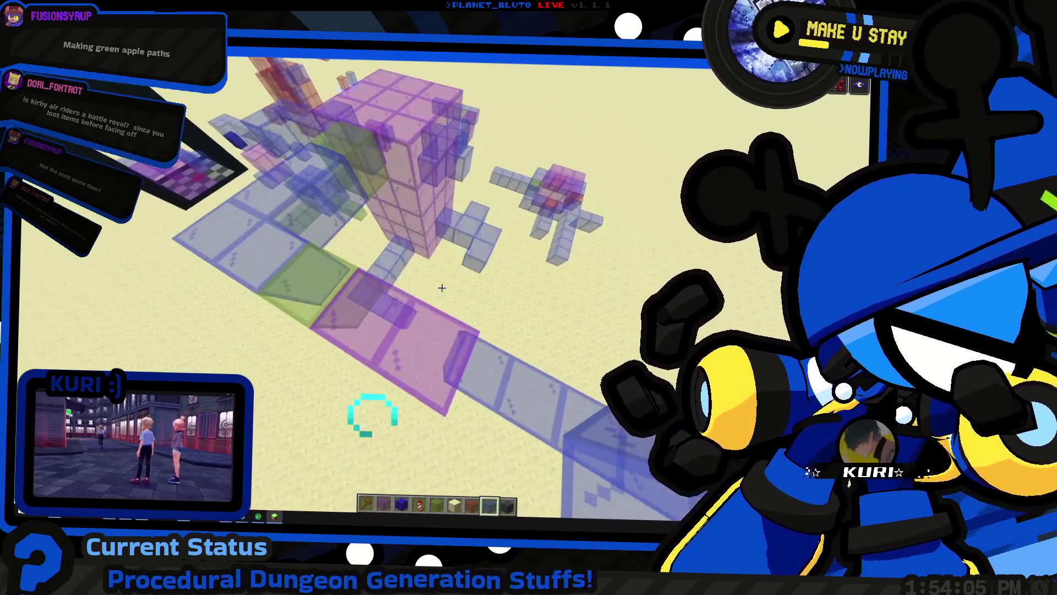
pyautogui.hotkey('alt', 'Tab')
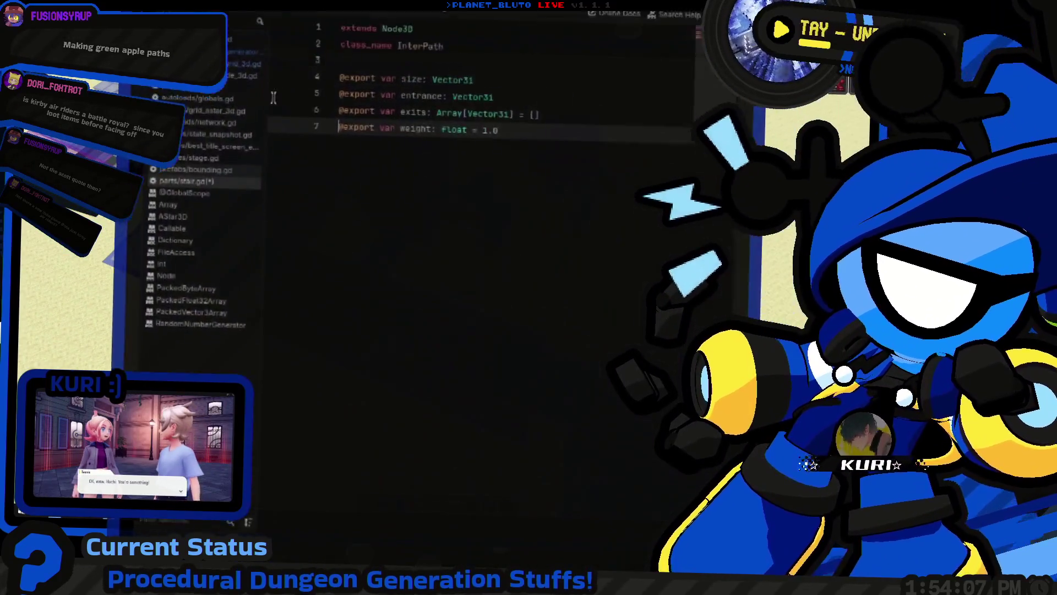
# Open the dungeon script and review line 285's rand_weighted([1, 0.5]) stair weighting
pyautogui.click(49, 192)
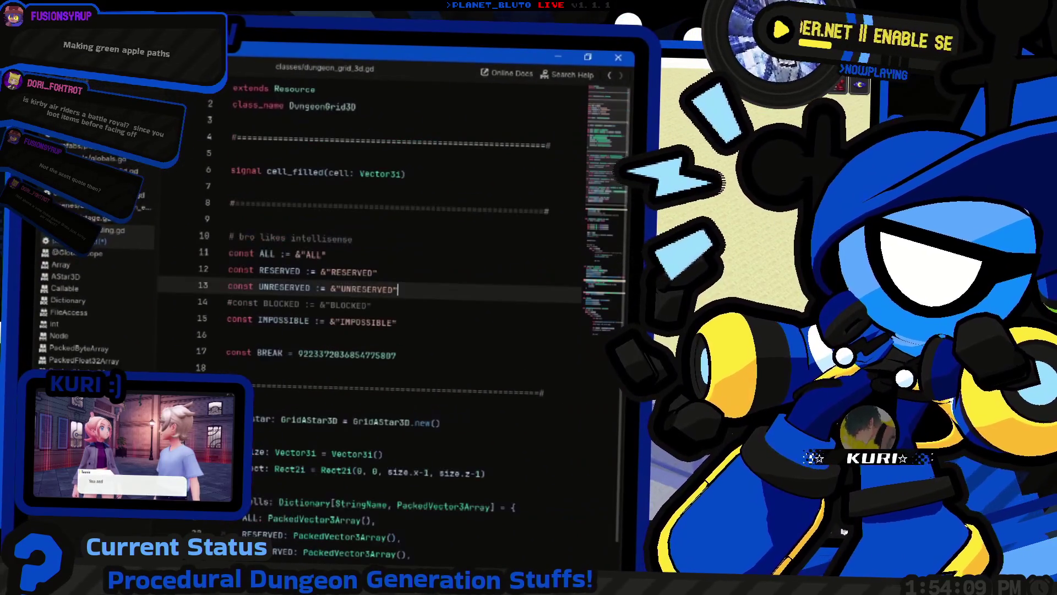
pyautogui.click(24, 131)
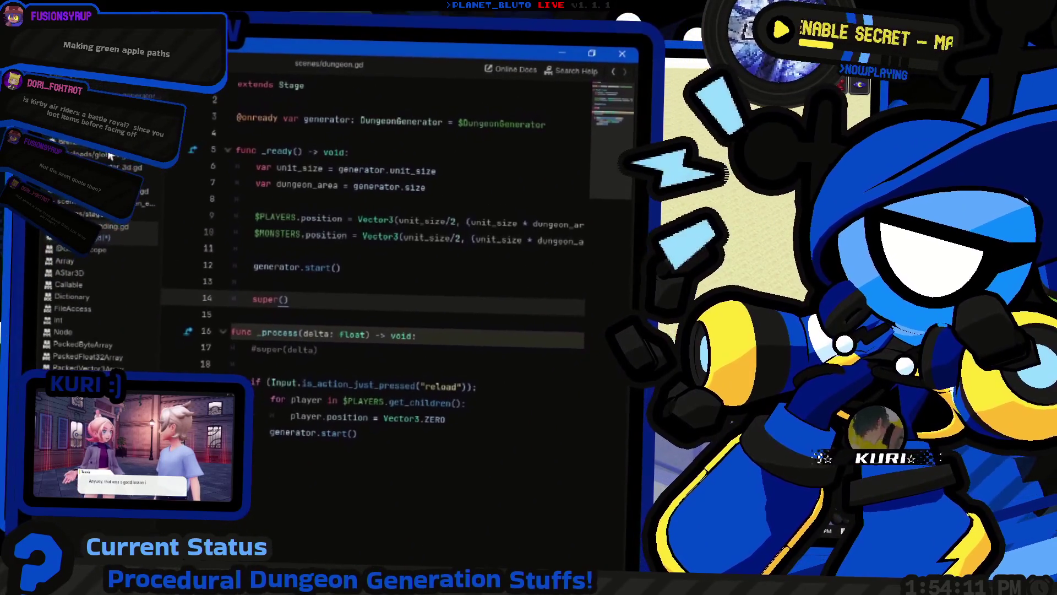
pyautogui.click(83, 194)
pyautogui.scroll(-5, 358, 380)
pyautogui.scroll(-15, 357, 380)
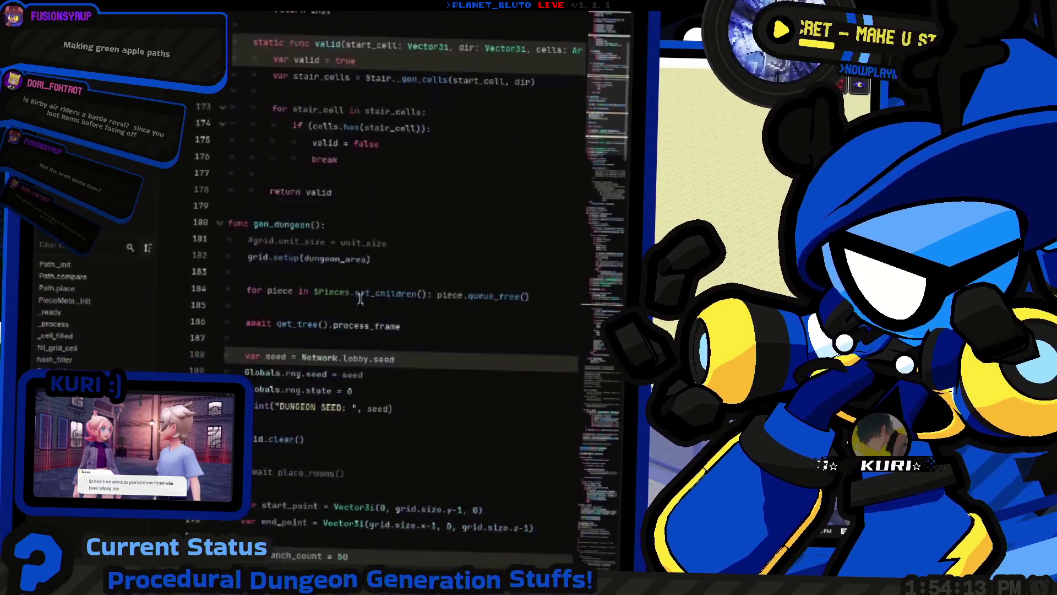
pyautogui.scroll(1, 410, 220)
pyautogui.scroll(-17, 410, 221)
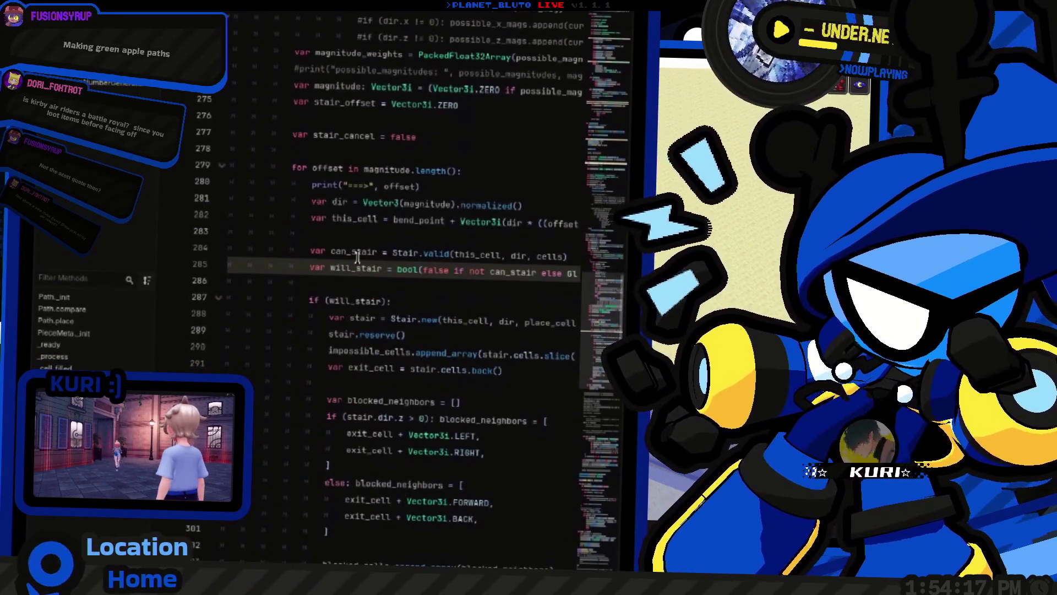
pyautogui.press('End')
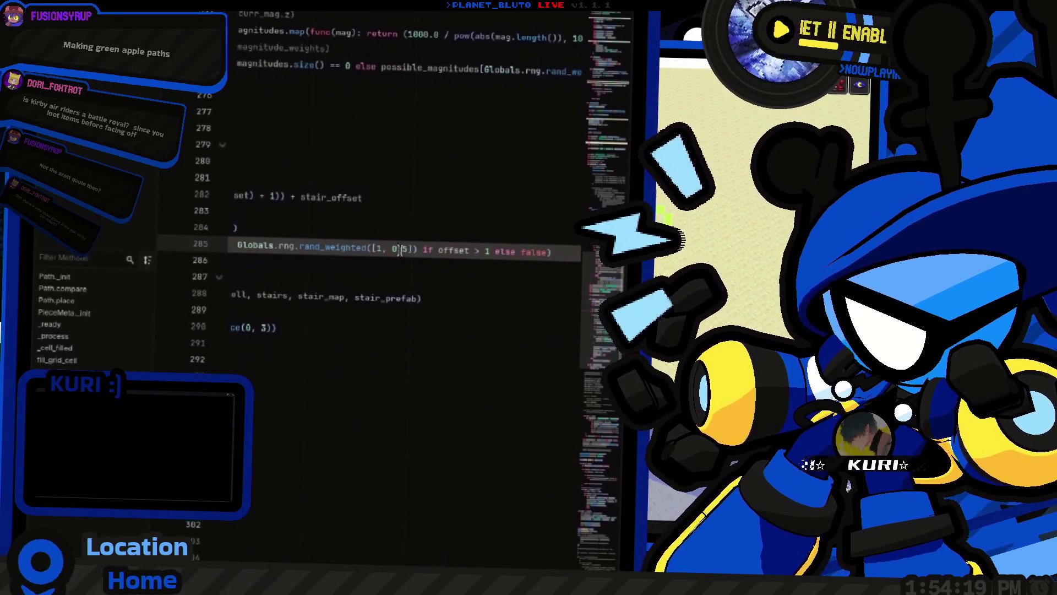
pyautogui.hscroll(-2, 457, 264)
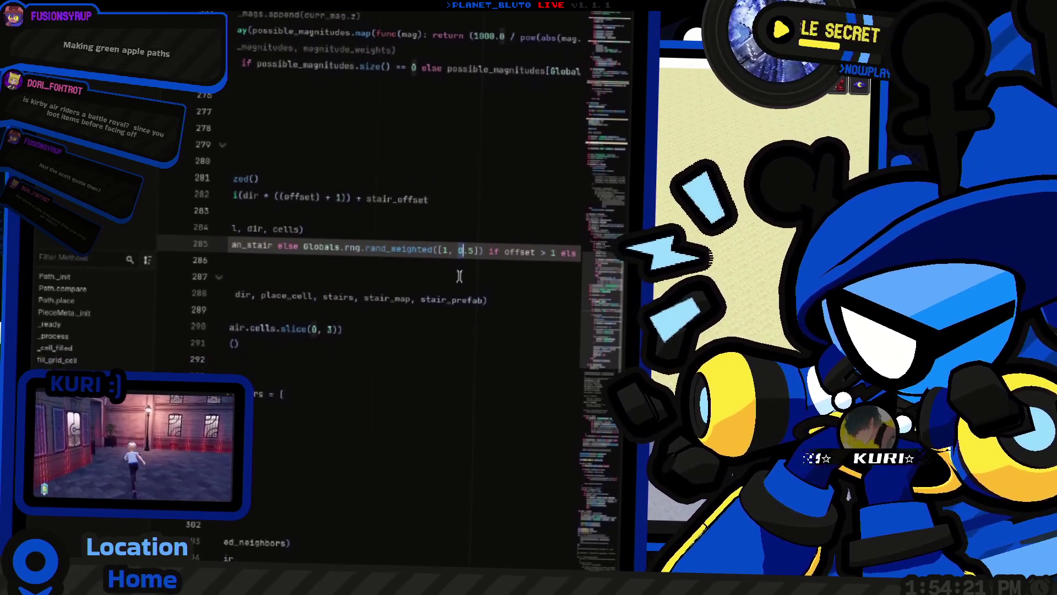
pyautogui.scroll(-1, 461, 263)
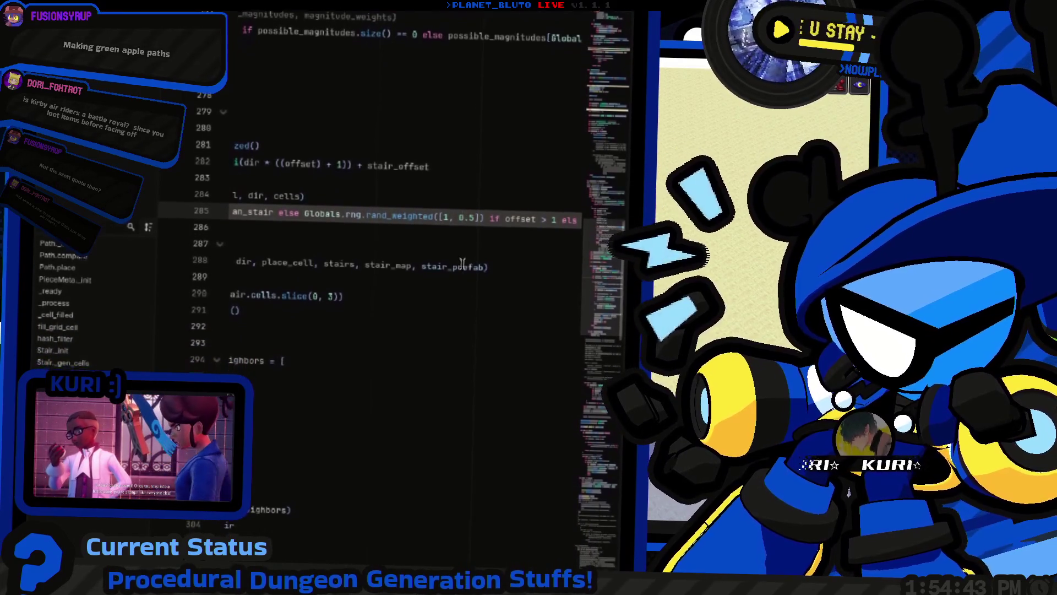
pyautogui.hotkey('alt', 'Tab')
pyautogui.press('super')
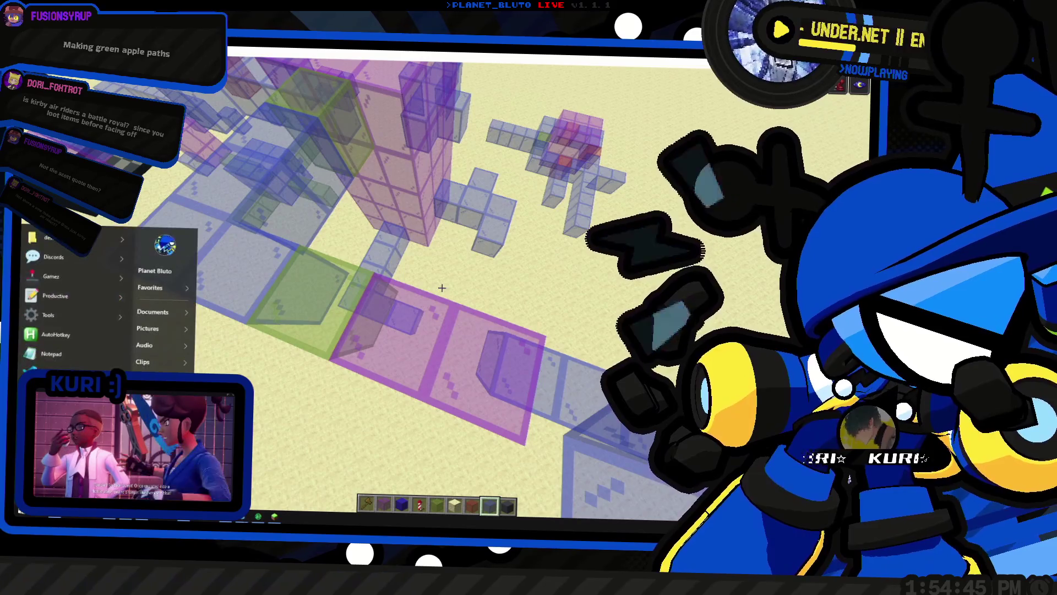
# Use Windows Search as a calculator to evaluate 0.5/1.5 (0.3333333333), then dismiss it
pyautogui.hotkey('alt', 'space')
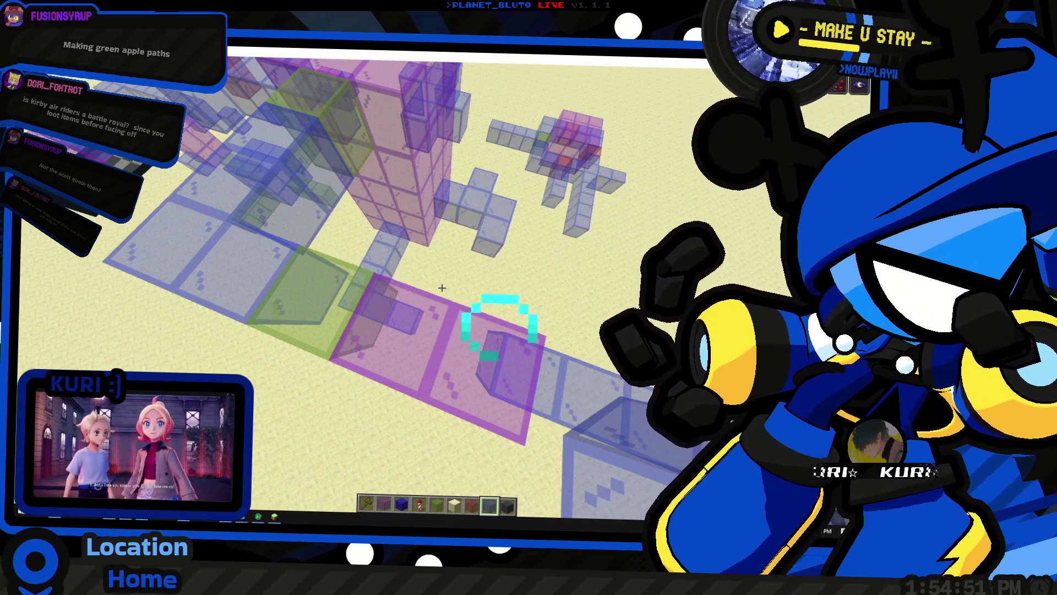
pyautogui.write('0.5/')
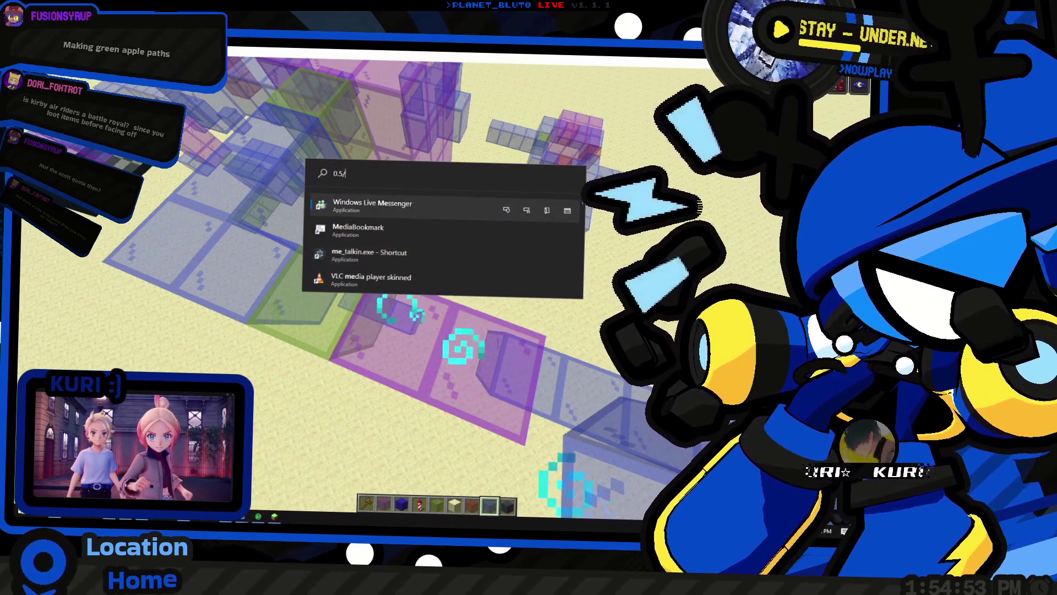
pyautogui.press('BackSpace')
pyautogui.press('BackSpace')
pyautogui.press('BackSpace')
pyautogui.write('1.51')
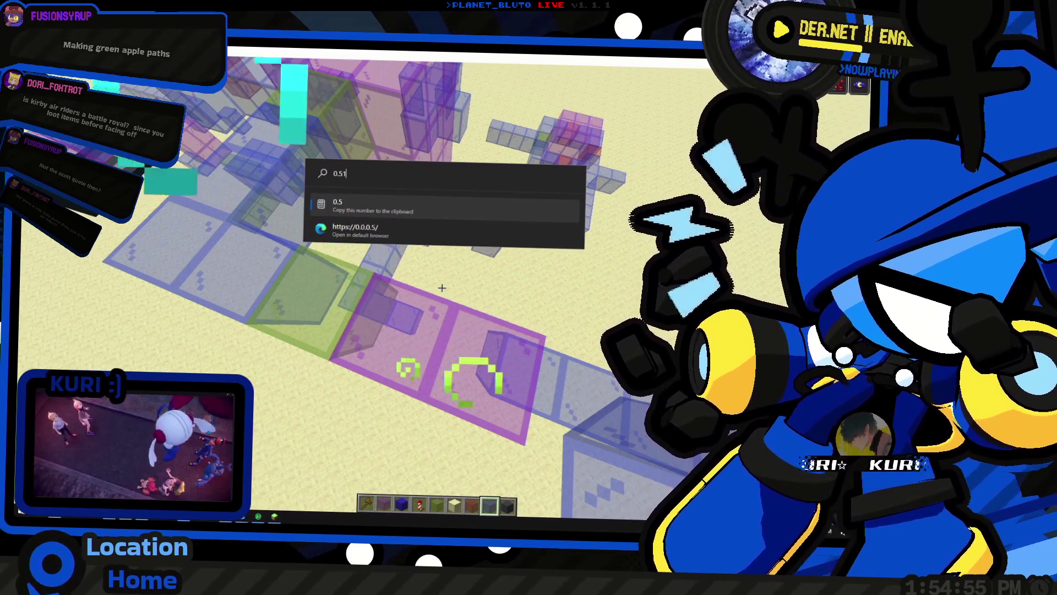
pyautogui.press('BackSpace')
pyautogui.press('BackSpace')
pyautogui.press('BackSpace')
pyautogui.write('1.4')
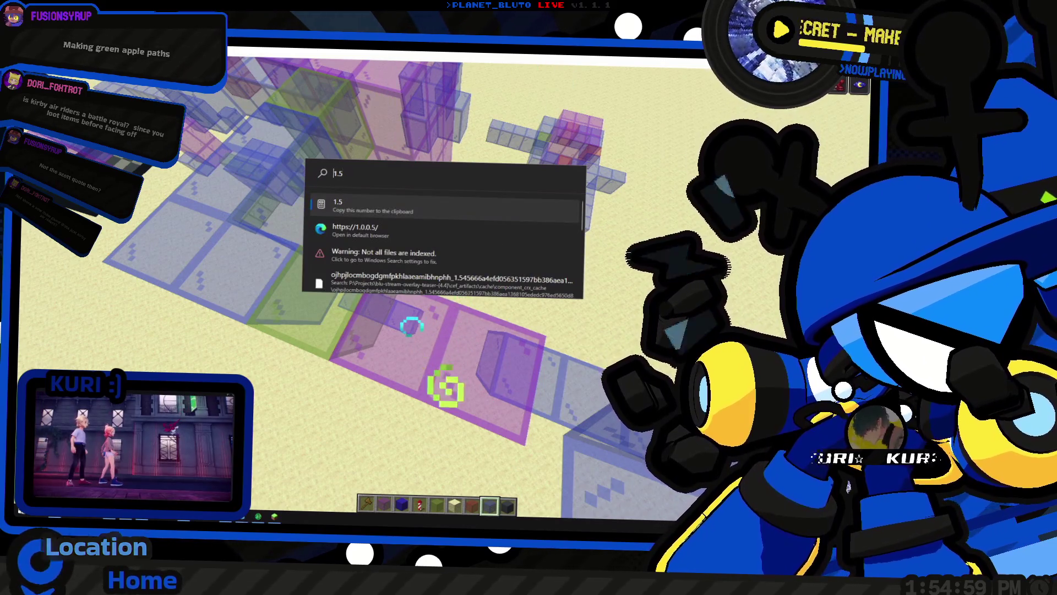
pyautogui.write('0.5/')
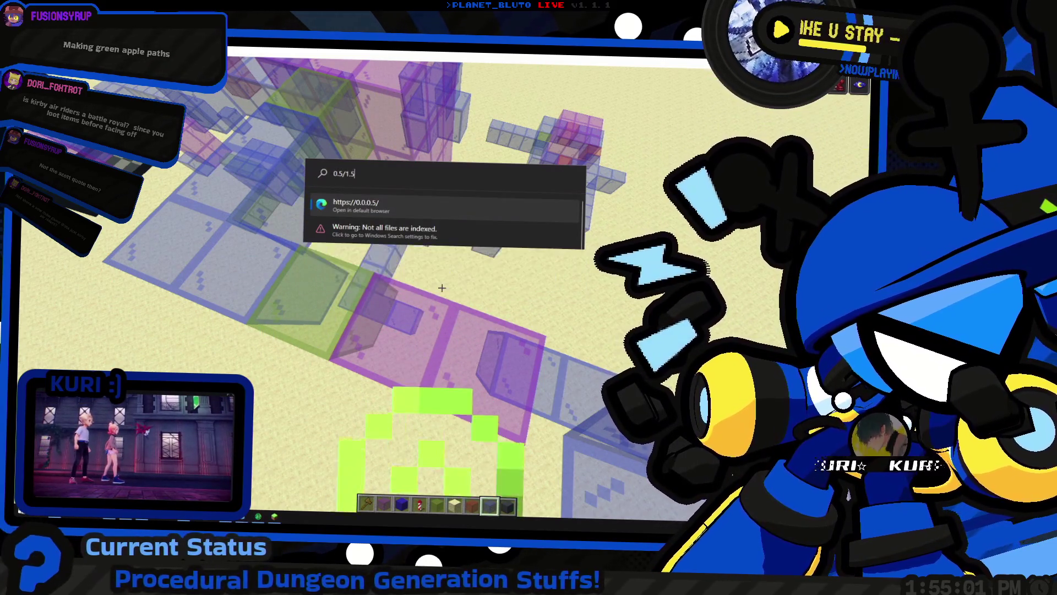
pyautogui.press('BackSpace')
pyautogui.press('BackSpace')
pyautogui.press('BackSpace')
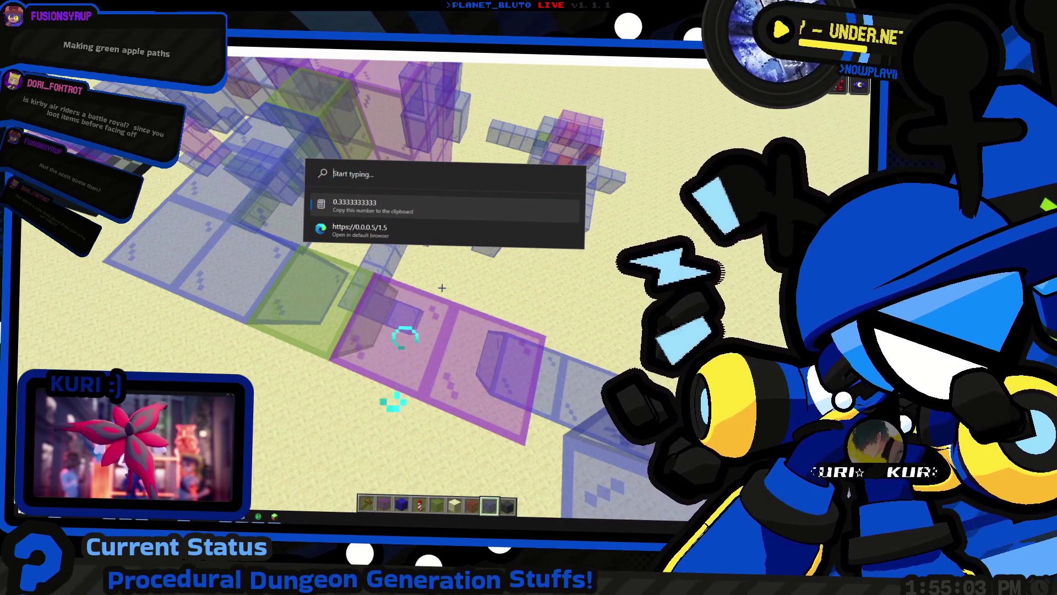
pyautogui.press('Escape')
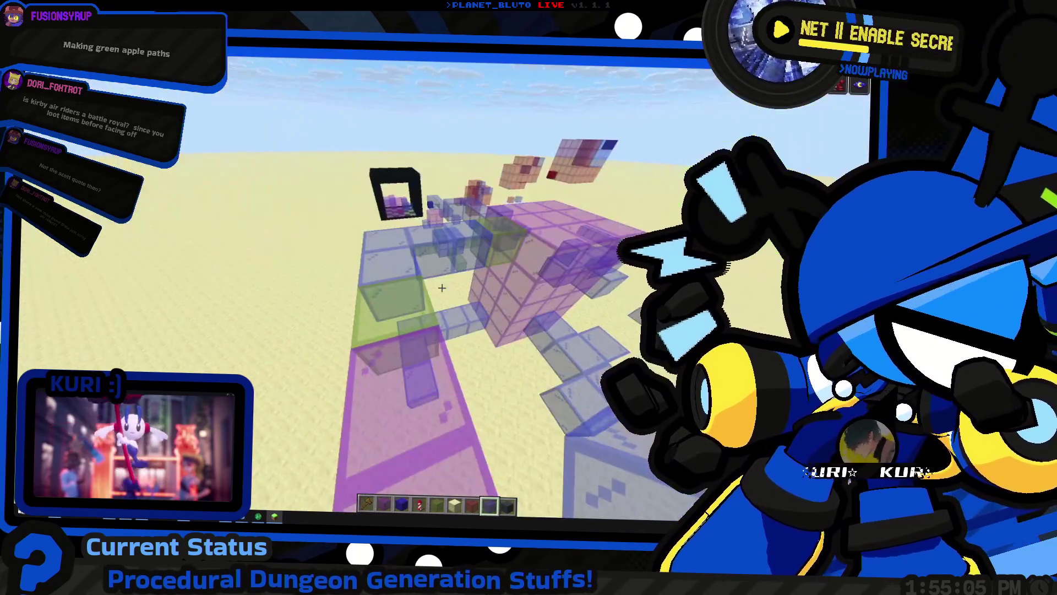
# Fly over the glass structures, glance at the stair-weighting code, then resume the game
pyautogui.press('shift')
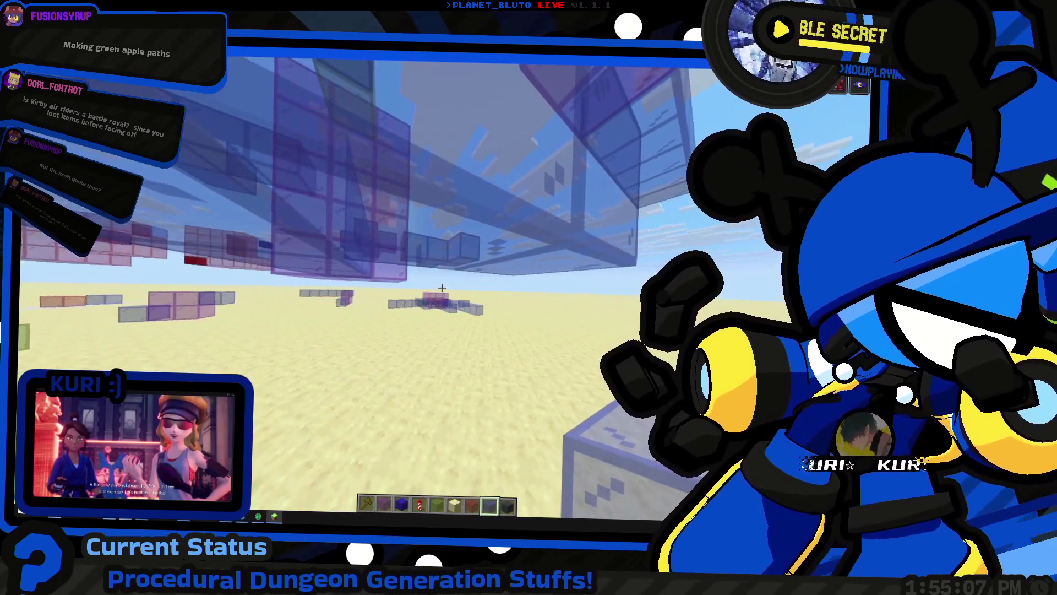
pyautogui.press('space')
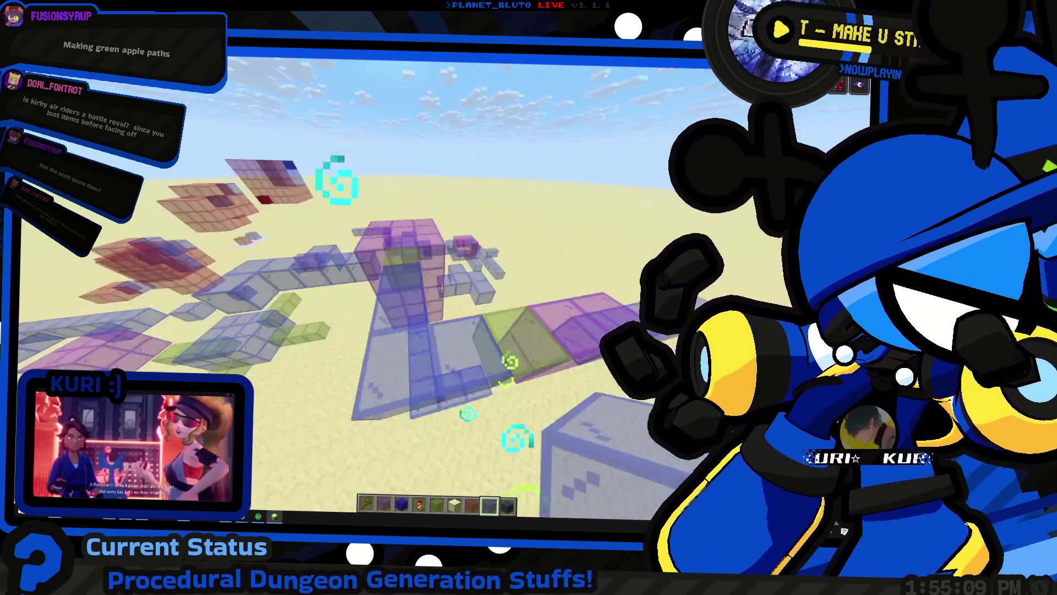
pyautogui.press('w')
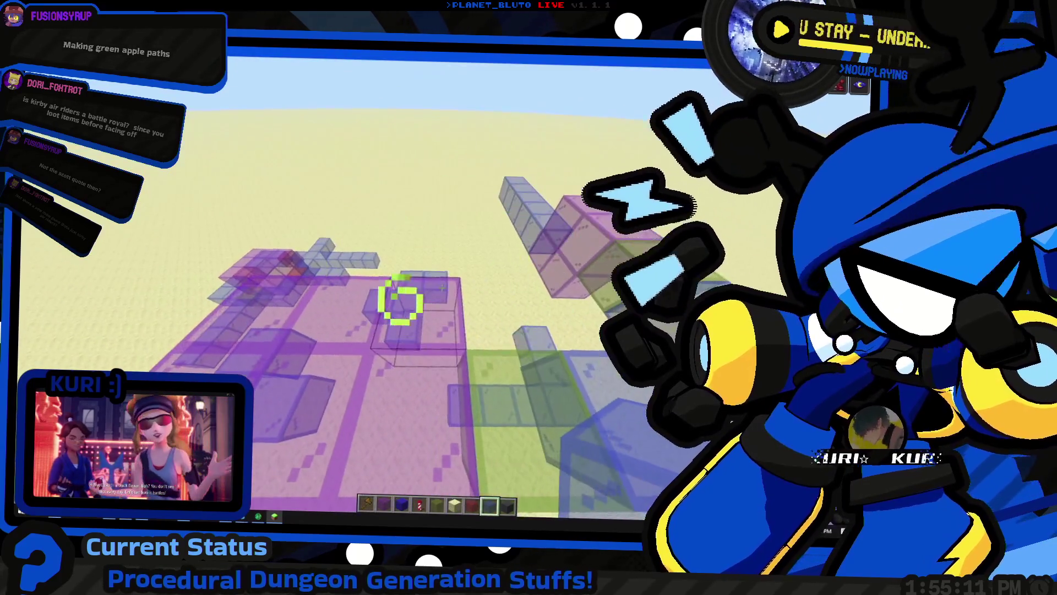
pyautogui.hotkey('alt', 'Tab')
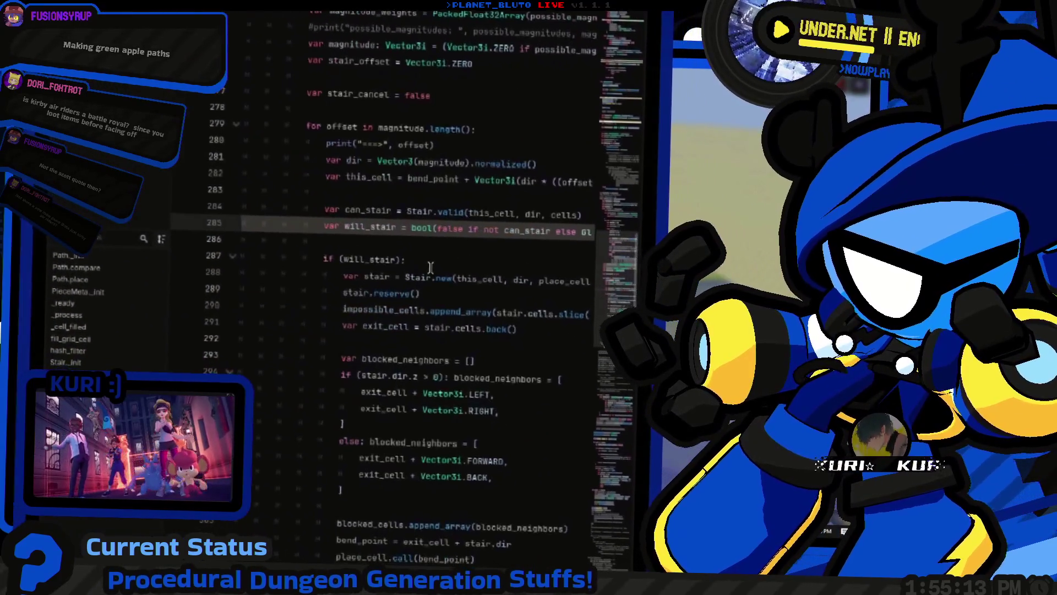
pyautogui.hscroll(5, 431, 268)
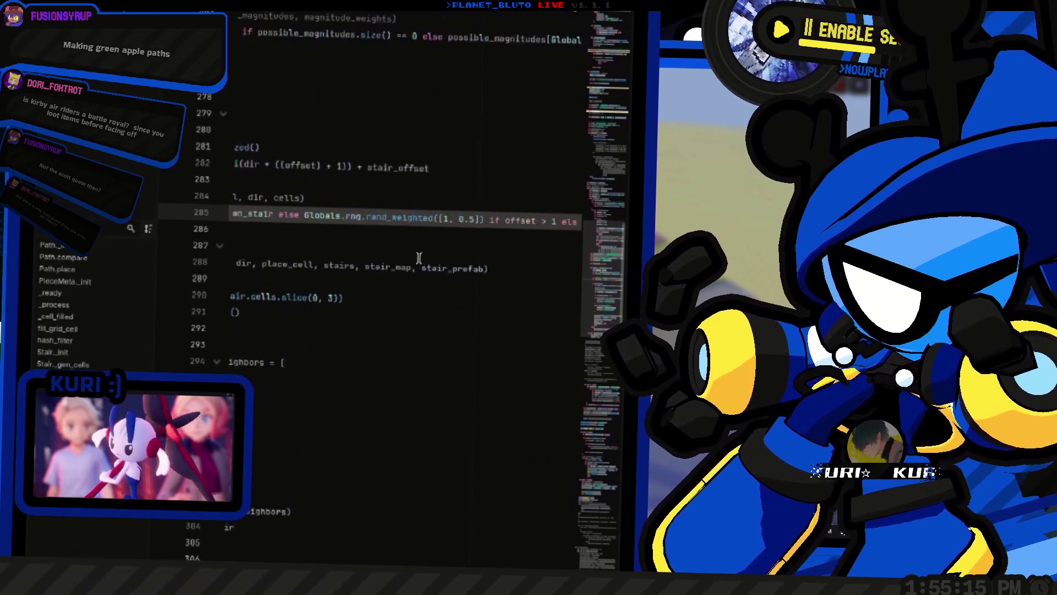
pyautogui.hscroll(-5, 418, 258)
pyautogui.hotkey('alt', 'Tab')
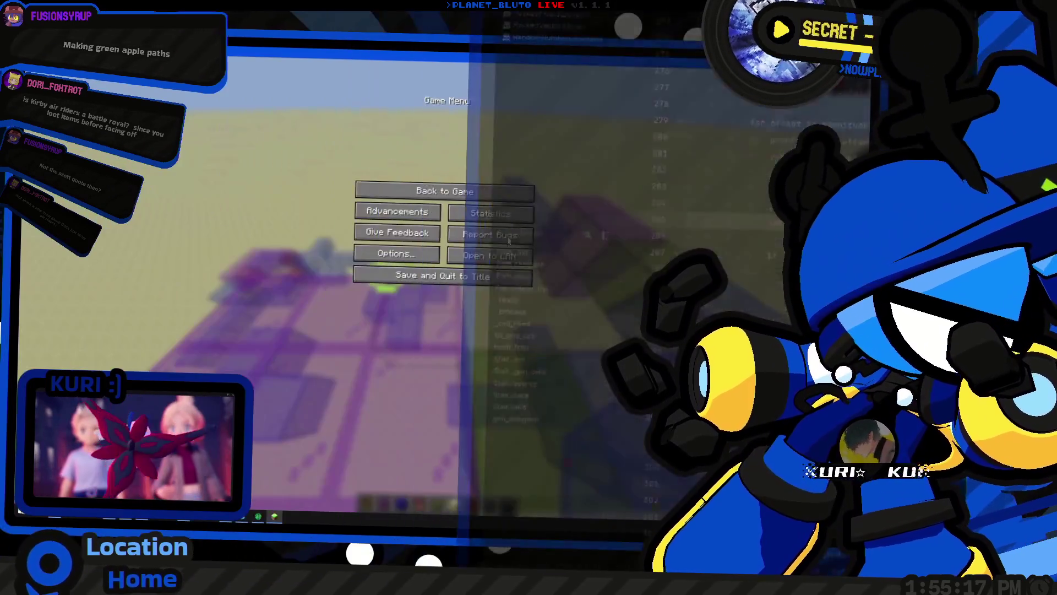
pyautogui.press('Escape')
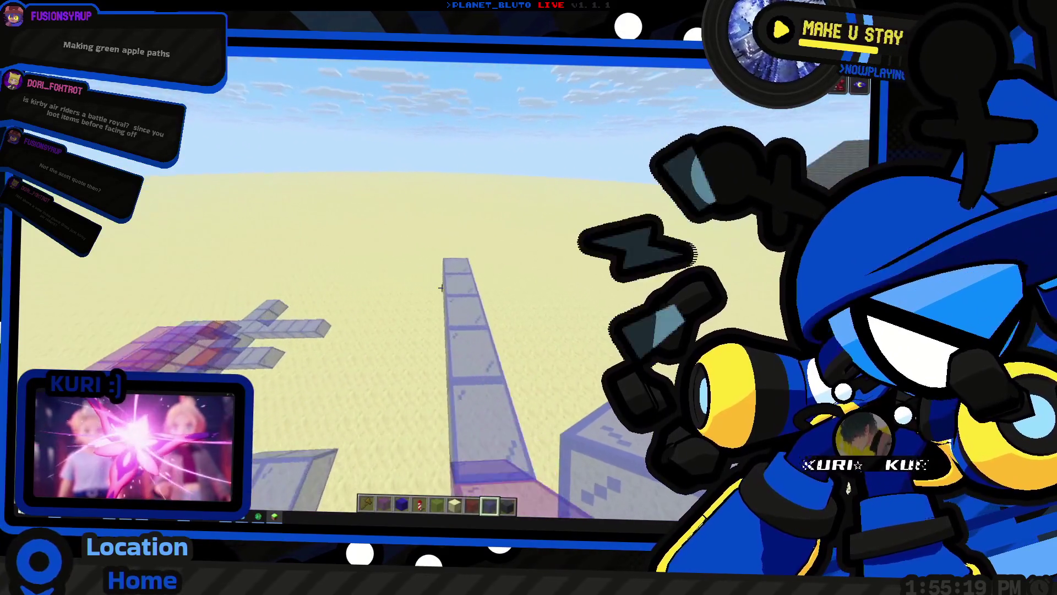
# Fly around and above the pink and purple glass tower to survey the whole dungeon
pyautogui.press('space')
pyautogui.press('w')
pyautogui.press('shift')
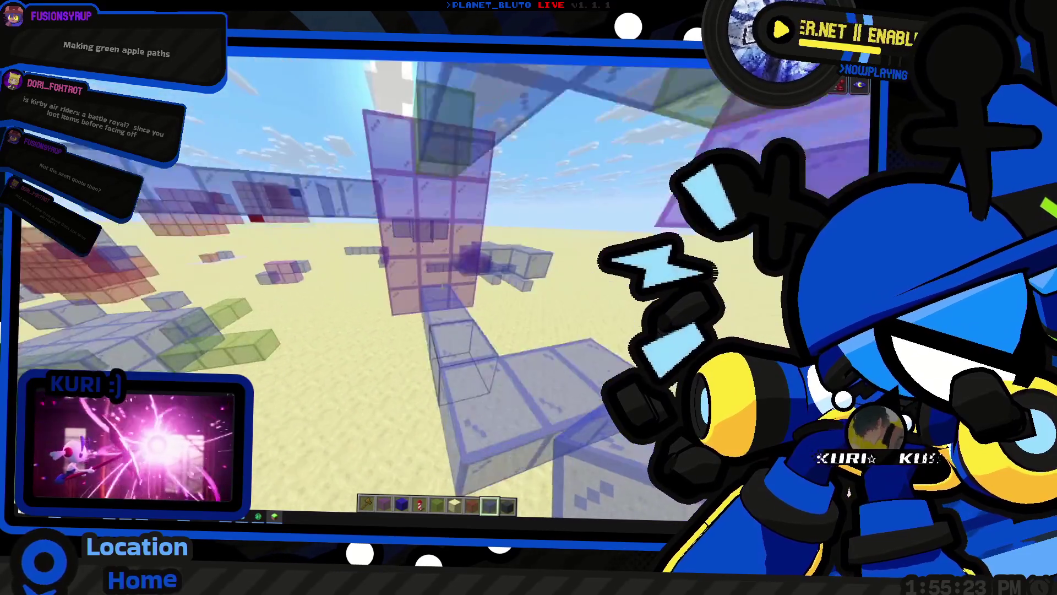
pyautogui.press('shift')
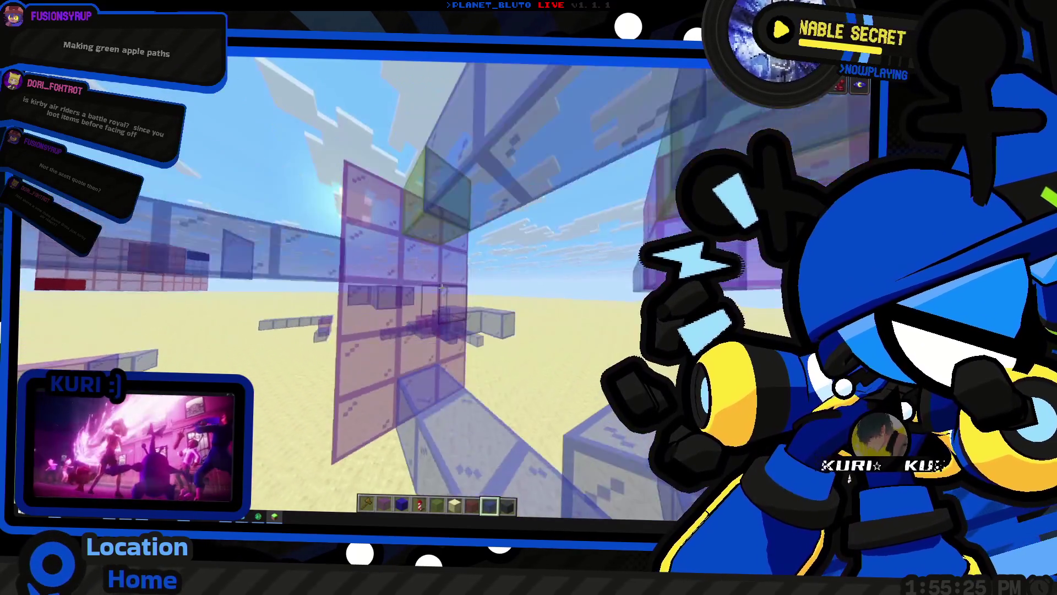
pyautogui.press('space')
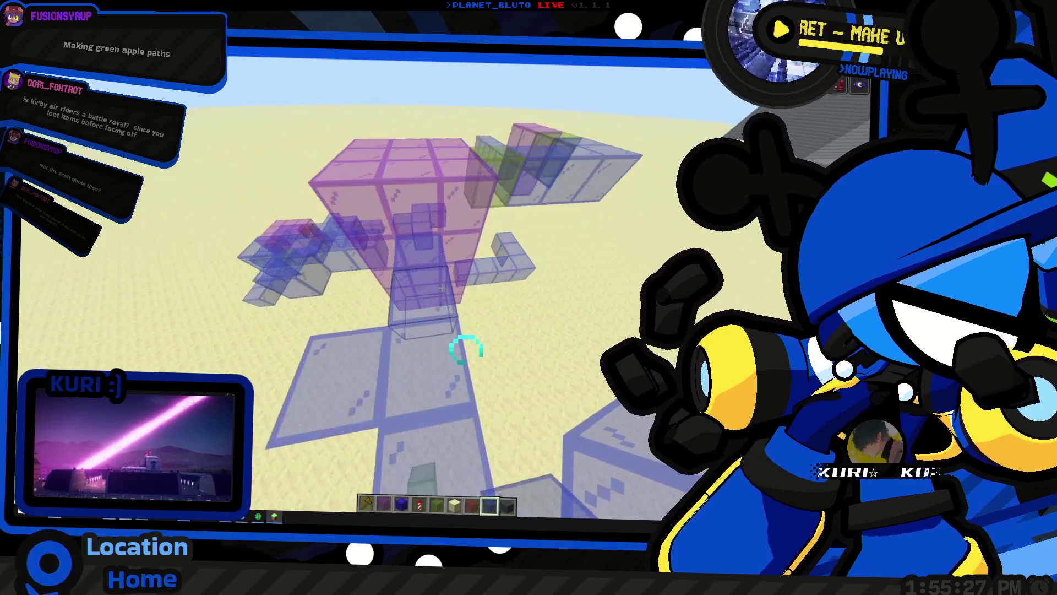
pyautogui.press('space')
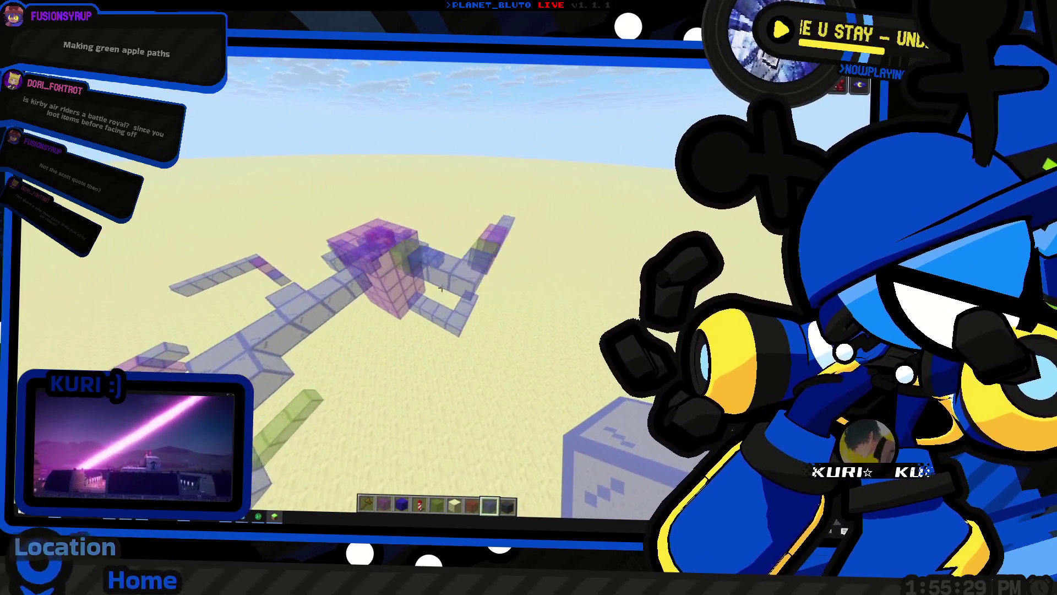
pyautogui.press('shift')
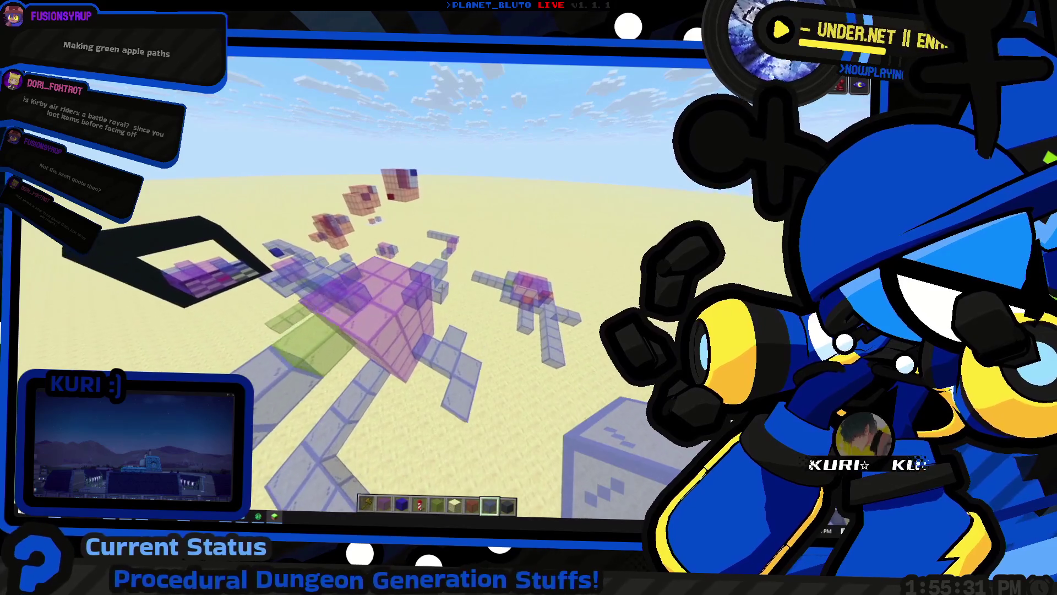
pyautogui.press('w')
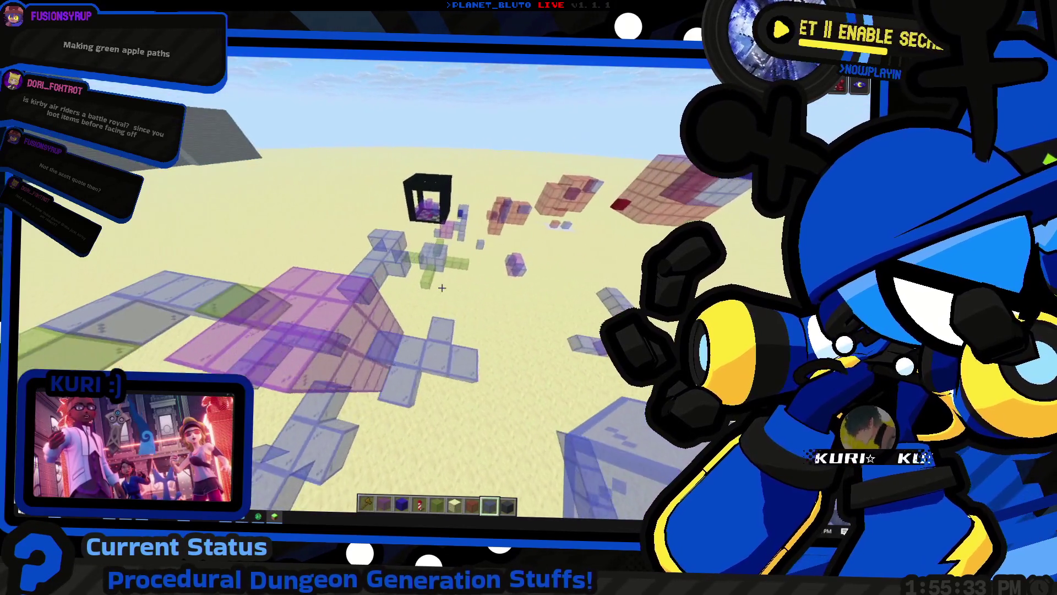
# Regenerate the dungeon layout and break three glass blocks from the structure
pyautogui.rightClick(442, 287)
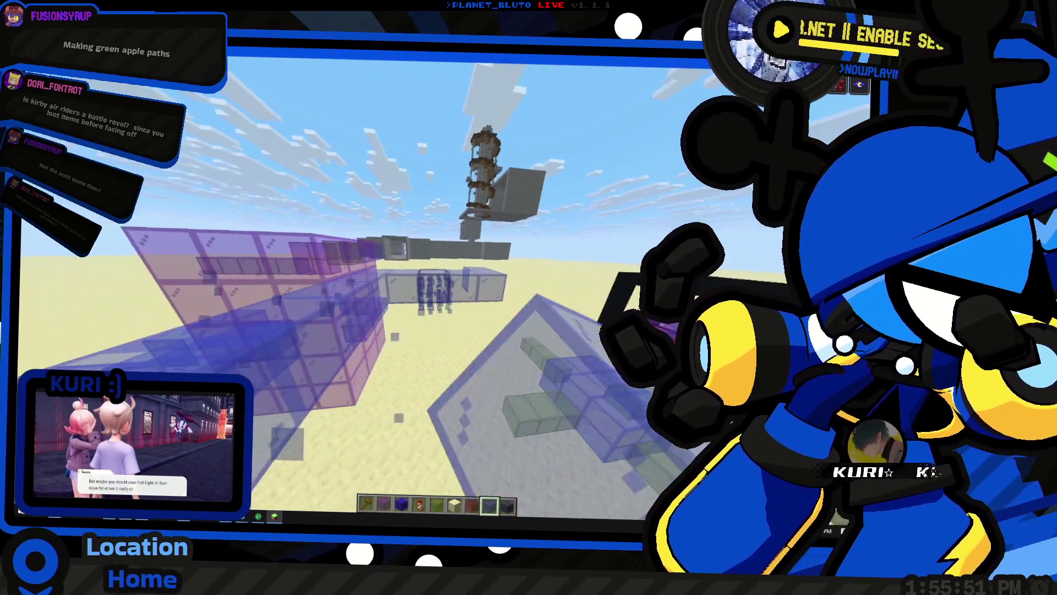
pyautogui.click(441, 287)
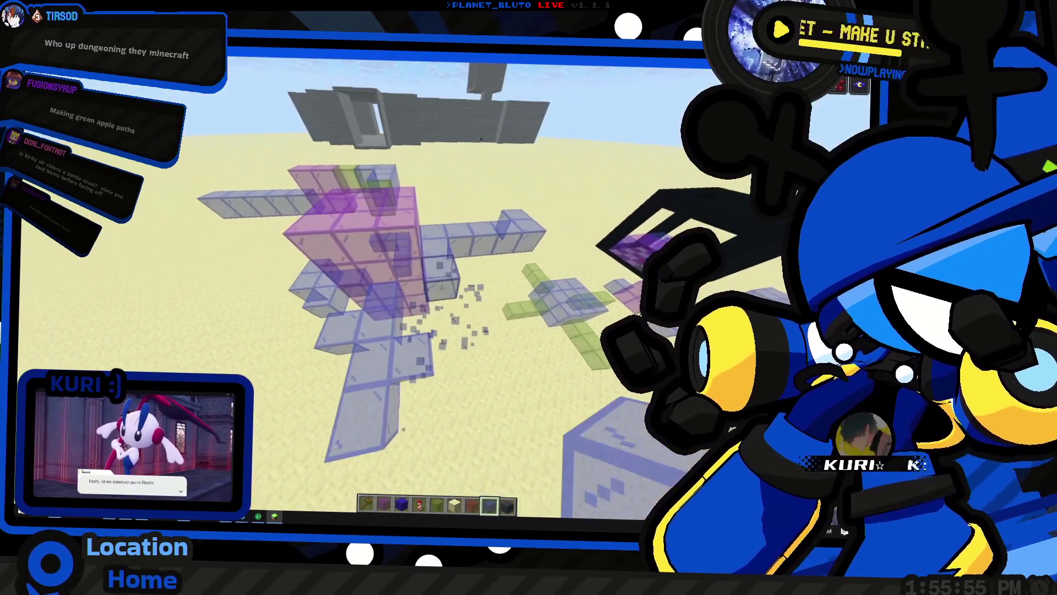
pyautogui.click(441, 287)
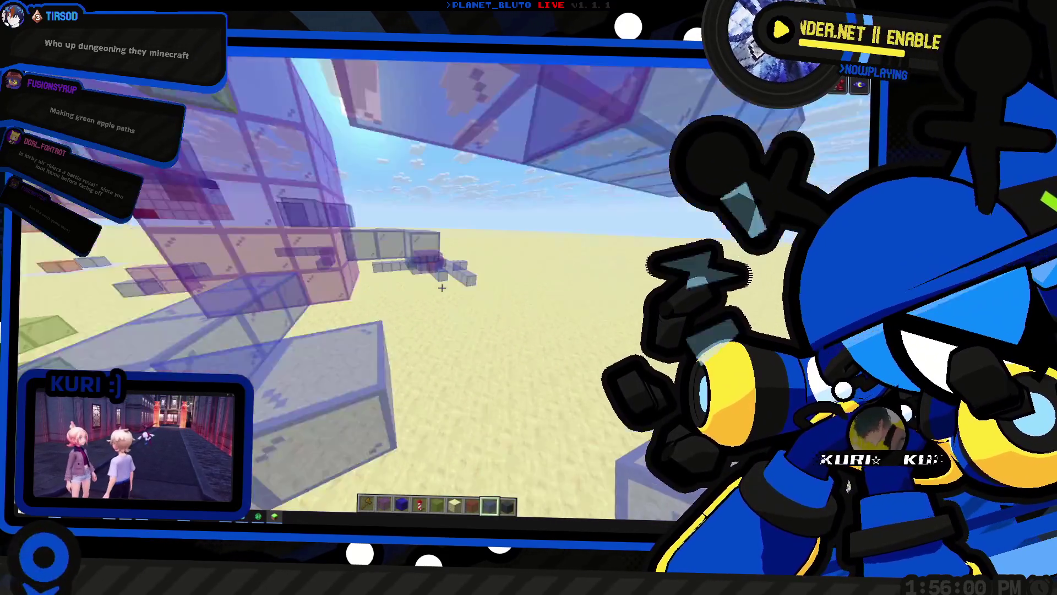
pyautogui.click(442, 286)
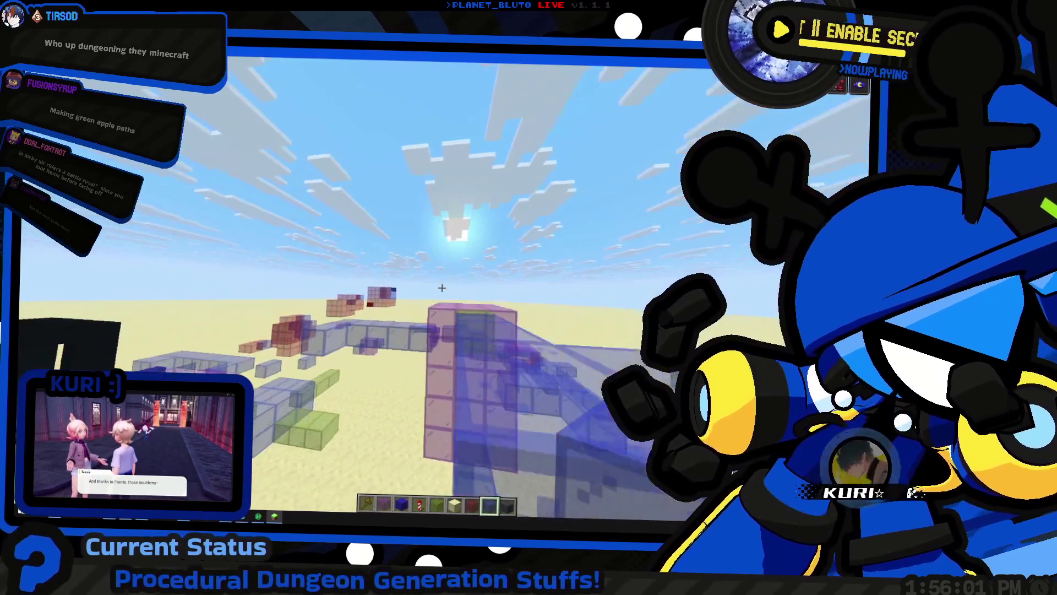
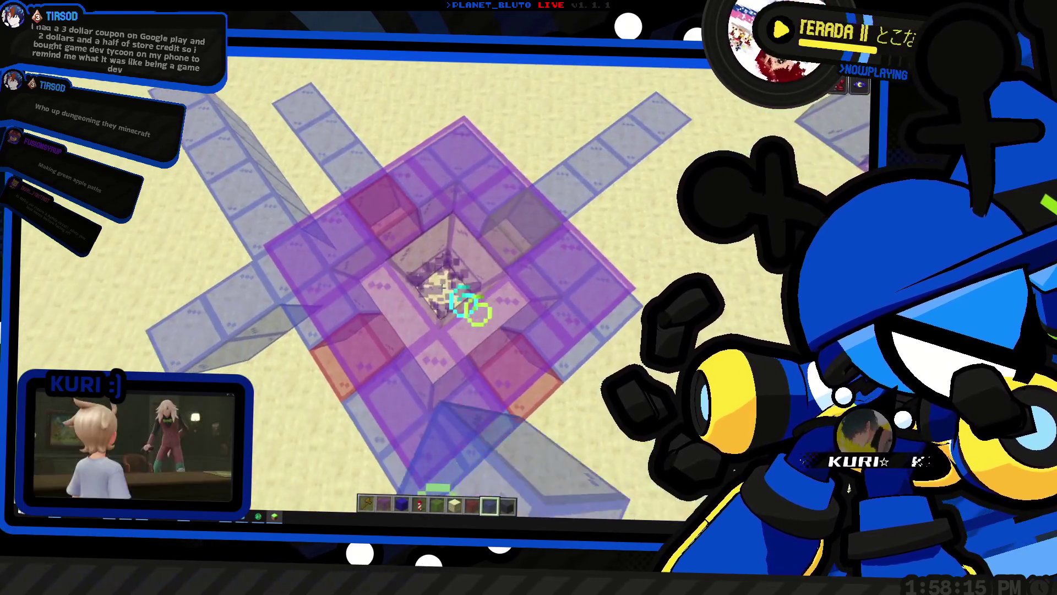
# Take Purple Stained Glass from hotbar slot 2 and look over the glass dungeon layouts
pyautogui.press('2')
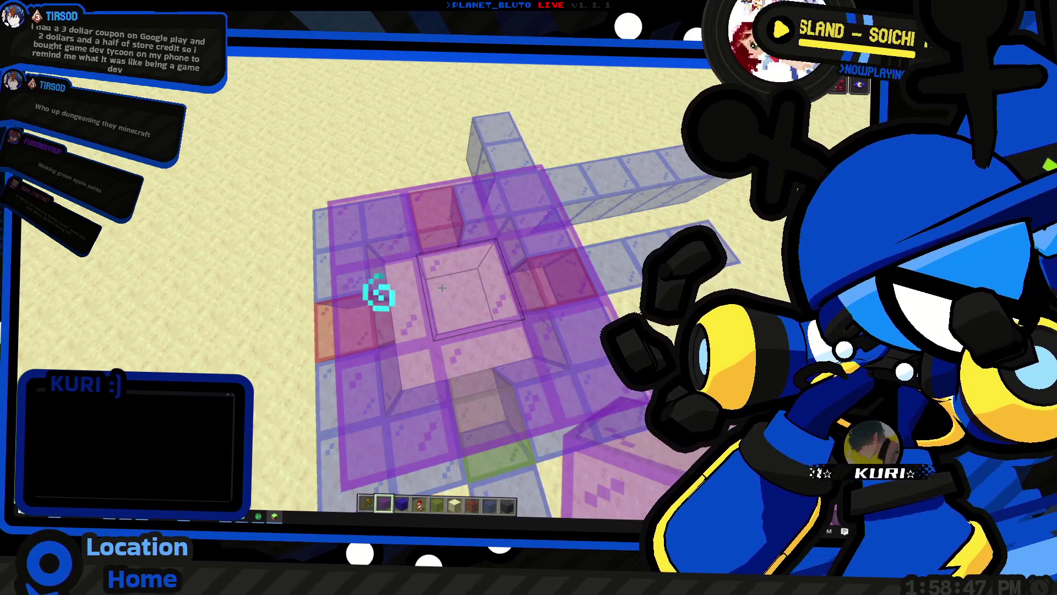
pyautogui.moveTo(442, 287)
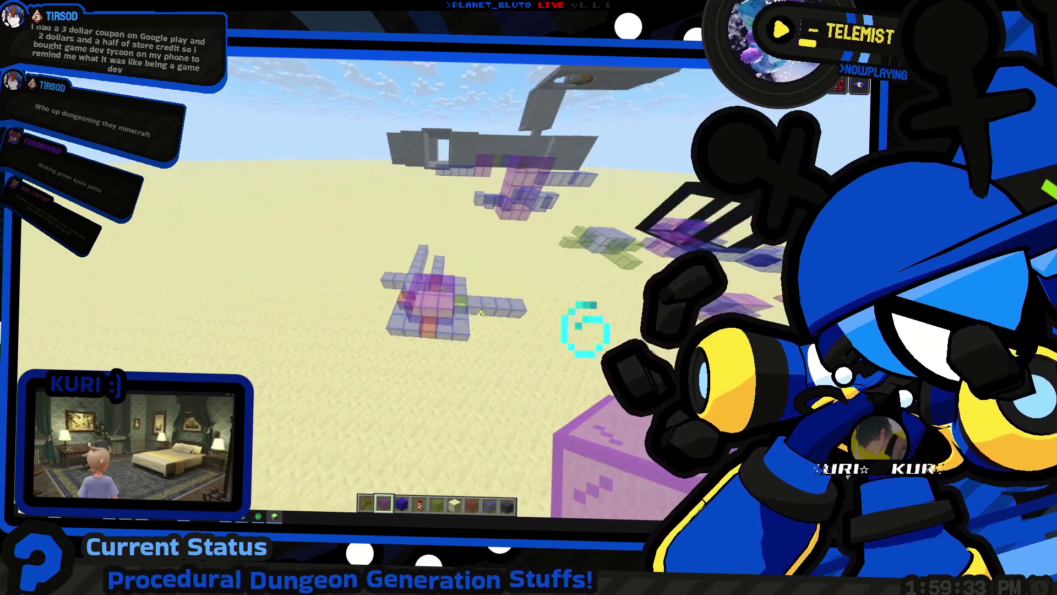
# Open and close the creative inventory, then bring up the window switcher over Minecraft
pyautogui.press('e')
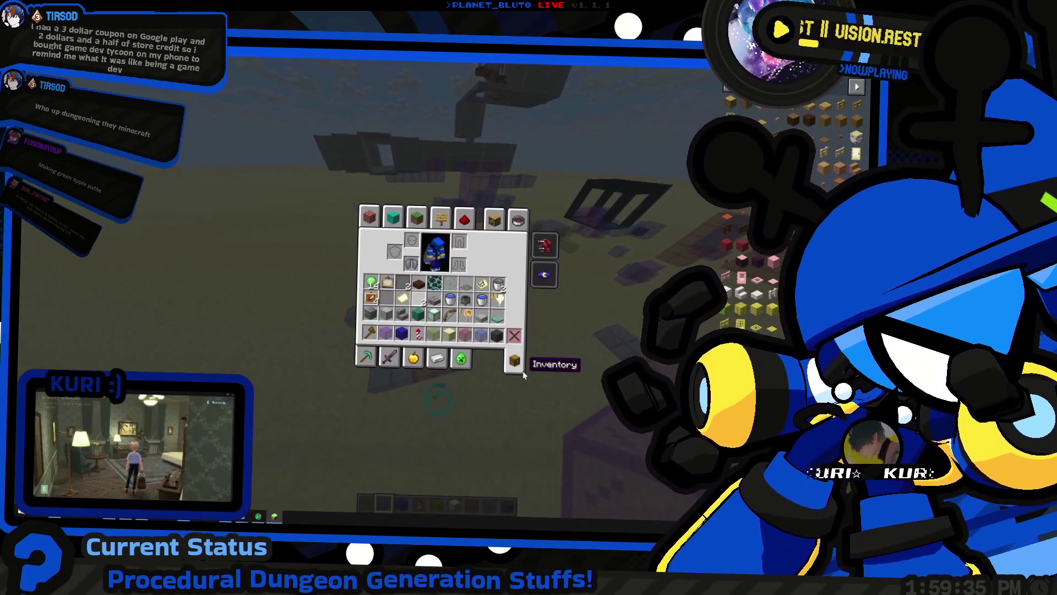
pyautogui.press('e')
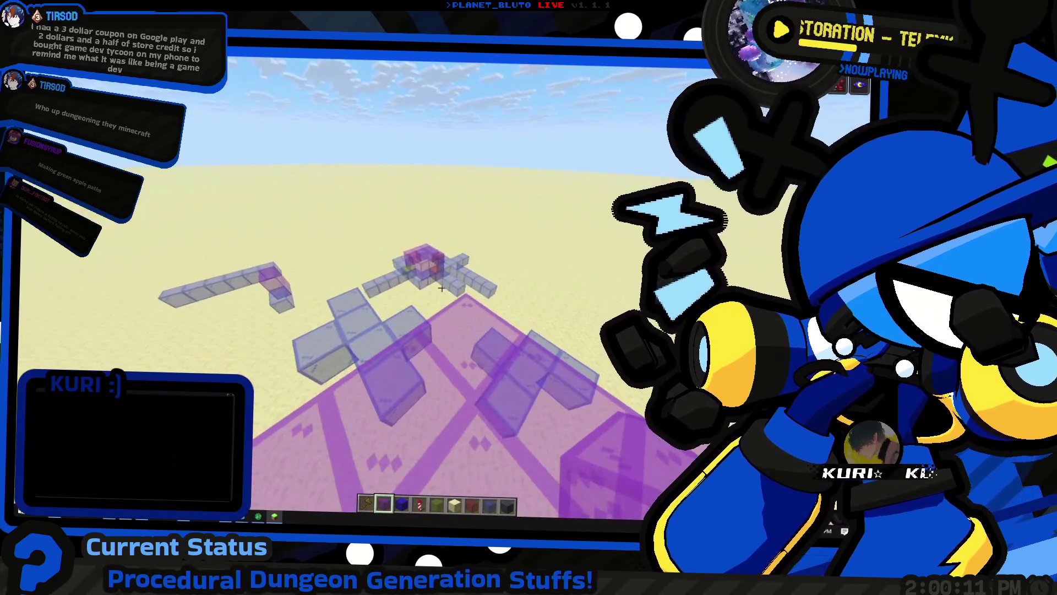
pyautogui.press('e')
pyautogui.hotkey('alt', 'Tab')
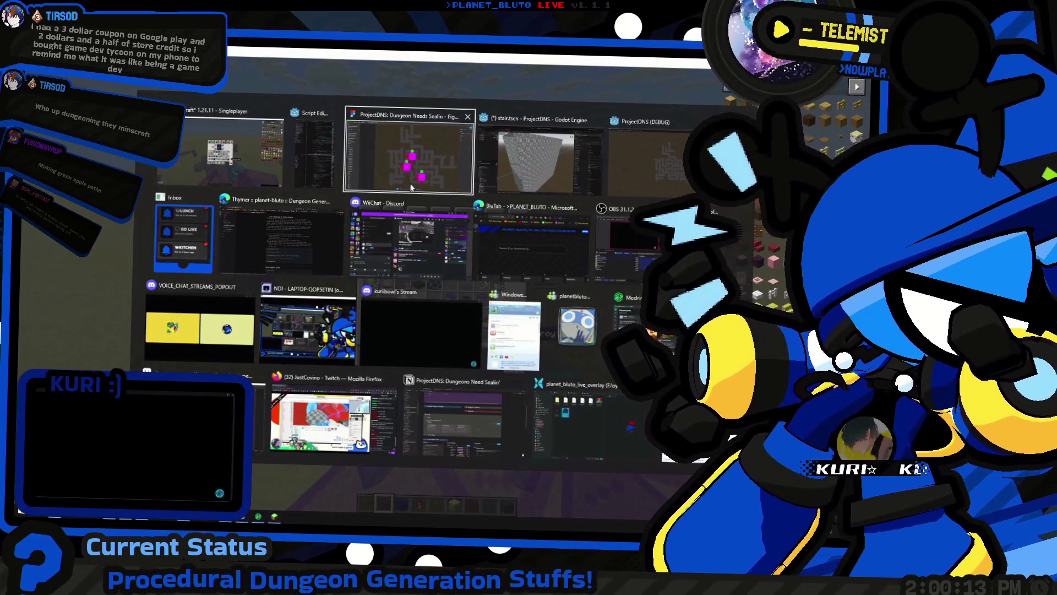
# Open parts/stair.gd in Godot's script editor
pyautogui.click(411, 187)
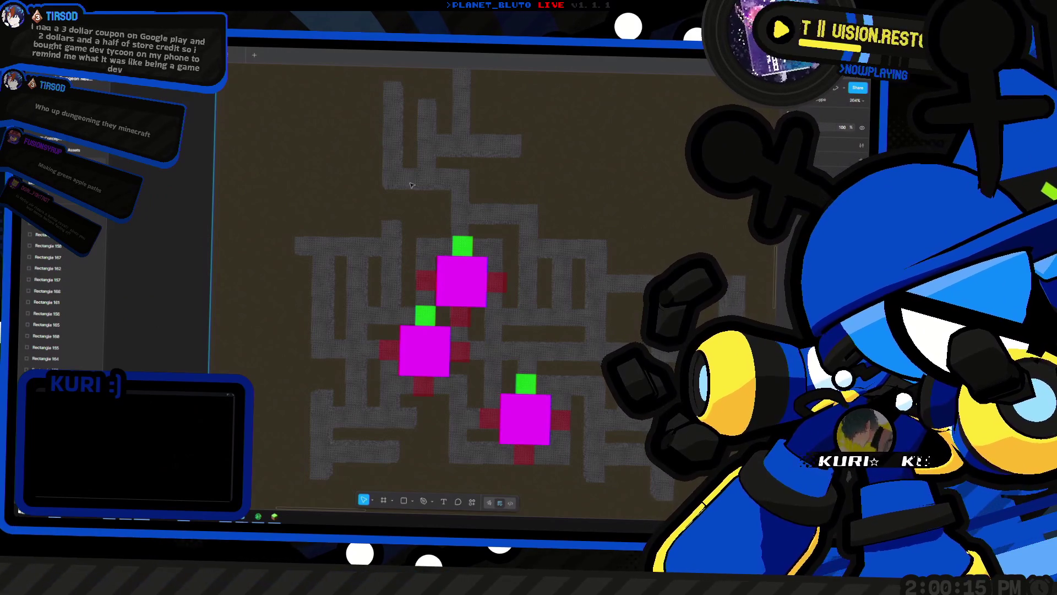
pyautogui.hotkey('alt', 'Tab')
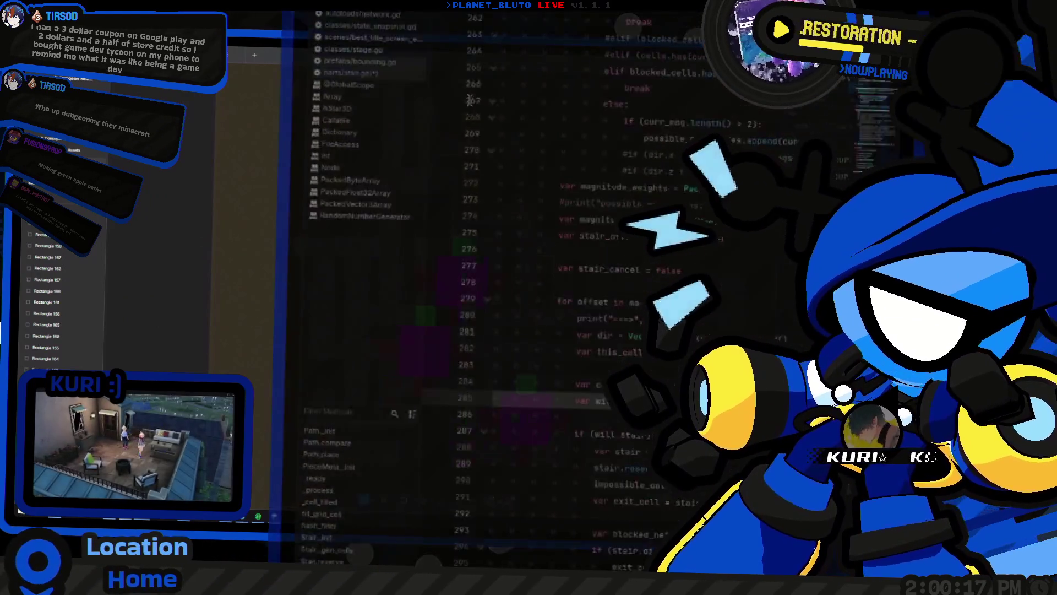
pyautogui.click(216, 182)
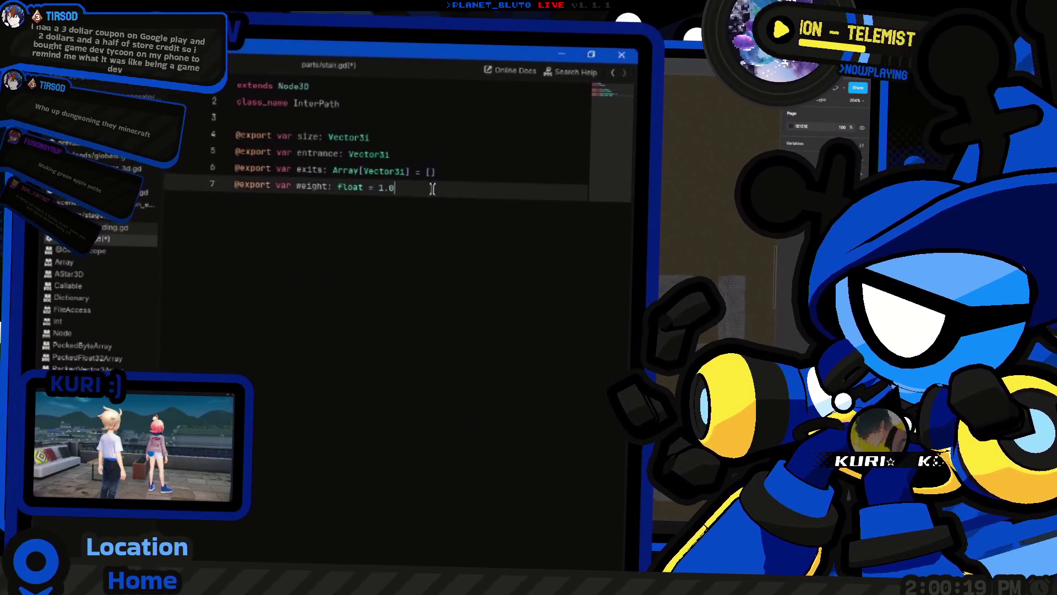
# Review stair.gd's weight and entrance lines, then return to the Figma dungeon map
pyautogui.click(400, 106)
pyautogui.click(453, 217)
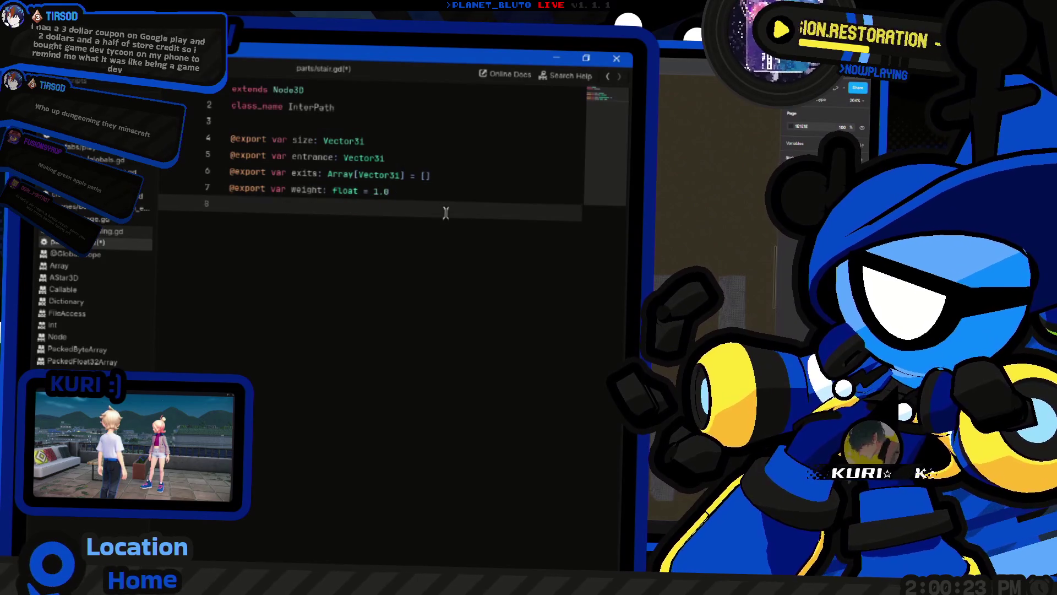
pyautogui.press('Up')
pyautogui.press('Up')
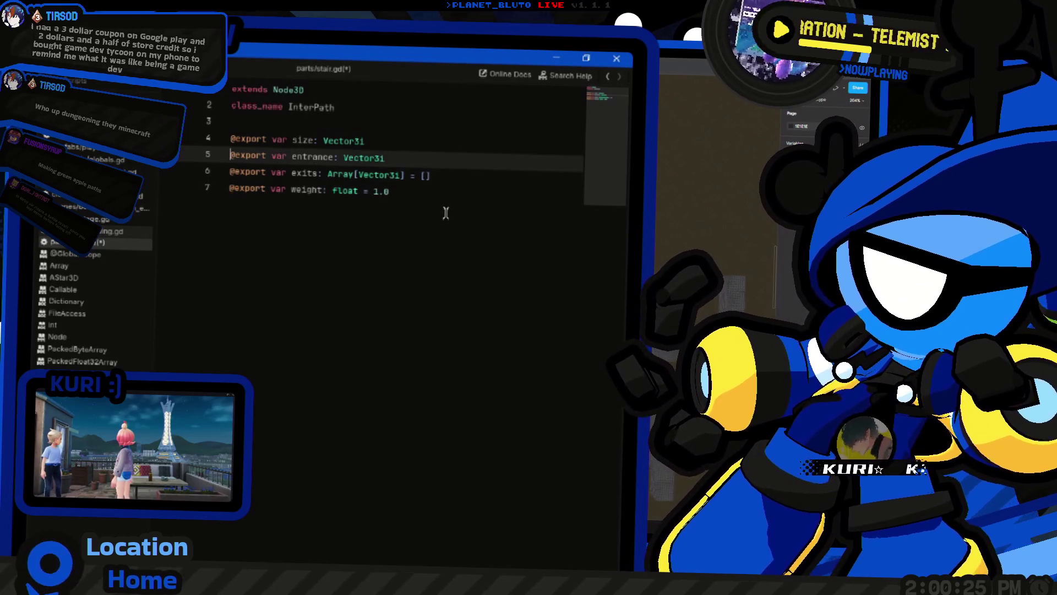
pyautogui.press('Down')
pyautogui.press('Down')
pyautogui.press('End')
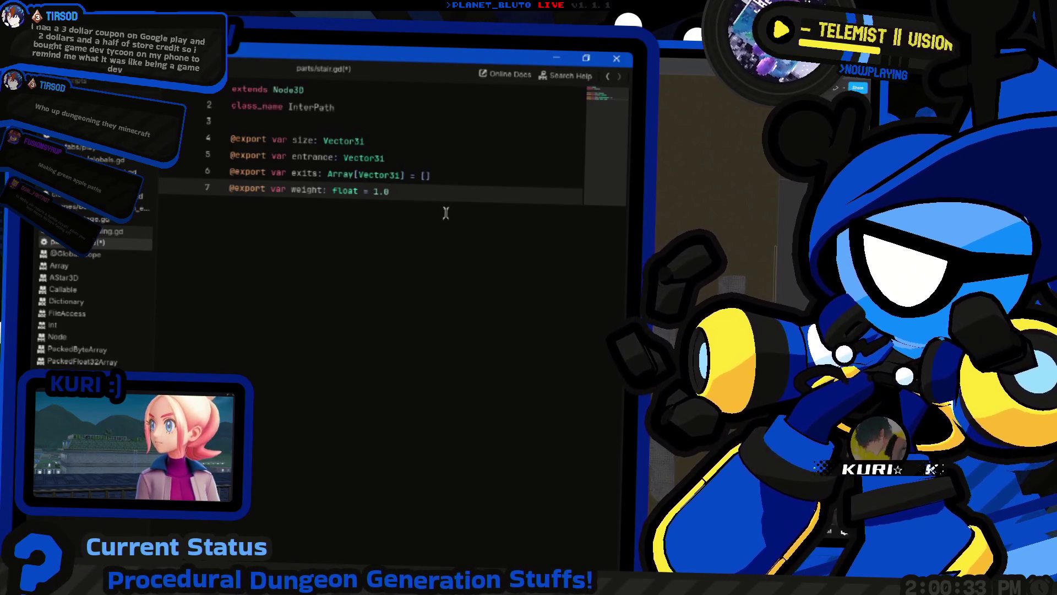
pyautogui.hotkey('alt', 'Tab')
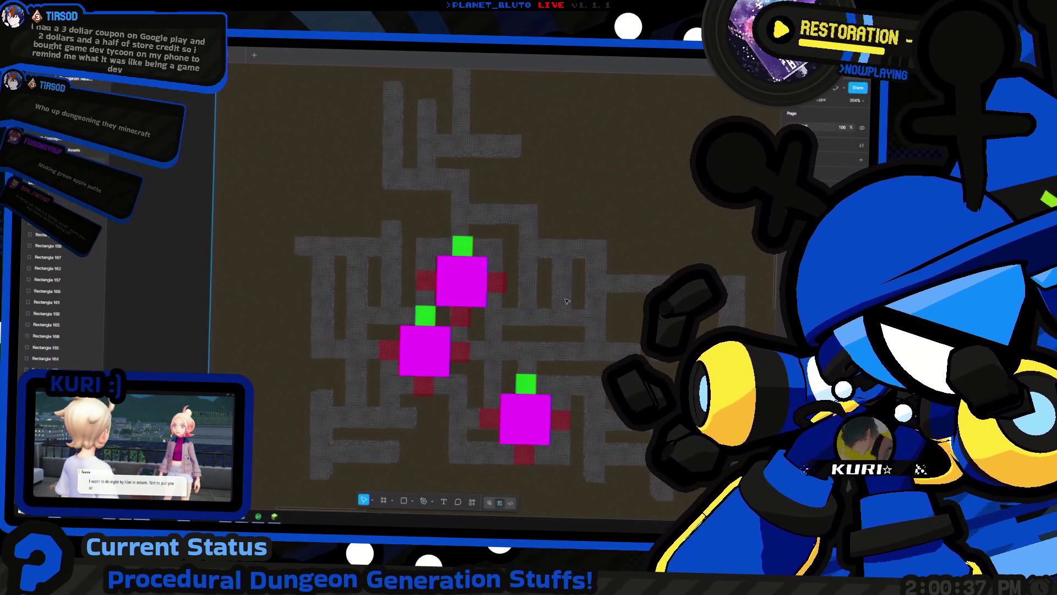
# Pan the Figma map and select a magenta stair room to confirm its 70×70 size
pyautogui.scroll(-2, 552, 303)
pyautogui.hscroll(2, 552, 303)
pyautogui.click(364, 320)
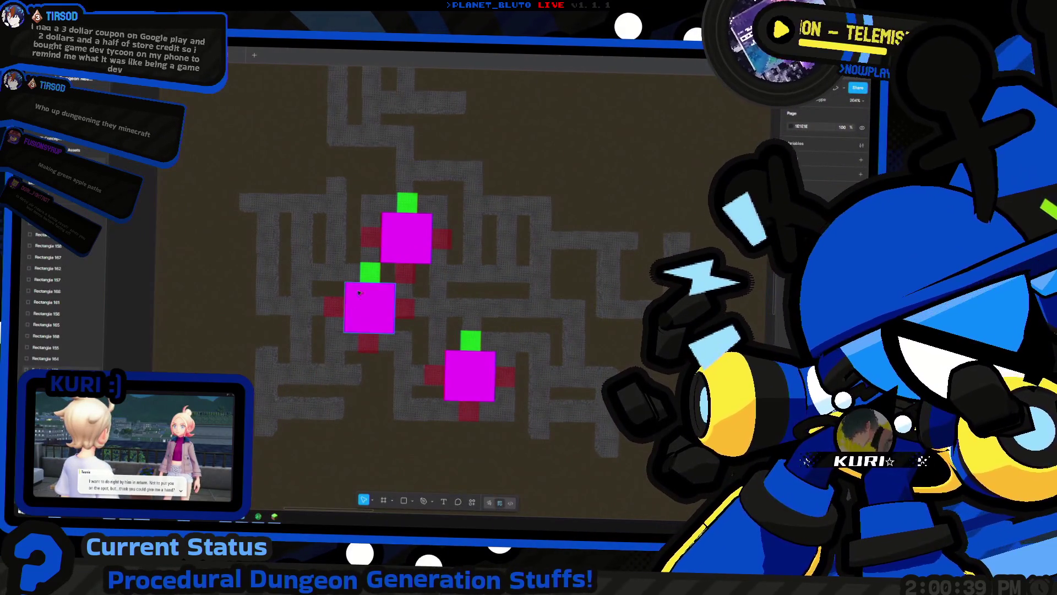
pyautogui.click(407, 228)
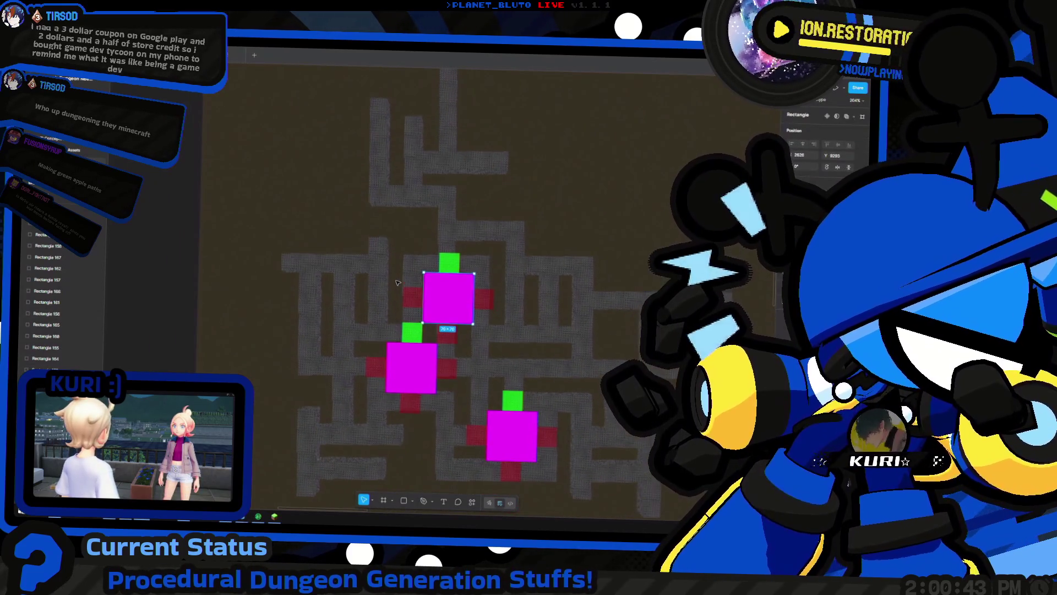
pyautogui.press('super+Tab')
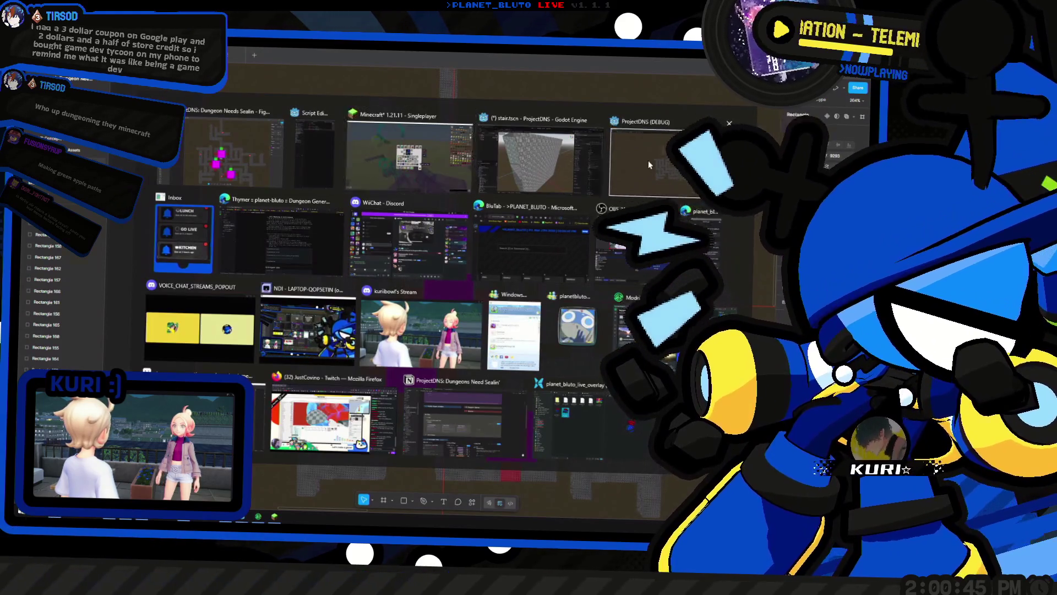
# Bring the running ProjectDNS game forward and walk the character through the dungeon corridors
pyautogui.click(648, 160)
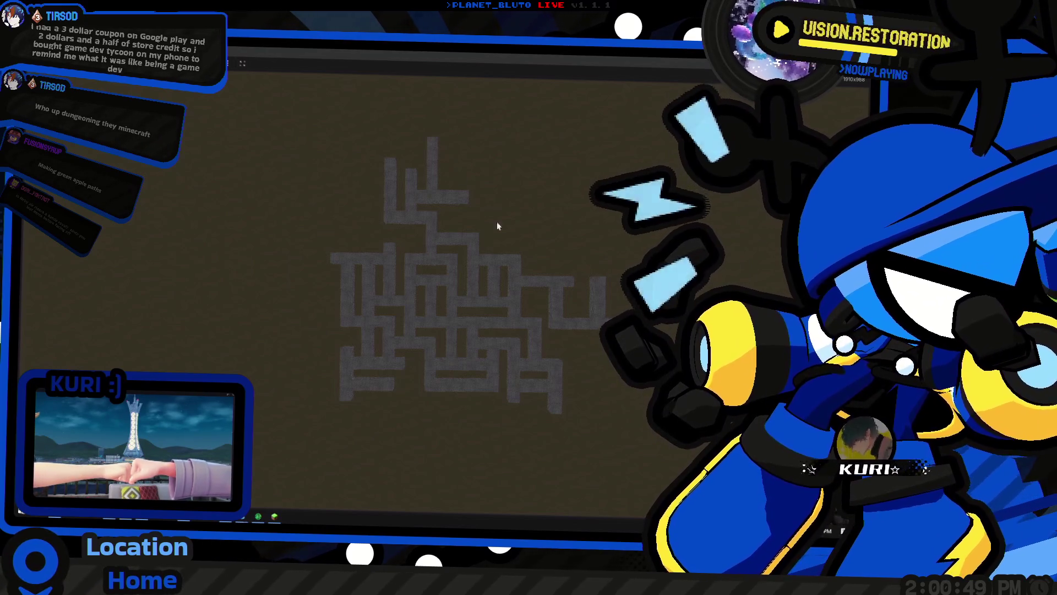
pyautogui.press('super+Tab')
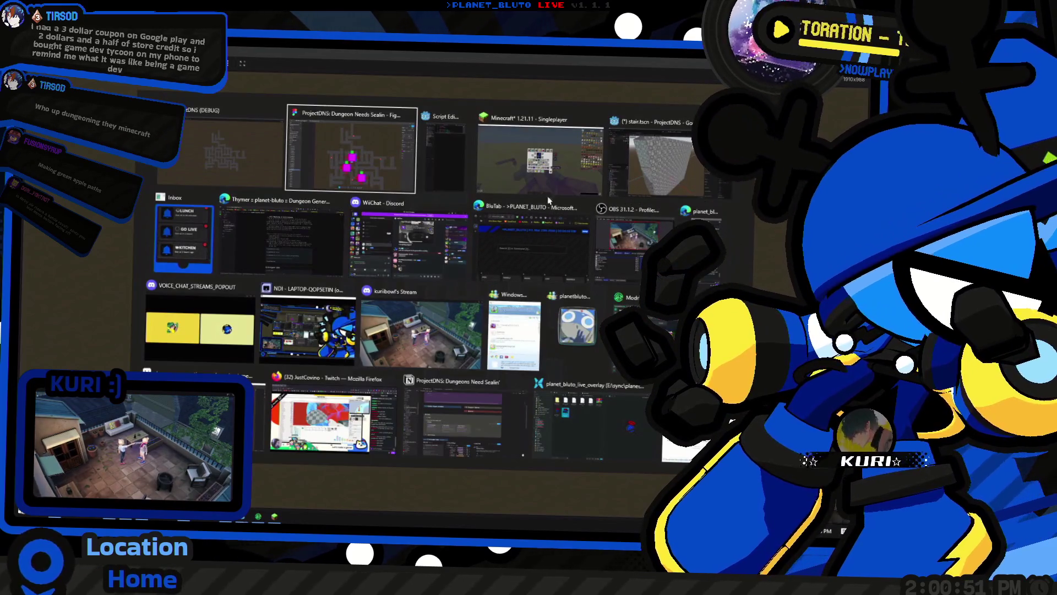
pyautogui.press('Escape')
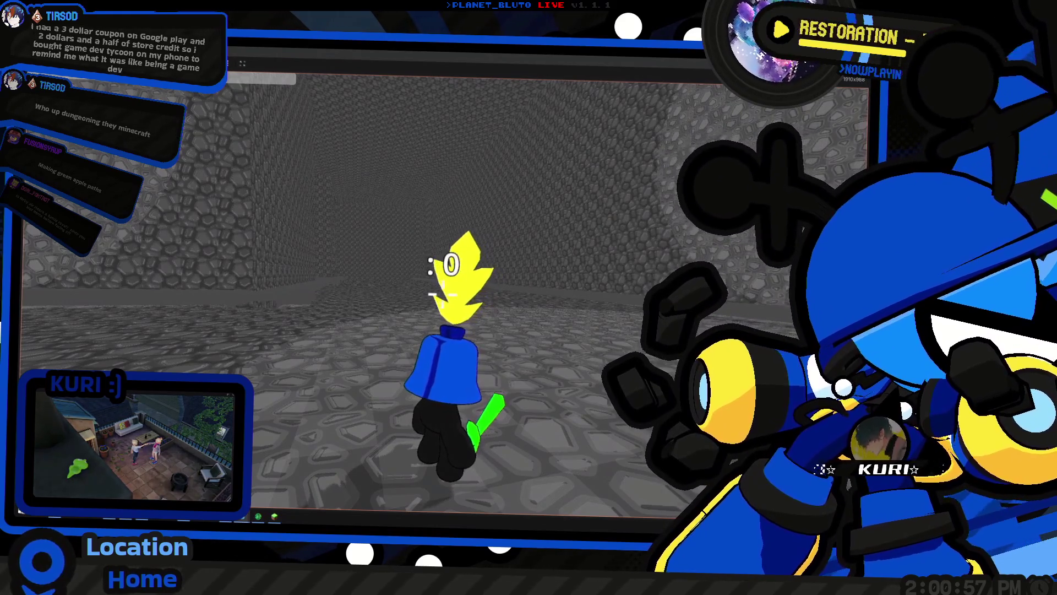
pyautogui.press('w')
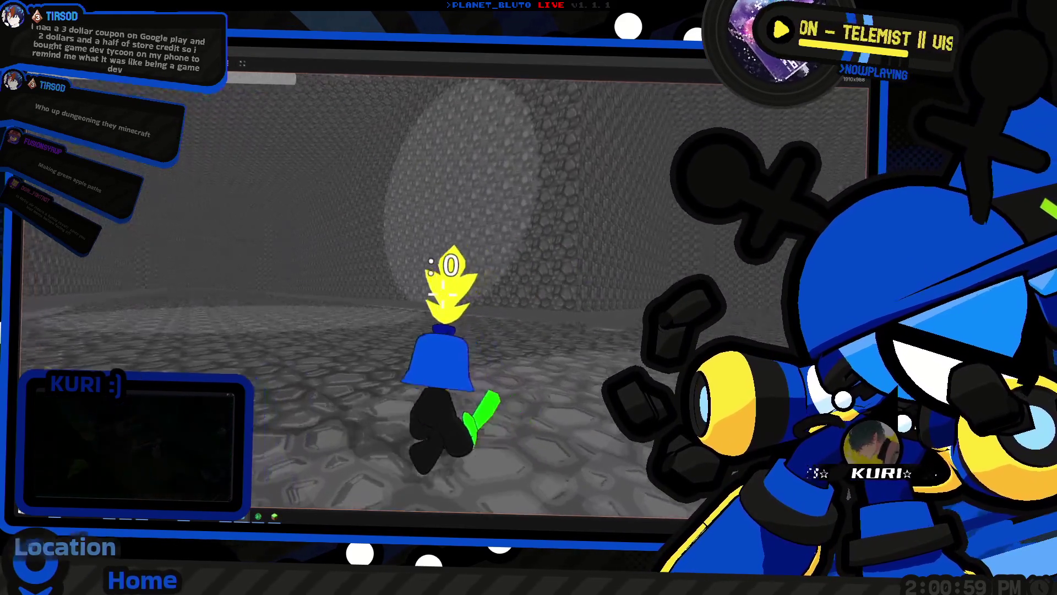
pyautogui.press('w')
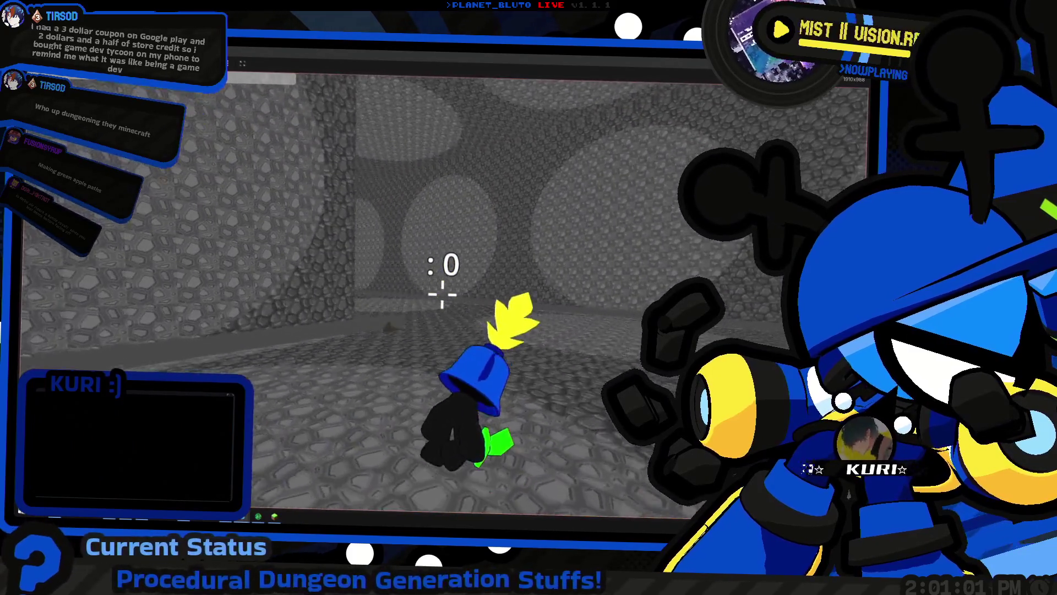
pyautogui.press('w')
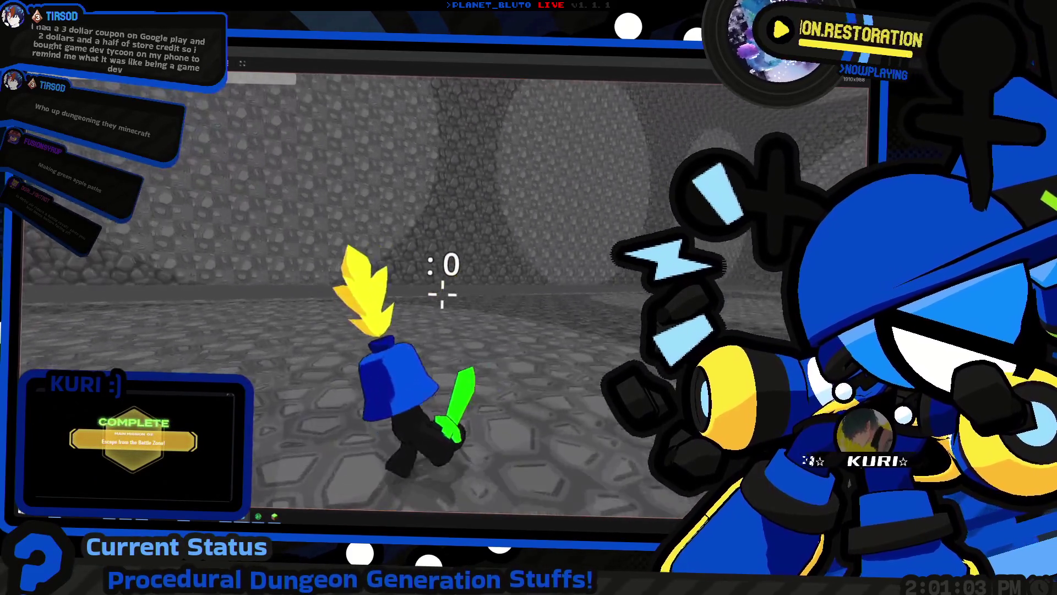
pyautogui.press('w')
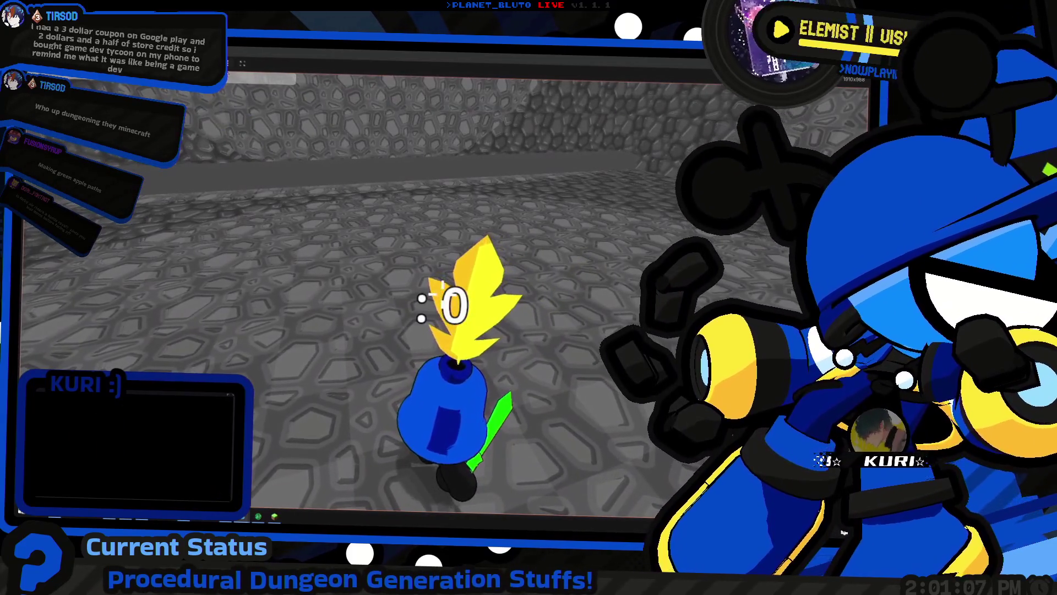
# Toggle the top-down debug camera with M, then return to Godot's stair.tscn scene
pyautogui.press('m')
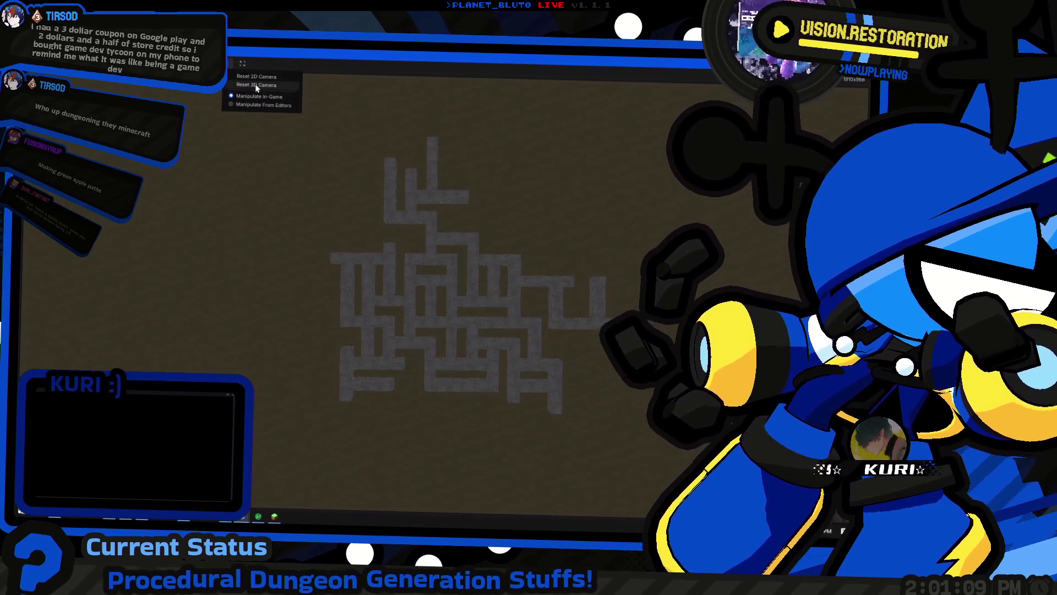
pyautogui.click(255, 84)
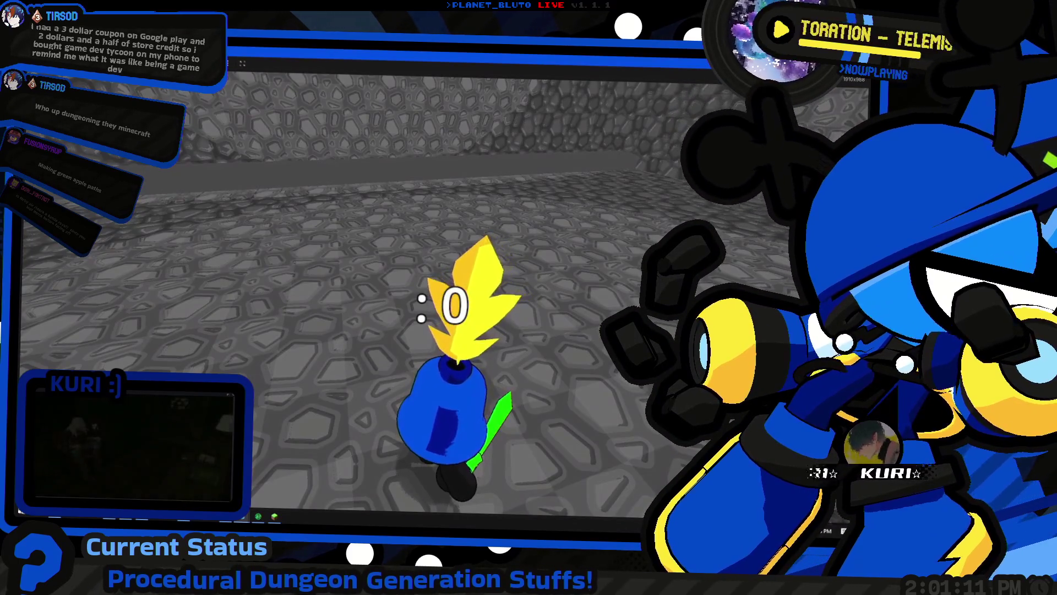
pyautogui.press('m')
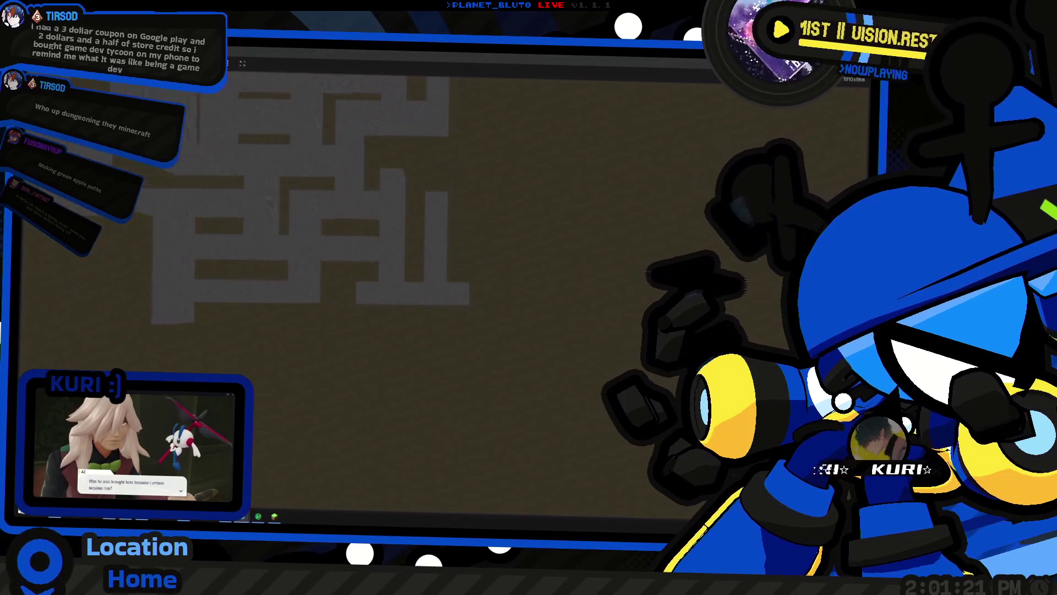
pyautogui.hotkey('alt', 'Tab')
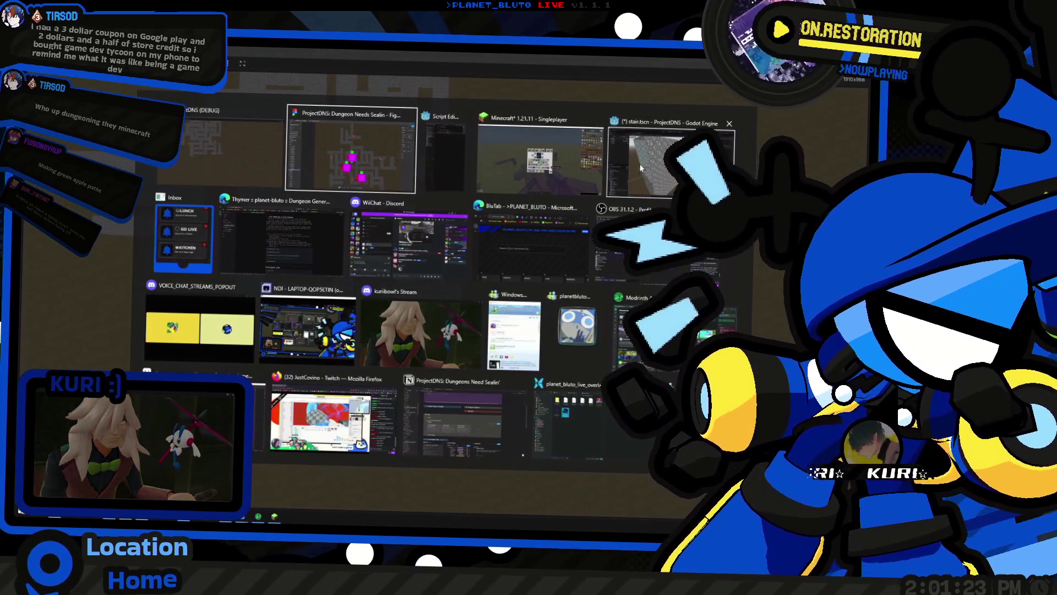
pyautogui.press('Tab')
pyautogui.press('Tab')
pyautogui.scroll(-8, 391, 293)
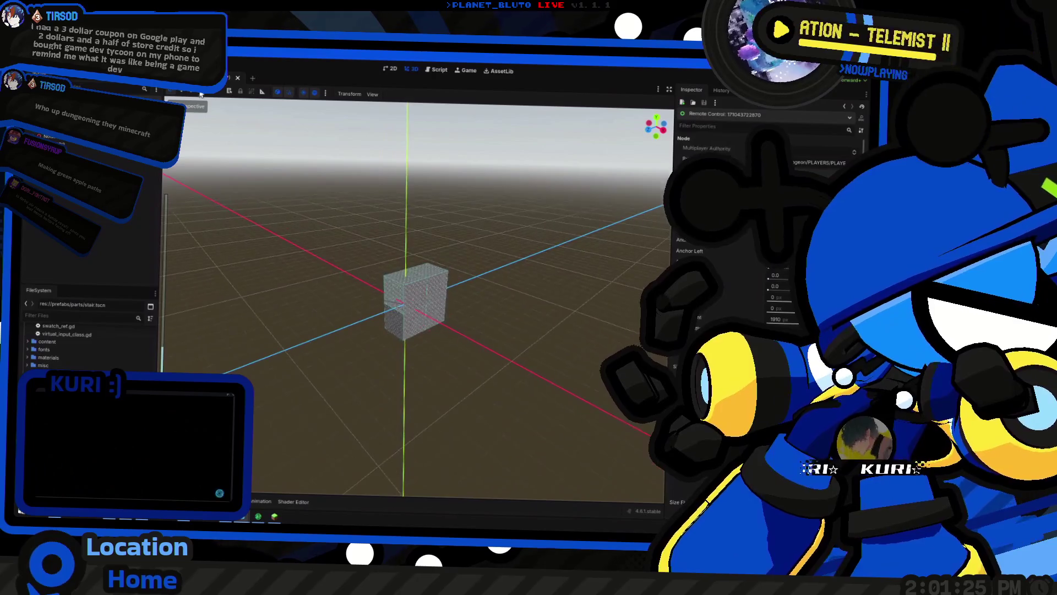
# Adjust the stair scene's 3D view, then run the project with F5 to see the generated maze
pyautogui.hotkey('ctrl', 'z')
pyautogui.moveTo(406, 287)
pyautogui.mouseDown()
pyautogui.moveTo(415, 318)
pyautogui.moveTo(592, 320)
pyautogui.moveTo(413, 323)
pyautogui.moveTo(568, 296)
pyautogui.moveTo(385, 314)
pyautogui.moveTo(502, 281)
pyautogui.moveTo(552, 298)
pyautogui.moveTo(592, 349)
pyautogui.moveTo(556, 346)
pyautogui.moveTo(570, 357)
pyautogui.moveTo(370, 331)
pyautogui.moveTo(408, 356)
pyautogui.moveTo(529, 338)
pyautogui.moveTo(558, 345)
pyautogui.mouseUp()
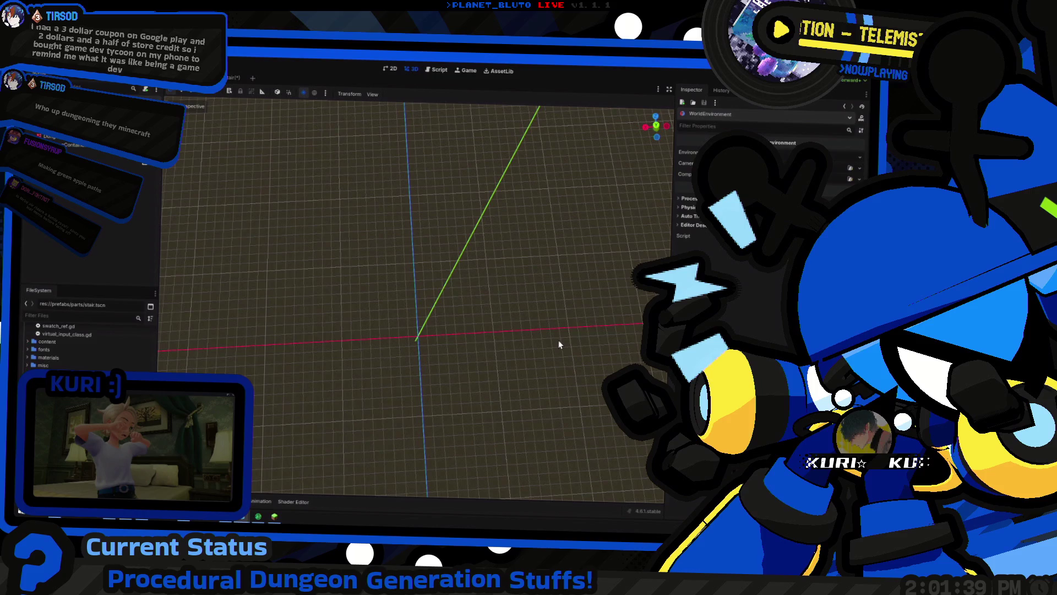
pyautogui.press('F5')
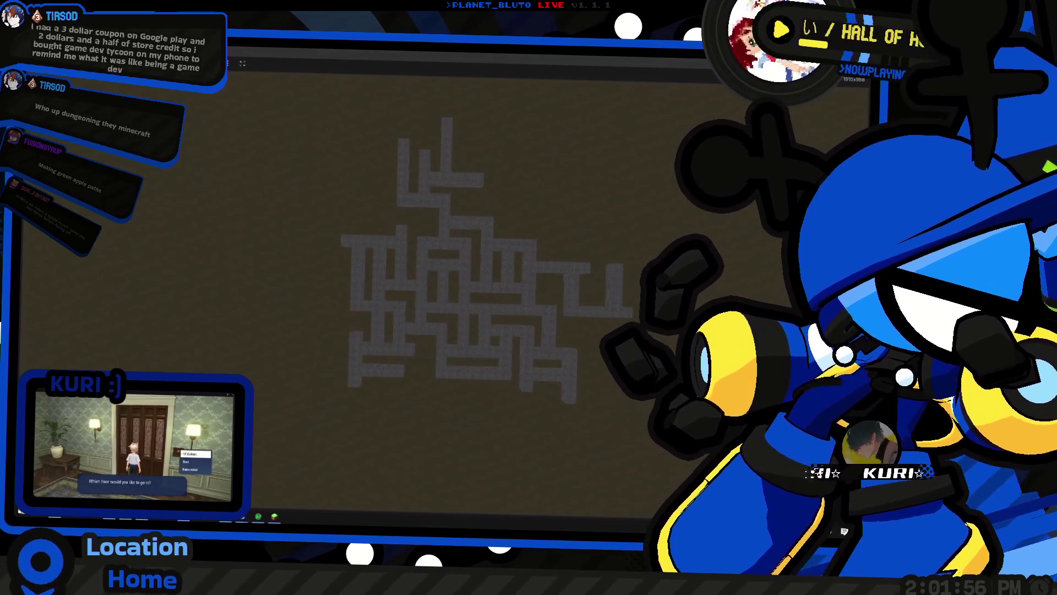
# Compare the running maze against the Figma dungeon layout
pyautogui.hotkey('alt', 'Tab')
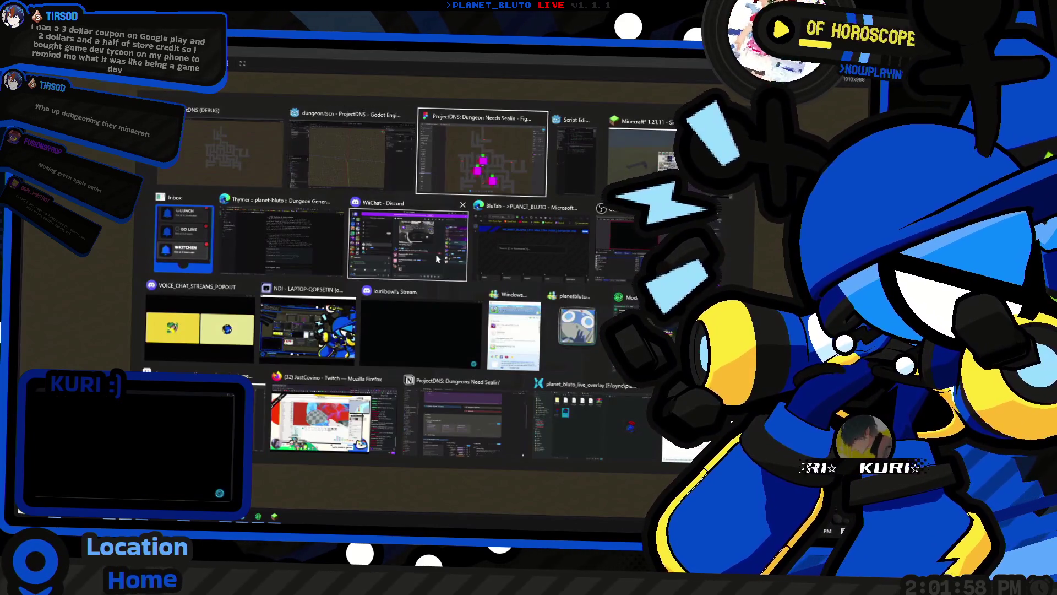
pyautogui.scroll(2, 501, 256)
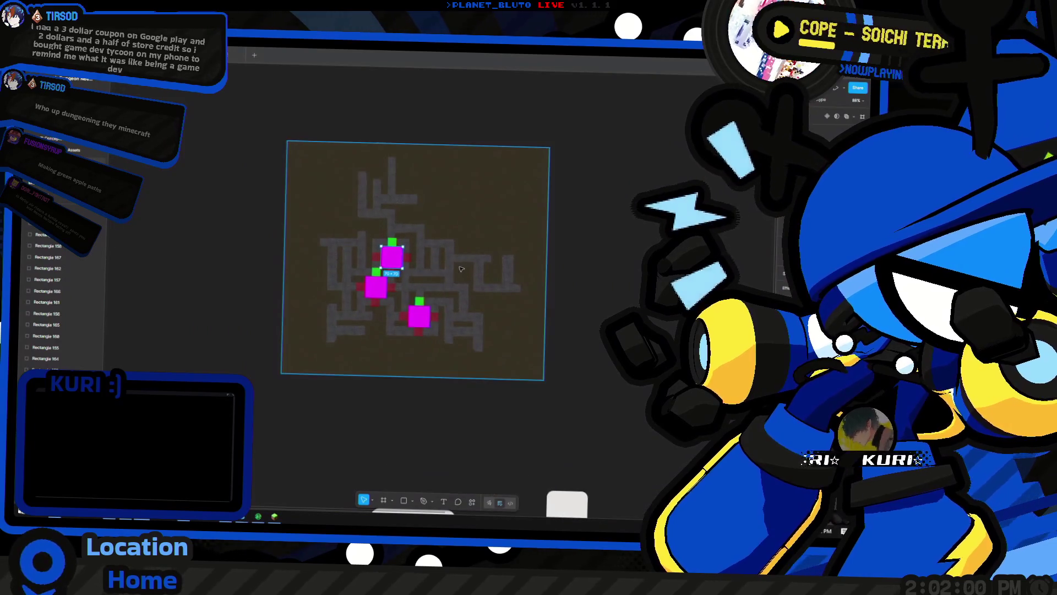
pyautogui.hotkey('alt', 'Tab')
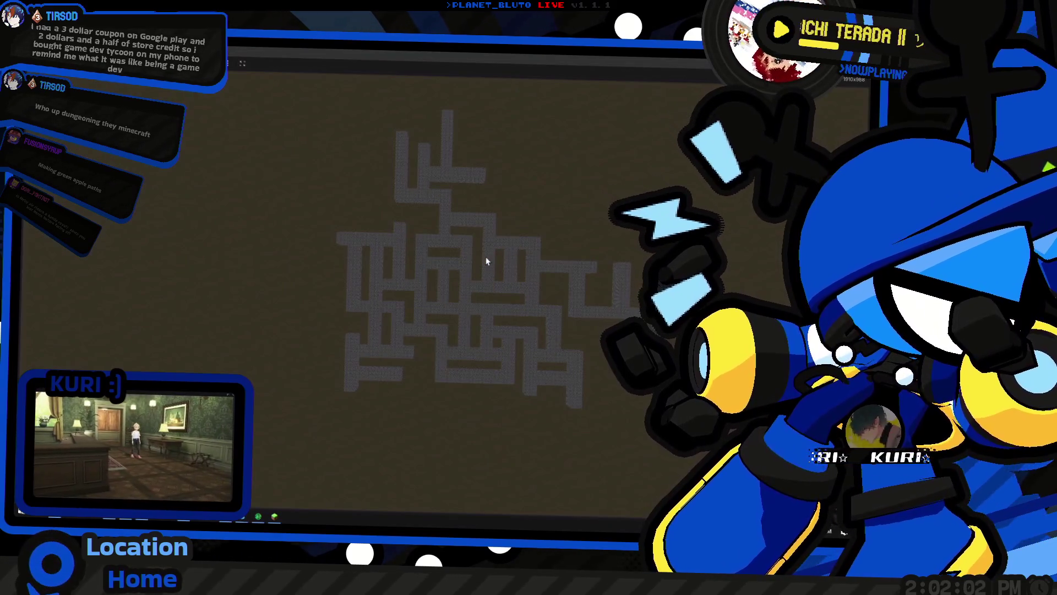
pyautogui.hotkey('alt', 'Tab')
pyautogui.scroll(3, 429, 258)
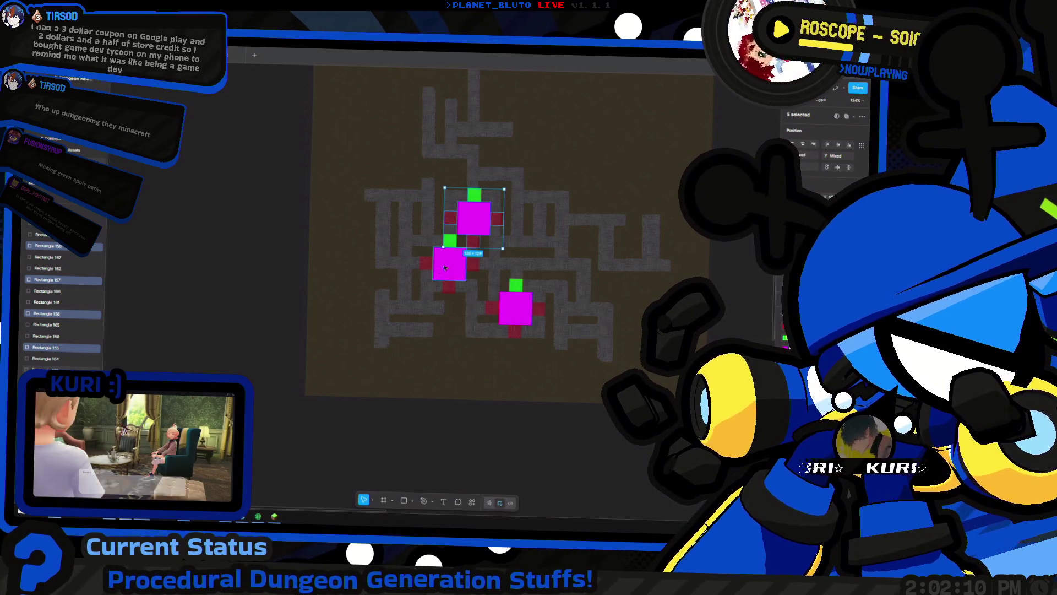
# Straighten a room to axis alignment and rotate the lower room so its green square faces down
pyautogui.moveTo(424, 244)
pyautogui.mouseDown()
pyautogui.moveTo(410, 196)
pyautogui.moveTo(440, 174)
pyautogui.mouseUp()
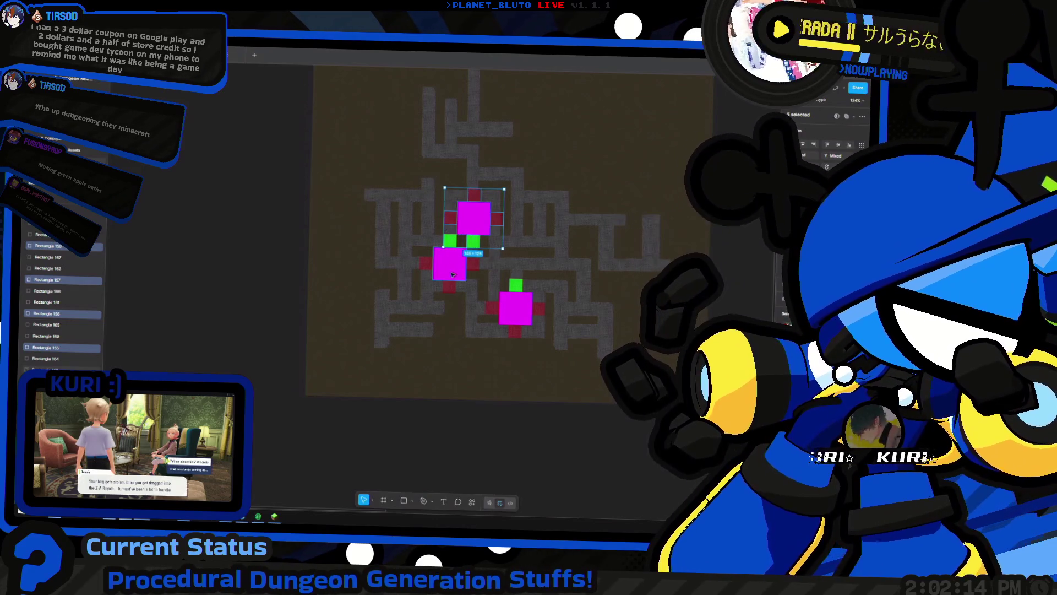
pyautogui.click(454, 247)
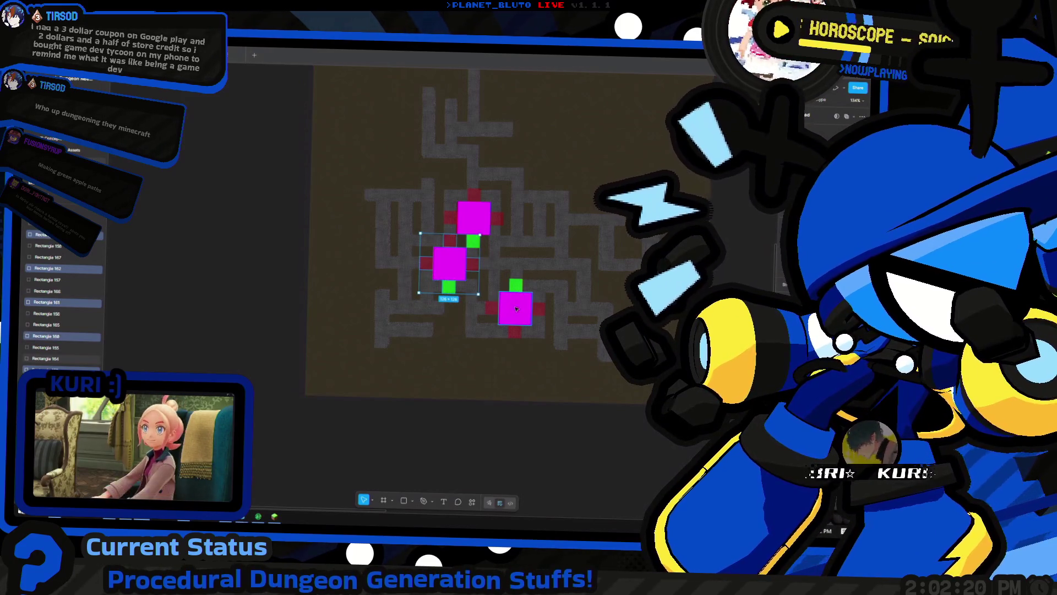
pyautogui.click(516, 285)
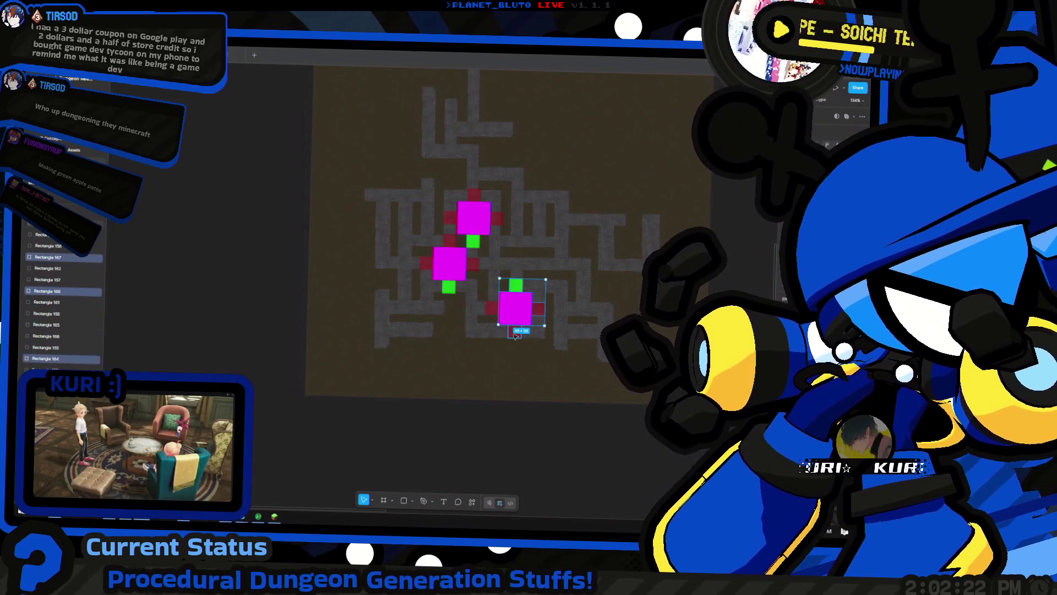
pyautogui.moveTo(533, 281)
pyautogui.mouseDown()
pyautogui.moveTo(523, 347)
pyautogui.moveTo(461, 333)
pyautogui.mouseUp()
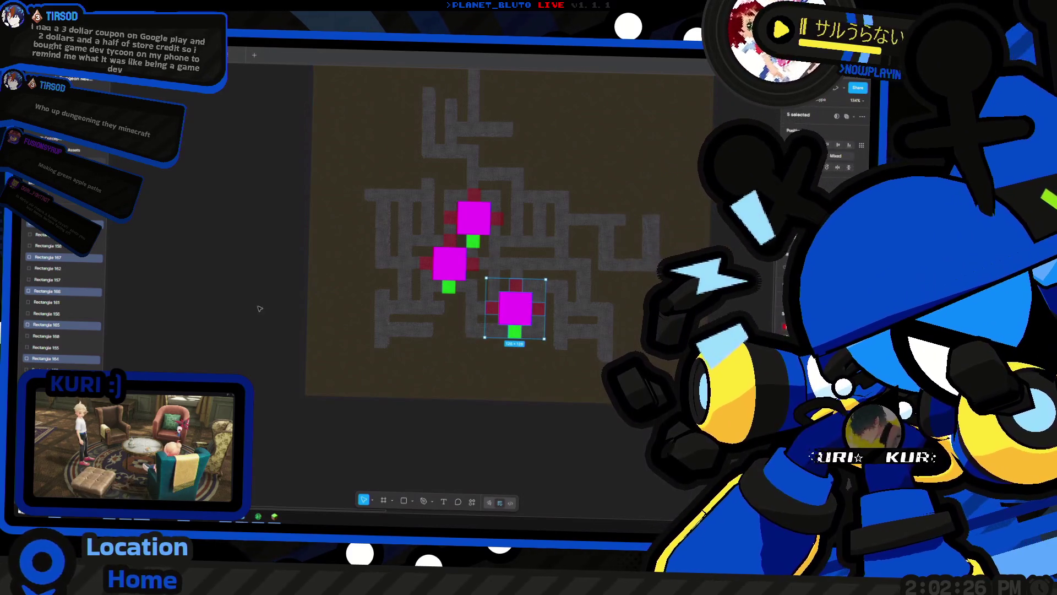
pyautogui.click(260, 307)
pyautogui.hscroll(-3, 384, 307)
pyautogui.scroll(-3, 407, 309)
pyautogui.scroll(-5, 417, 332)
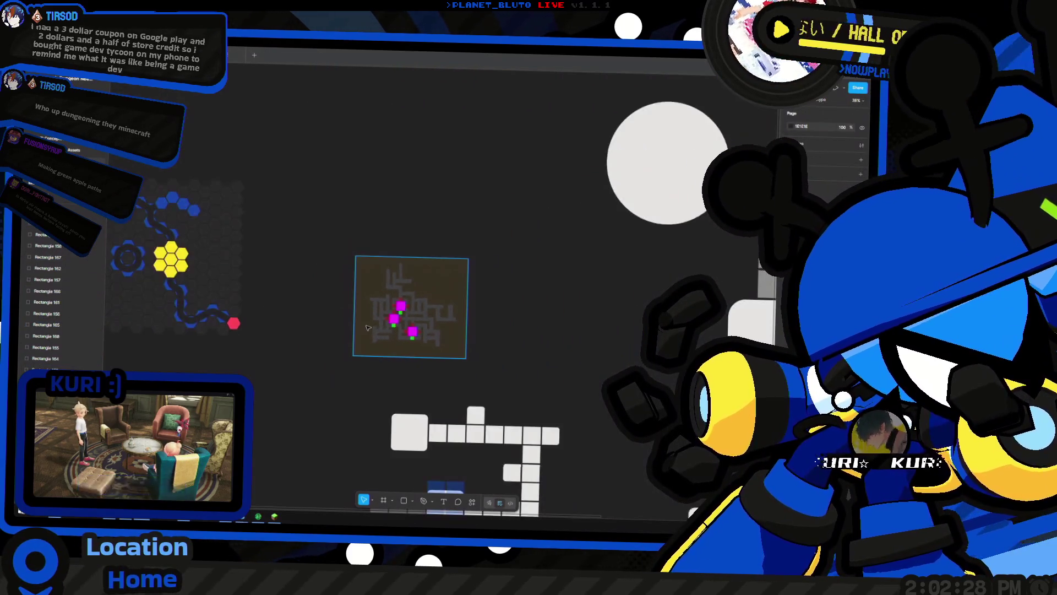
pyautogui.scroll(3, 385, 327)
pyautogui.scroll(-4, 364, 326)
pyautogui.scroll(10, 363, 325)
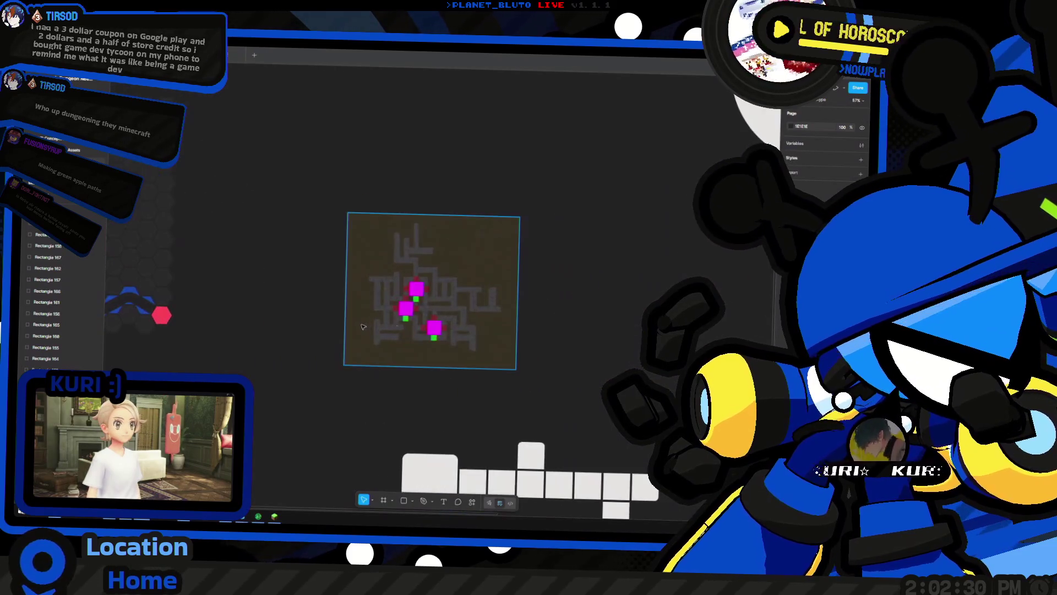
pyautogui.scroll(-1, 419, 327)
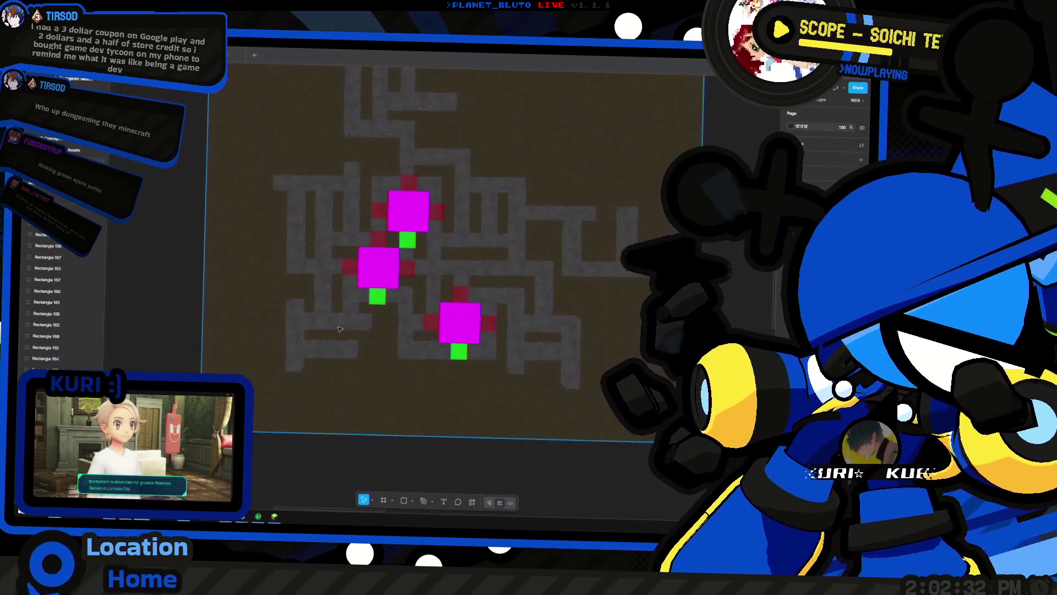
pyautogui.scroll(2, 423, 275)
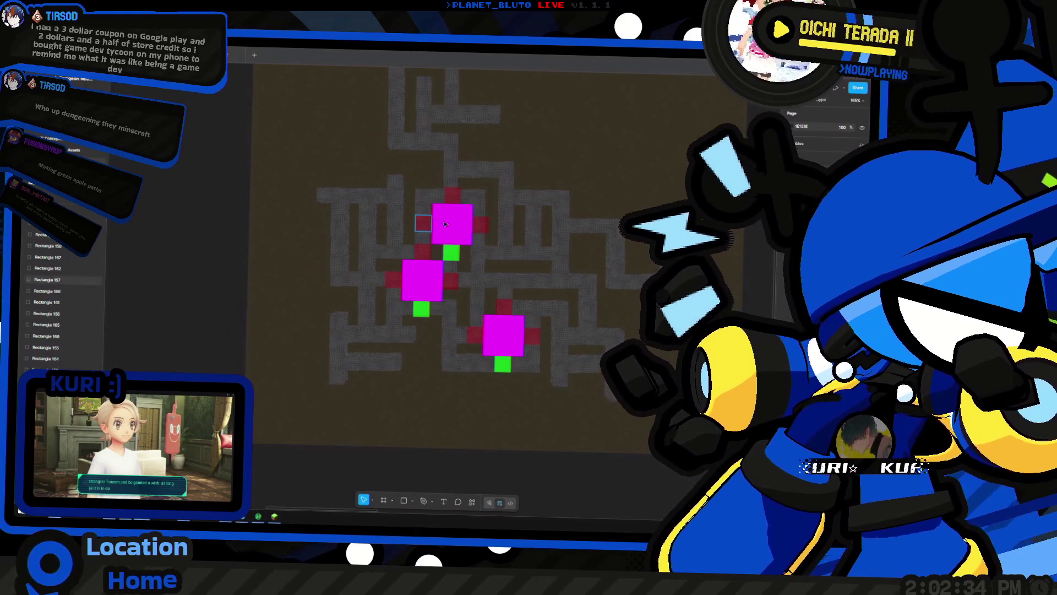
pyautogui.keyDown('shift'); pyautogui.click(476, 227); pyautogui.keyUp('shift')
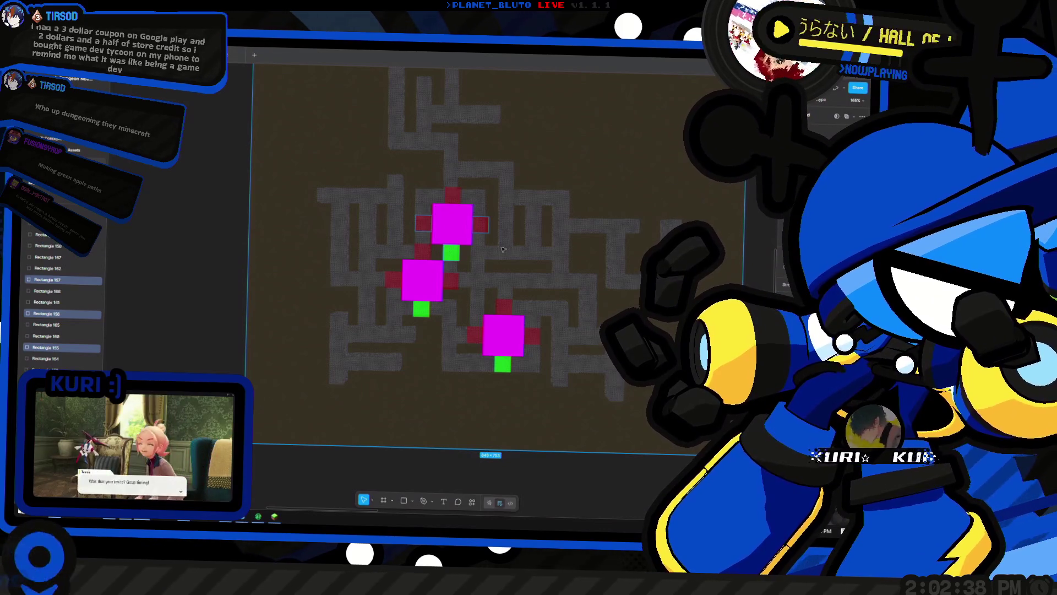
pyautogui.click(171, 315)
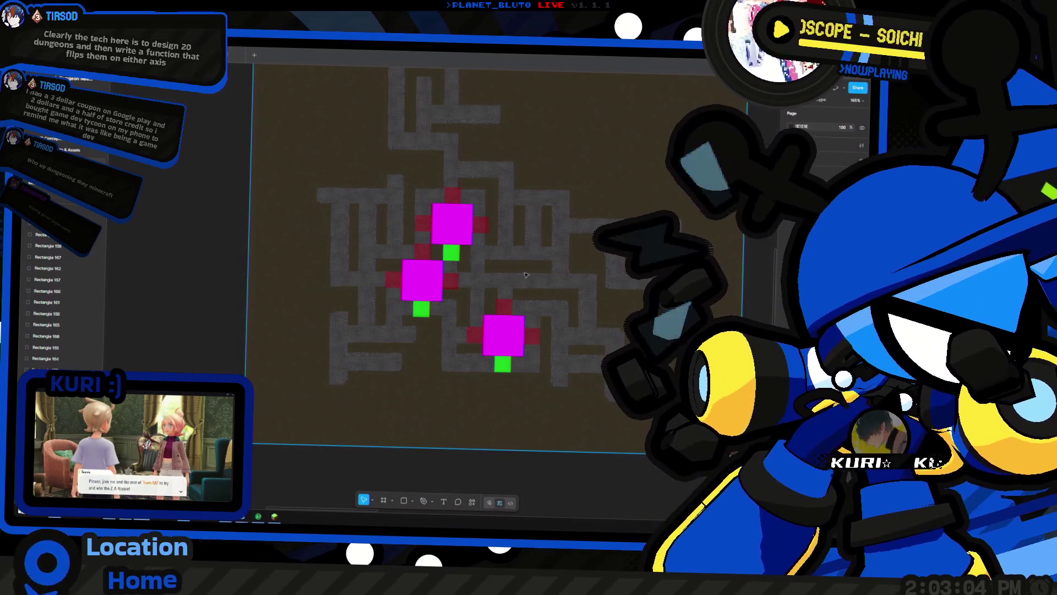
pyautogui.moveTo(491, 264)
pyautogui.mouseDown()
pyautogui.moveTo(429, 232)
pyautogui.moveTo(482, 255)
pyautogui.mouseUp()
# Rotate the top room 90° clockwise (exit left) and the middle room 90° counterclockwise (exit right)
pyautogui.moveTo(494, 188); pyautogui.dragTo(499, 270)
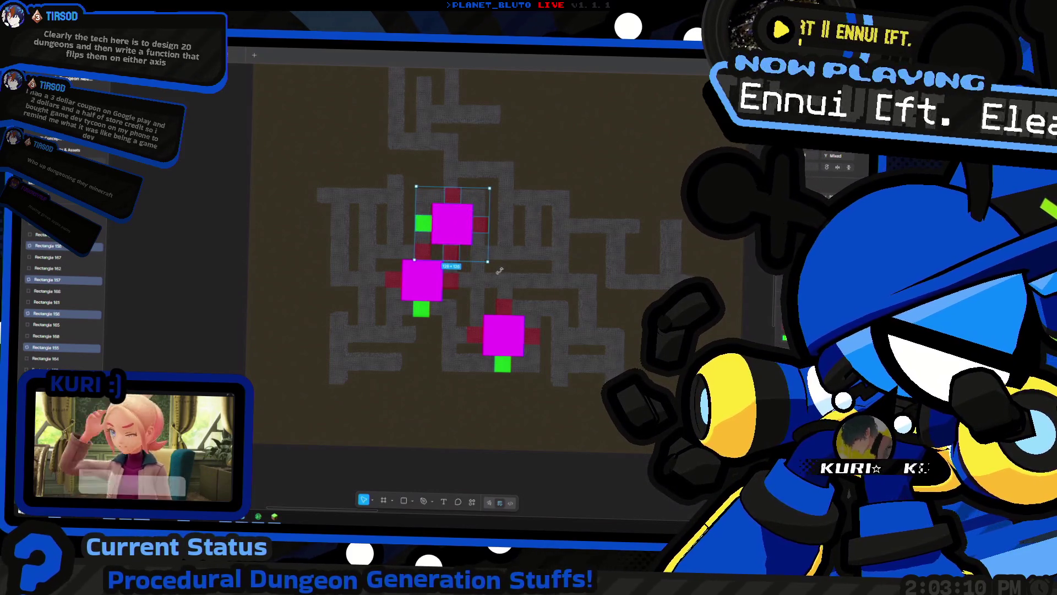
pyautogui.click(421, 309)
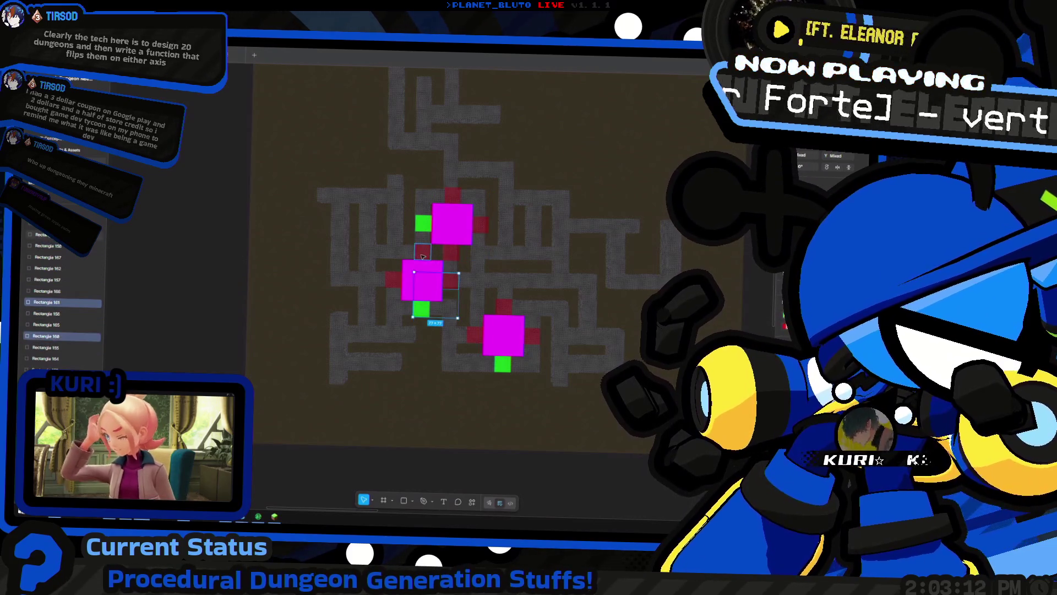
pyautogui.keyDown('shift'); pyautogui.click(422, 255); pyautogui.keyUp('shift')
pyautogui.keyDown('shift'); pyautogui.click(388, 285); pyautogui.keyUp('shift')
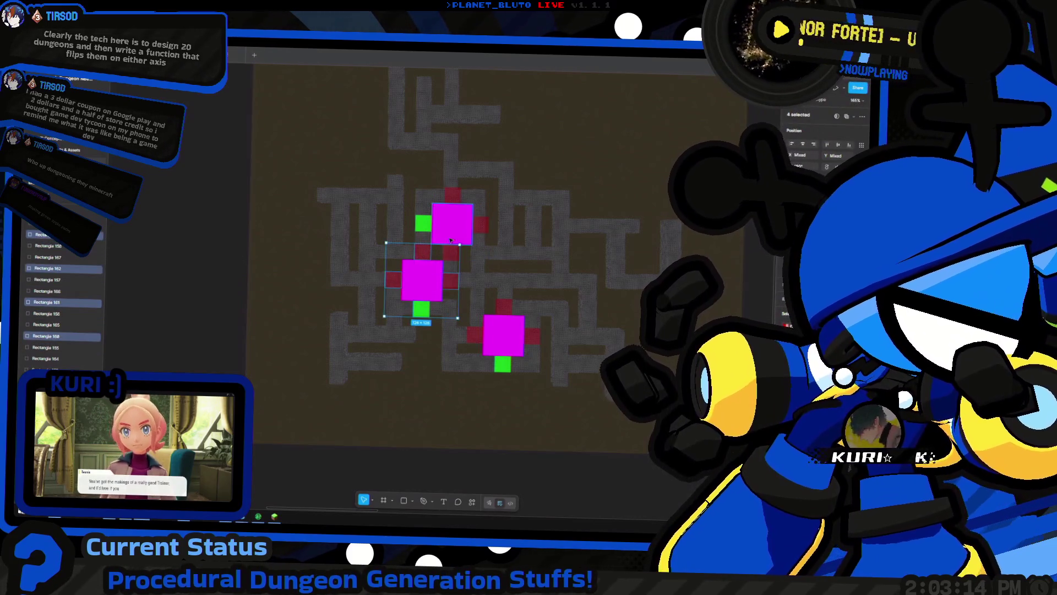
pyautogui.moveTo(461, 242)
pyautogui.mouseDown()
pyautogui.moveTo(418, 228)
pyautogui.moveTo(312, 264)
pyautogui.moveTo(365, 233)
pyautogui.mouseUp()
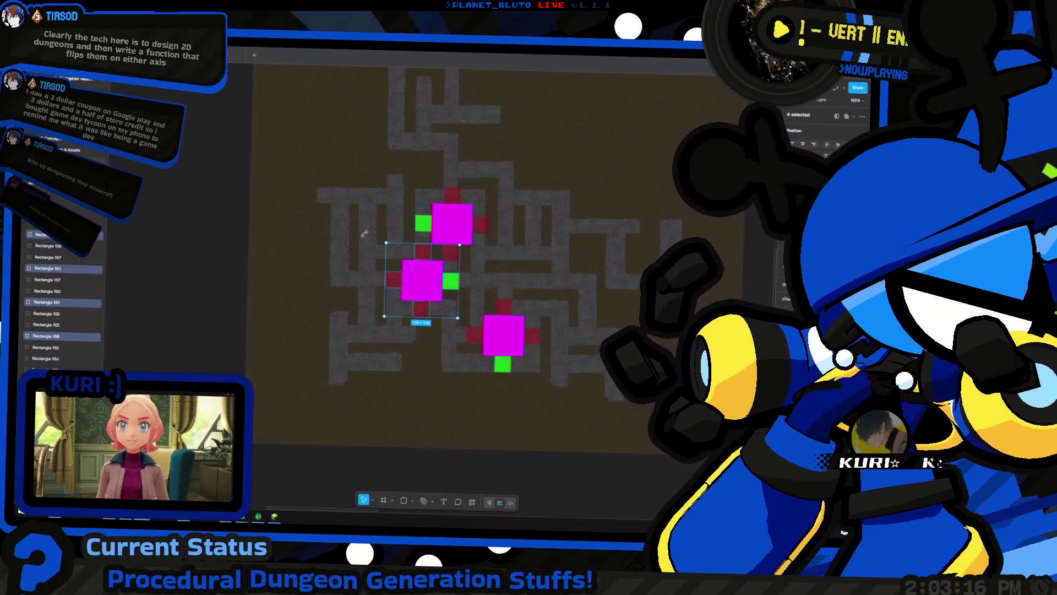
pyautogui.click(250, 281)
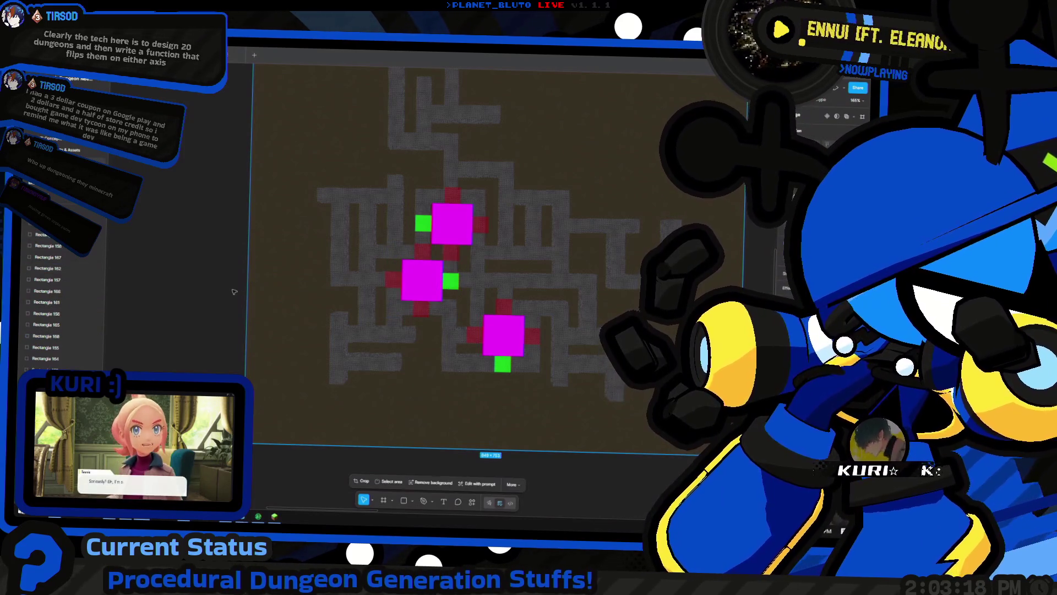
pyautogui.click(229, 296)
pyautogui.hscroll(-2, 229, 297)
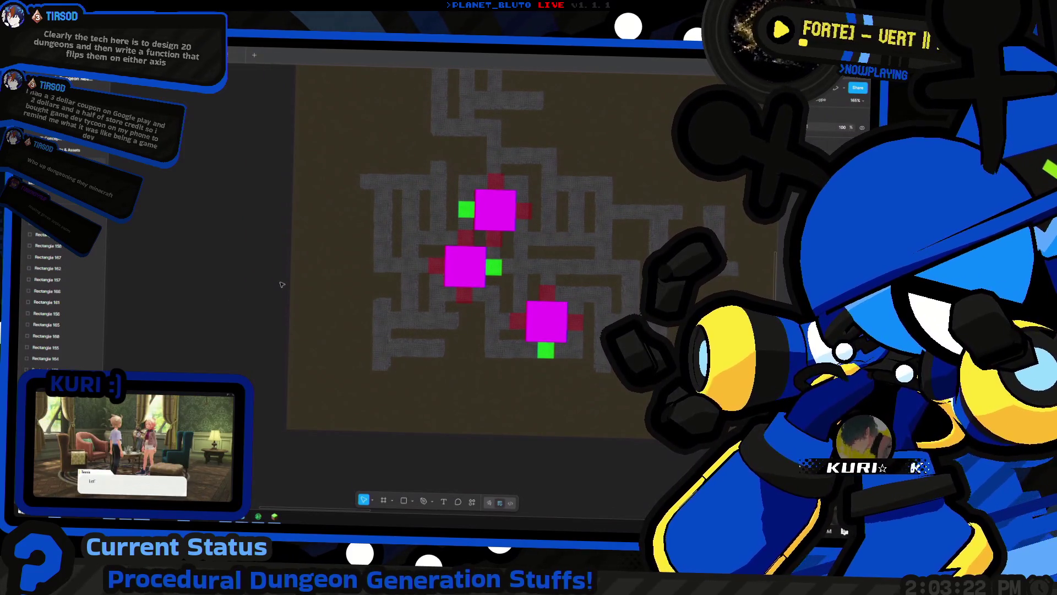
pyautogui.hscroll(2, 282, 284)
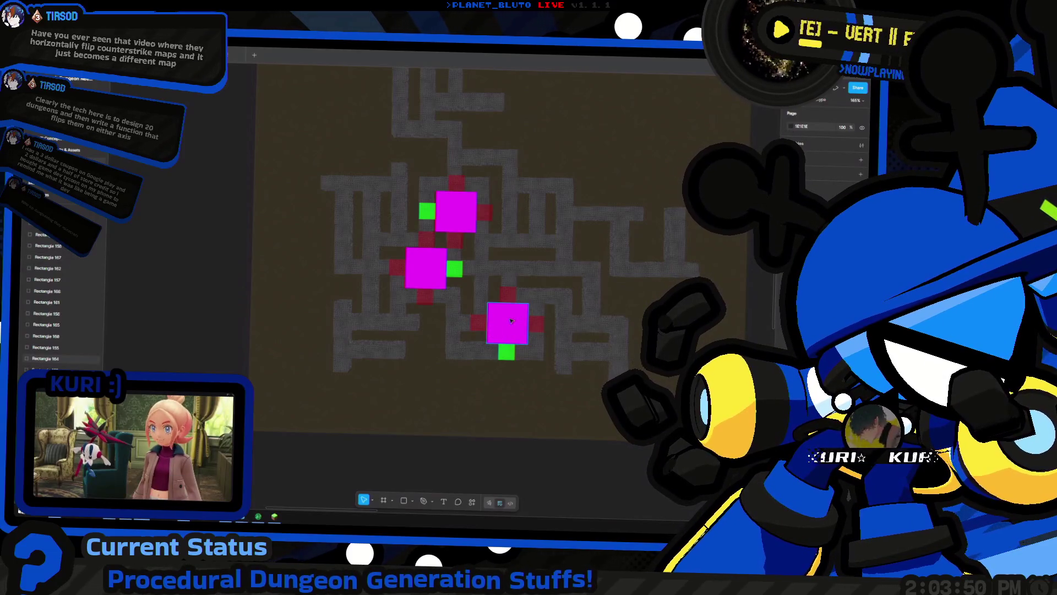
pyautogui.hscroll(2, 462, 300)
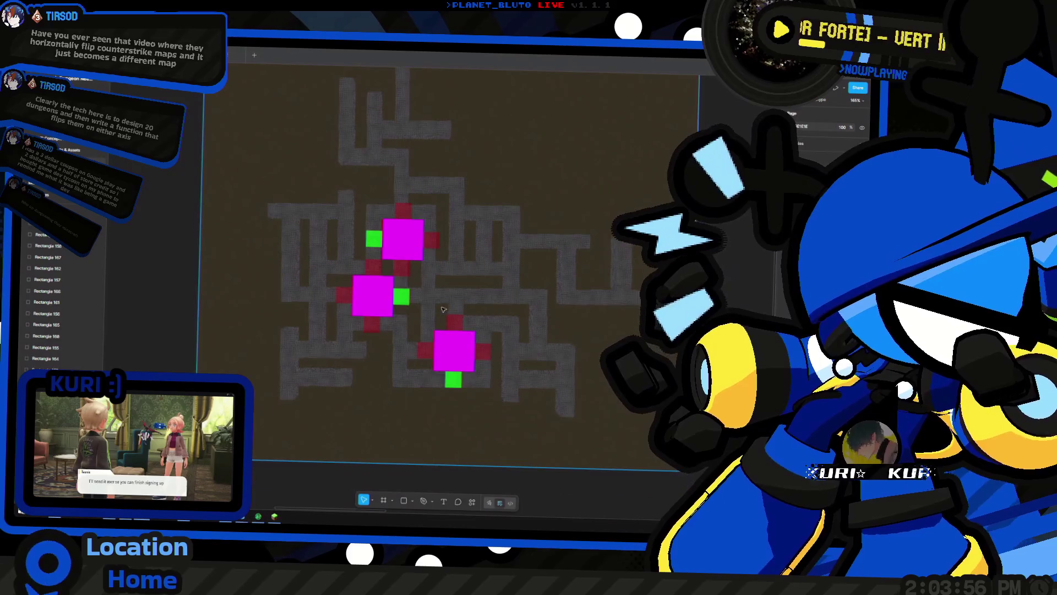
pyautogui.scroll(-5, 440, 306)
pyautogui.scroll(3, 484, 297)
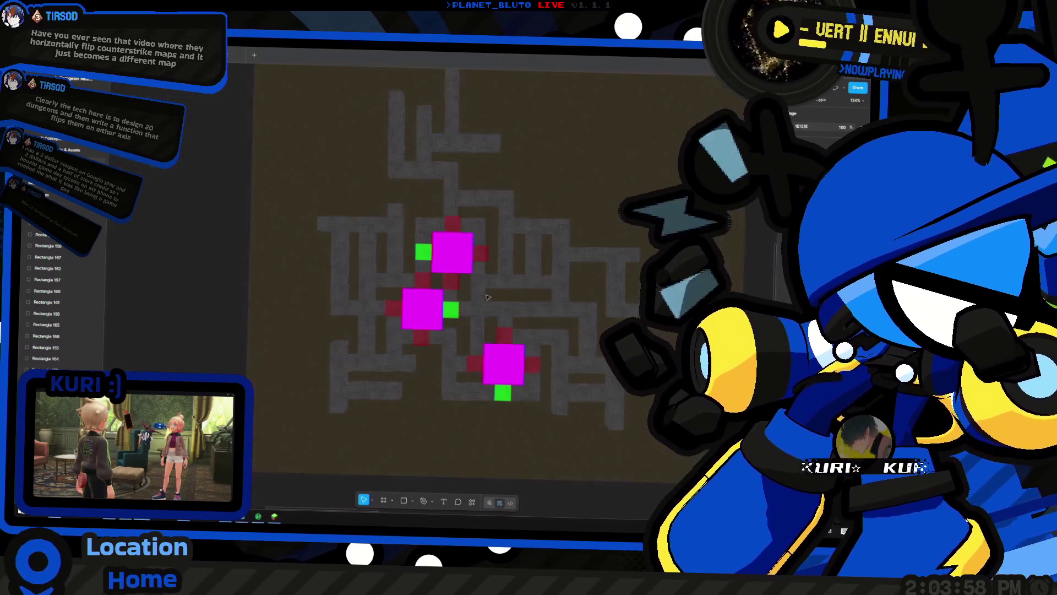
pyautogui.scroll(4, 487, 297)
pyautogui.scroll(-5, 419, 272)
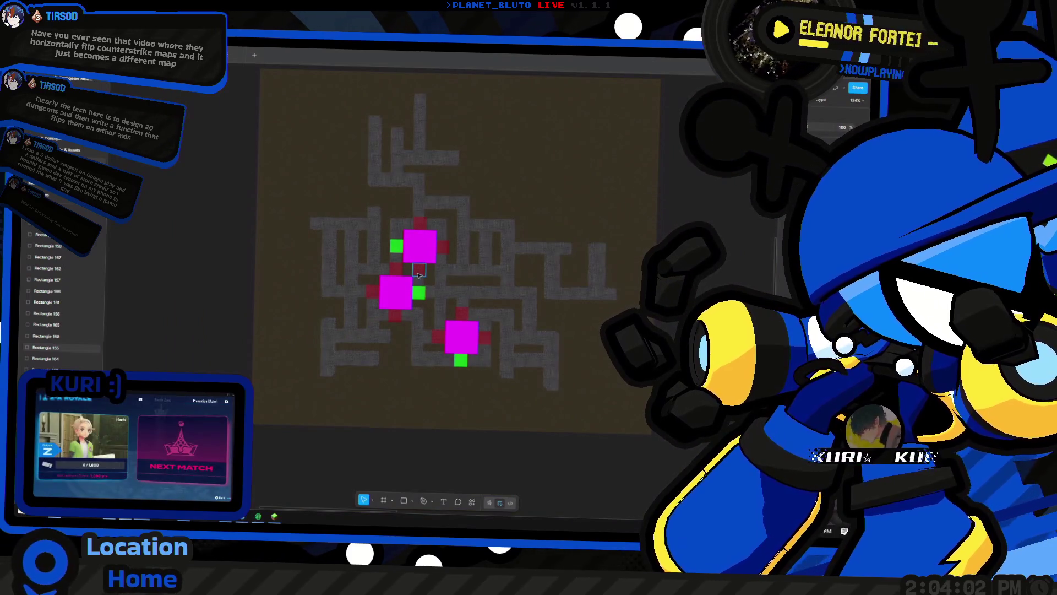
pyautogui.scroll(2, 398, 298)
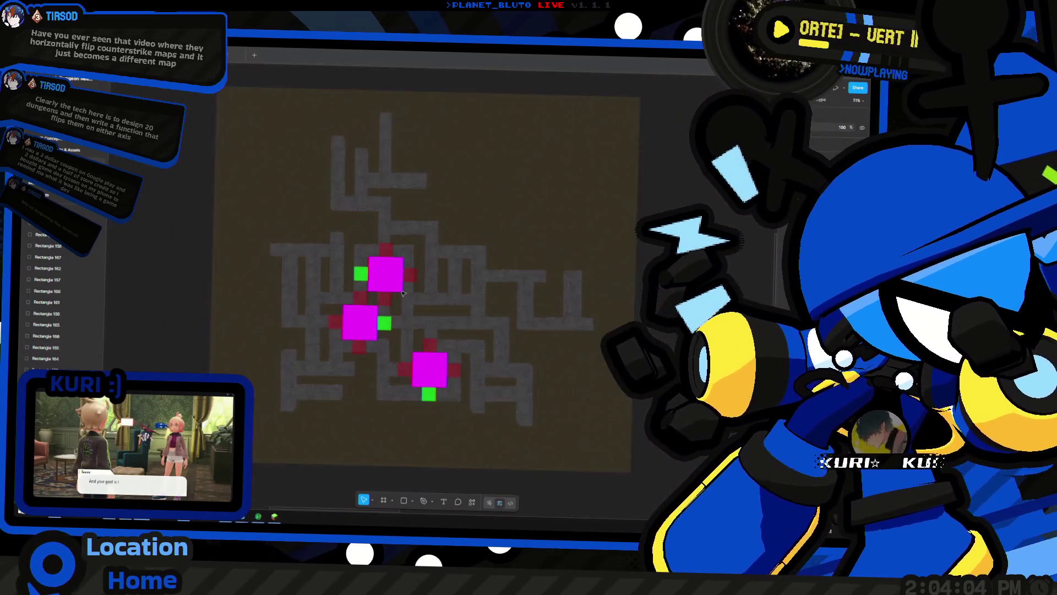
pyautogui.scroll(3, 354, 279)
pyautogui.scroll(-2, 353, 279)
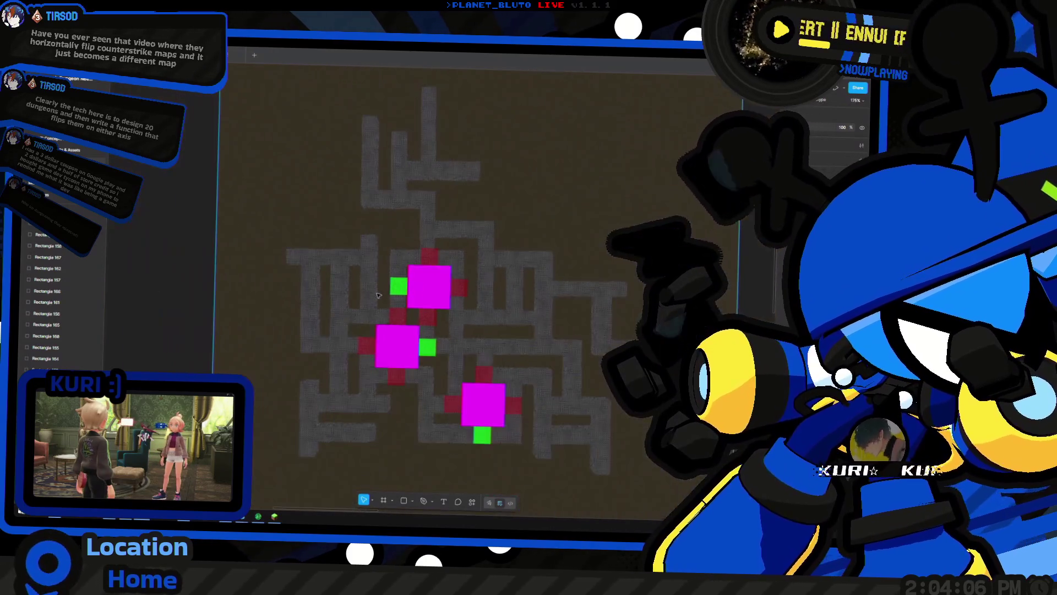
pyautogui.scroll(-2, 373, 373)
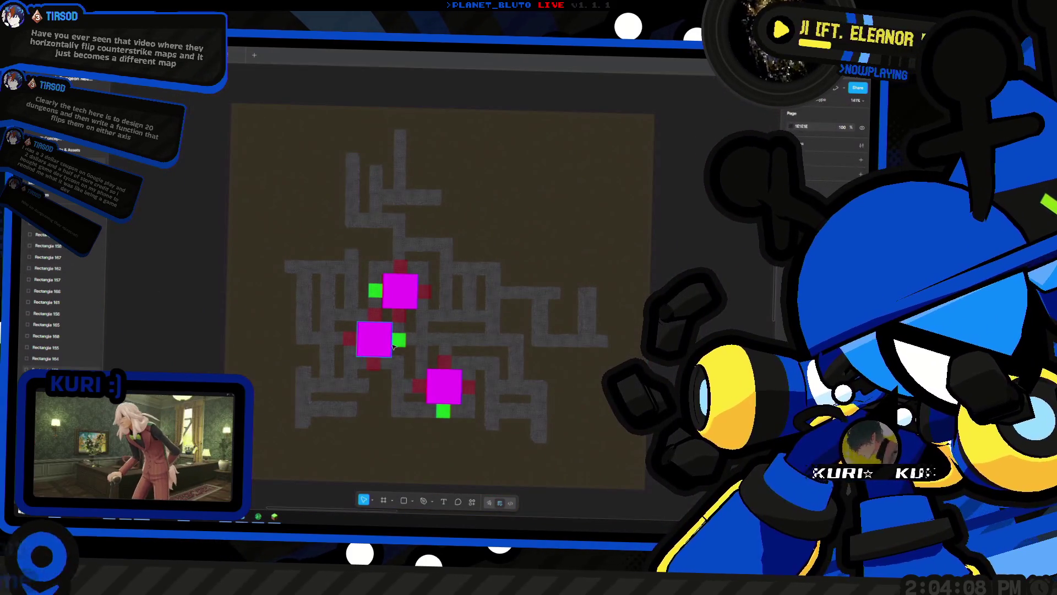
pyautogui.scroll(3, 393, 346)
pyautogui.hscroll(-2, 396, 336)
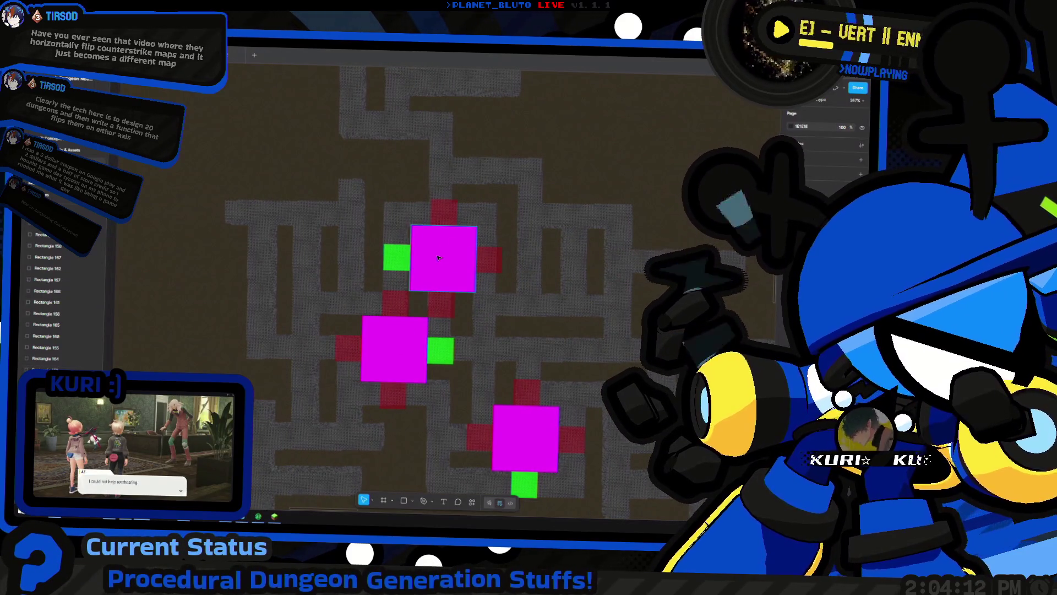
pyautogui.scroll(-1, 386, 264)
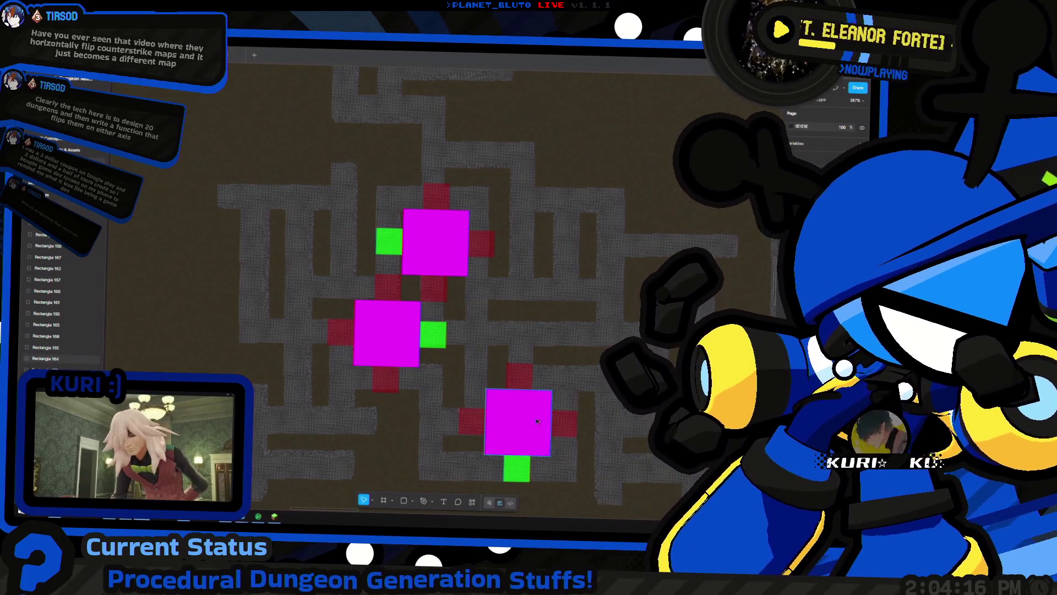
pyautogui.scroll(-5, 479, 220)
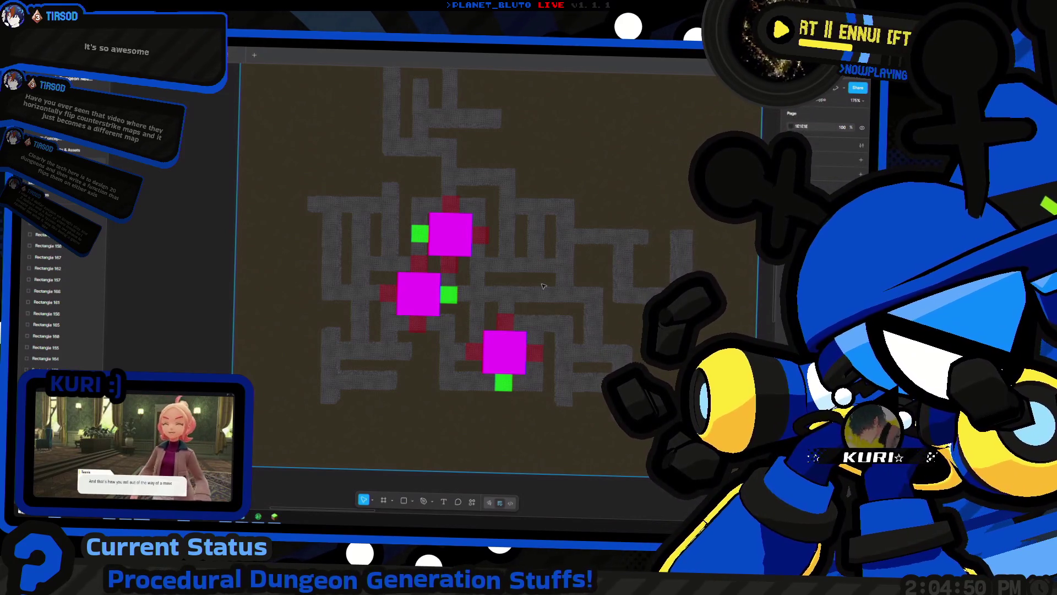
pyautogui.hscroll(3, 505, 273)
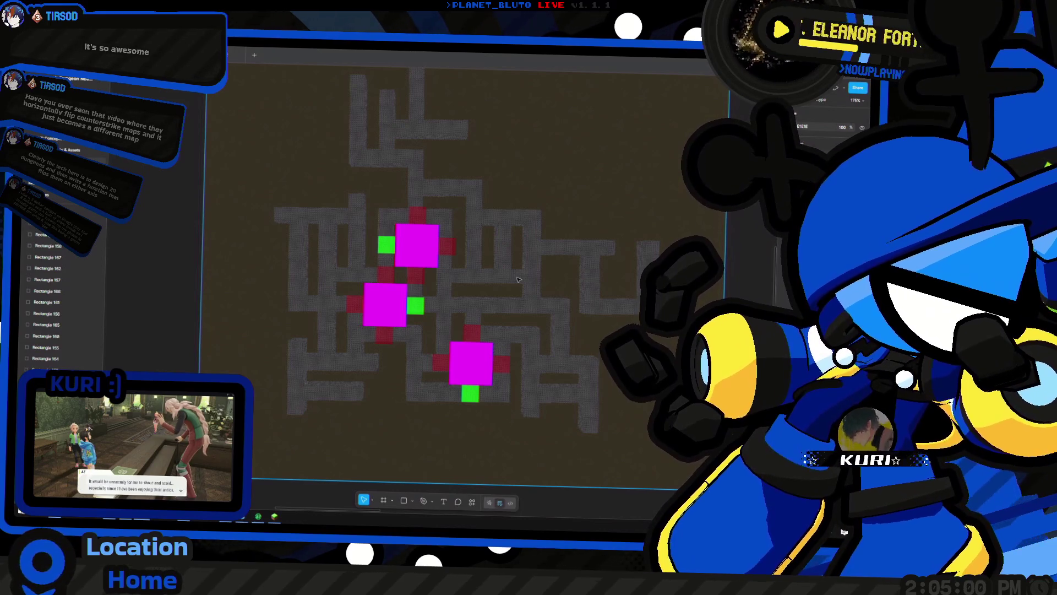
pyautogui.scroll(1, 495, 281)
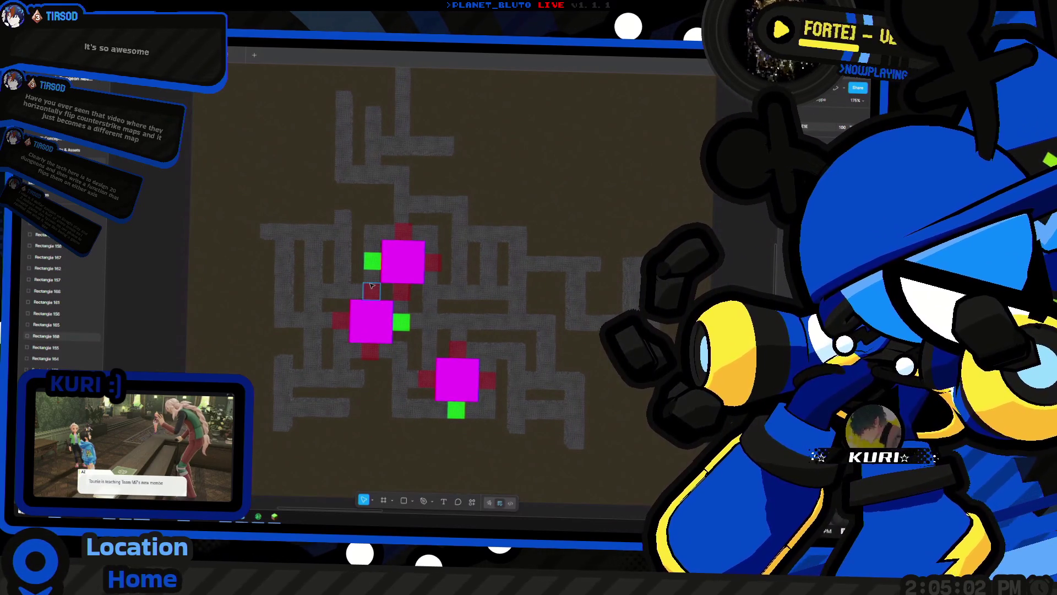
pyautogui.hscroll(-2, 485, 283)
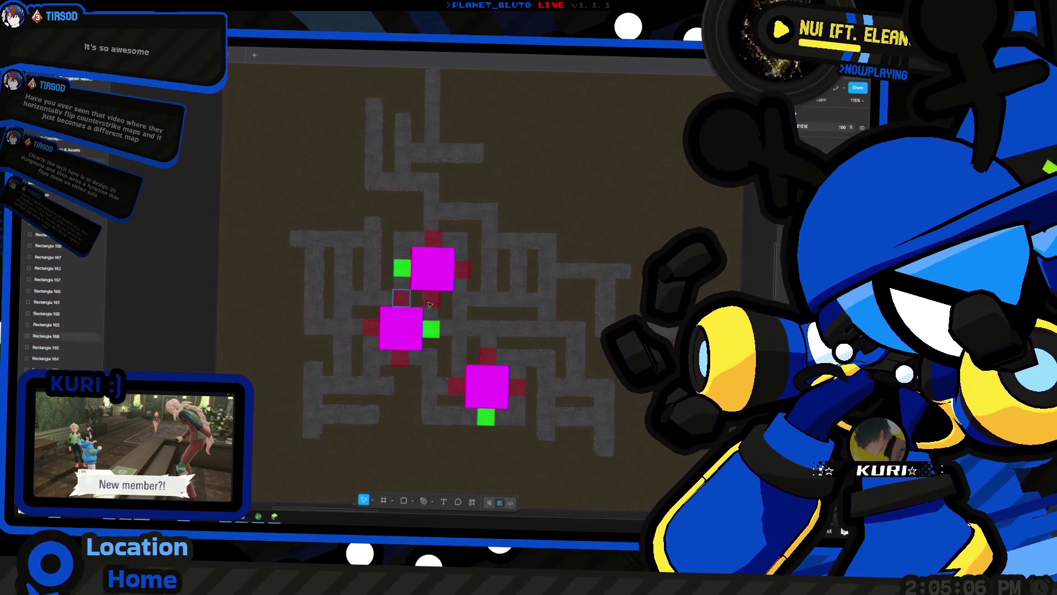
pyautogui.scroll(5, 415, 243)
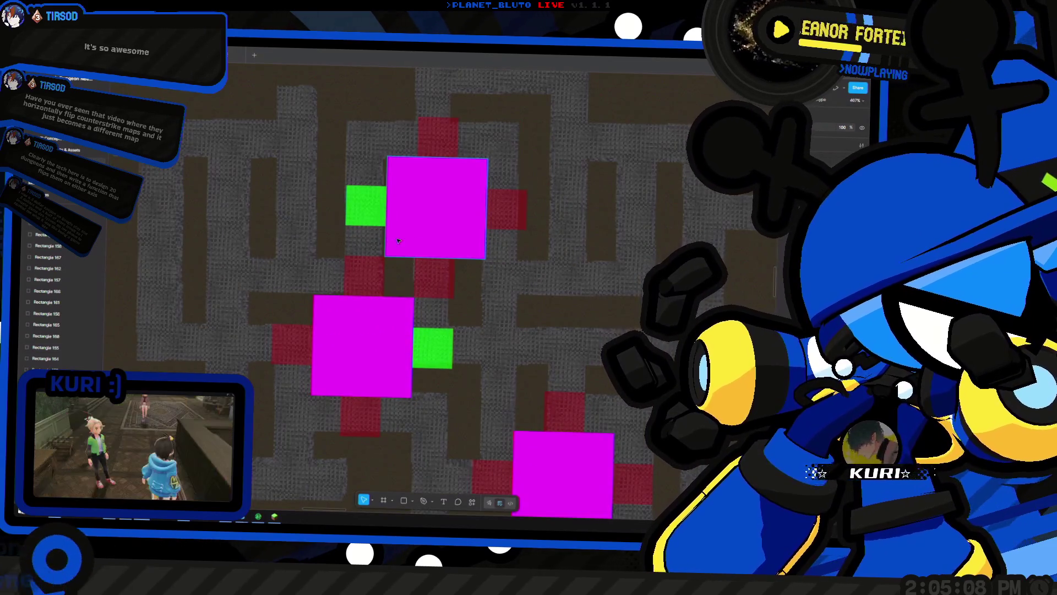
pyautogui.scroll(2, 416, 243)
pyautogui.click(407, 297)
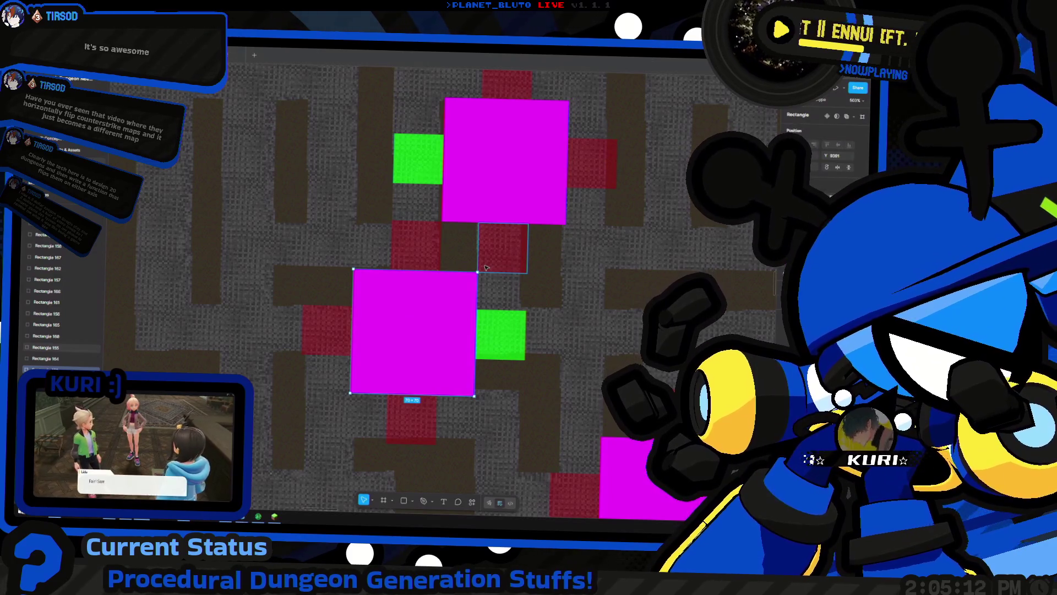
# Rotate the lower-left magenta square to 180°, check the map zoomed out, then return to Godot
pyautogui.moveTo(479, 269); pyautogui.dragTo(370, 244)
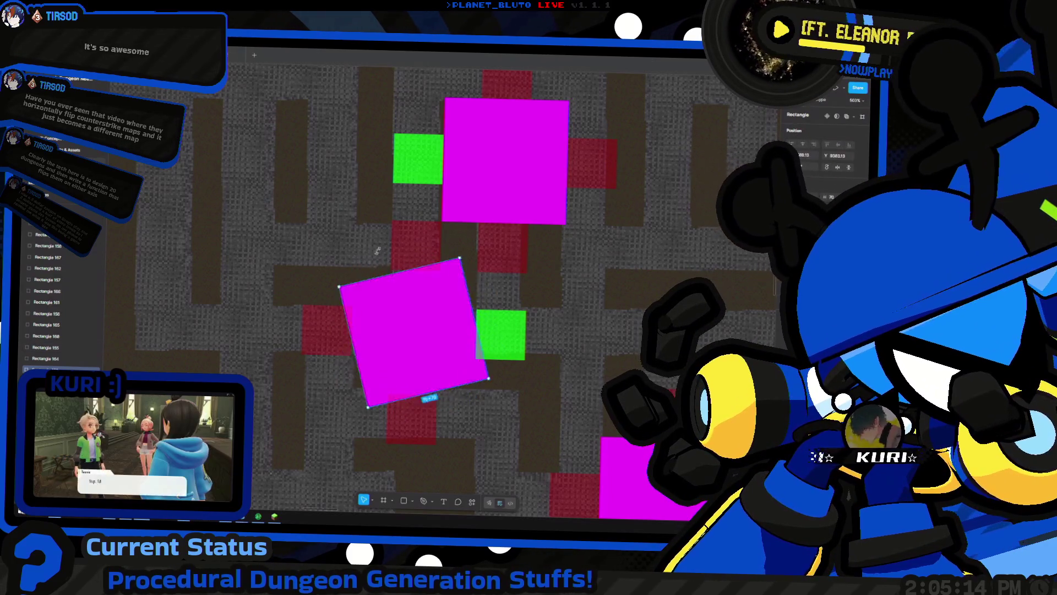
pyautogui.scroll(-1, 334, 260)
pyautogui.scroll(-10, 333, 260)
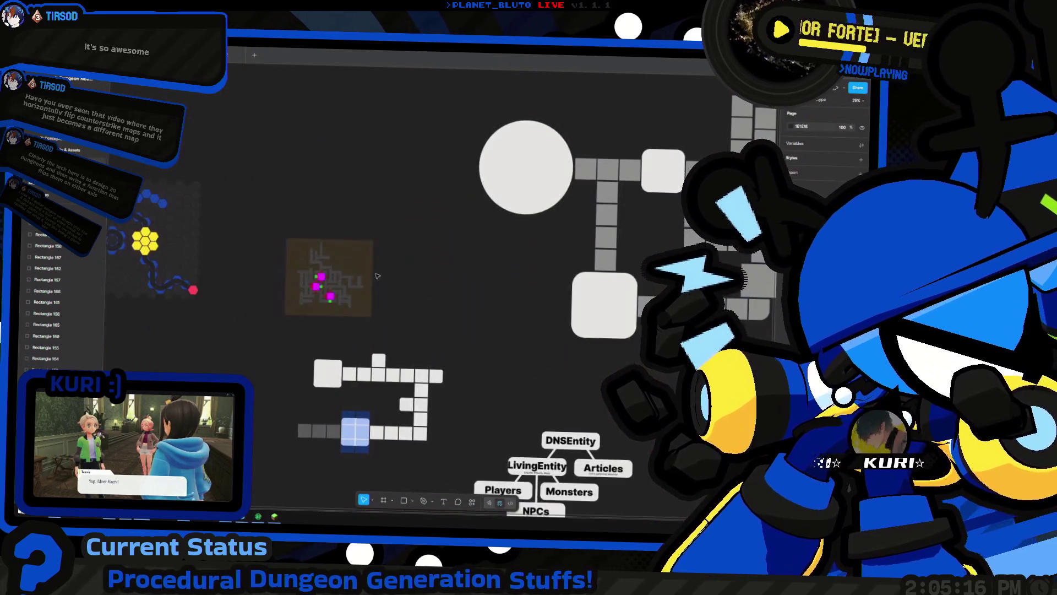
pyautogui.scroll(3, 293, 340)
pyautogui.click(293, 339)
pyautogui.scroll(7, 354, 280)
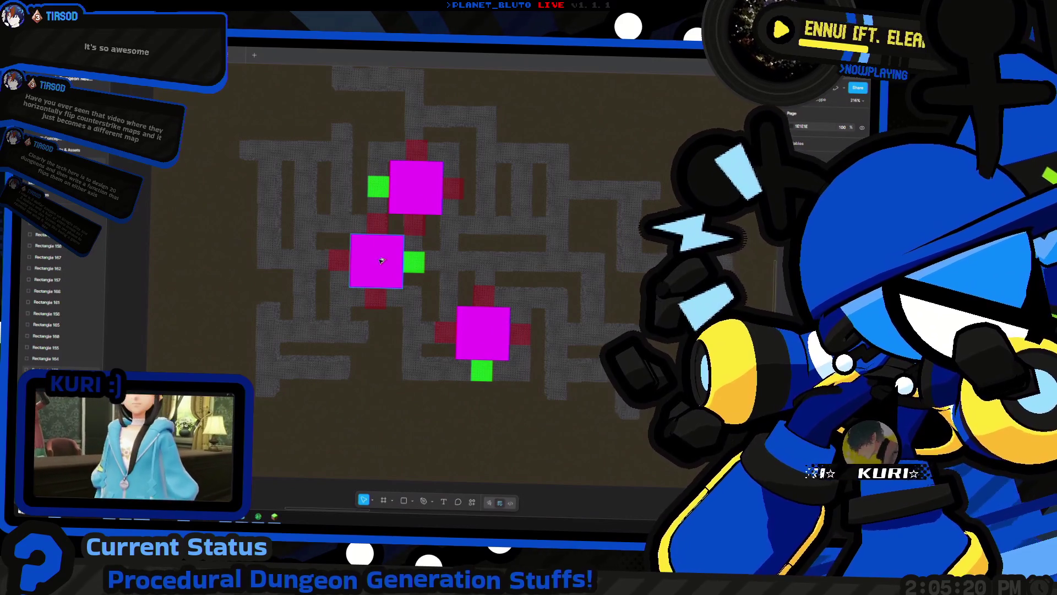
pyautogui.hotkey('alt', 'Tab')
pyautogui.press('Tab')
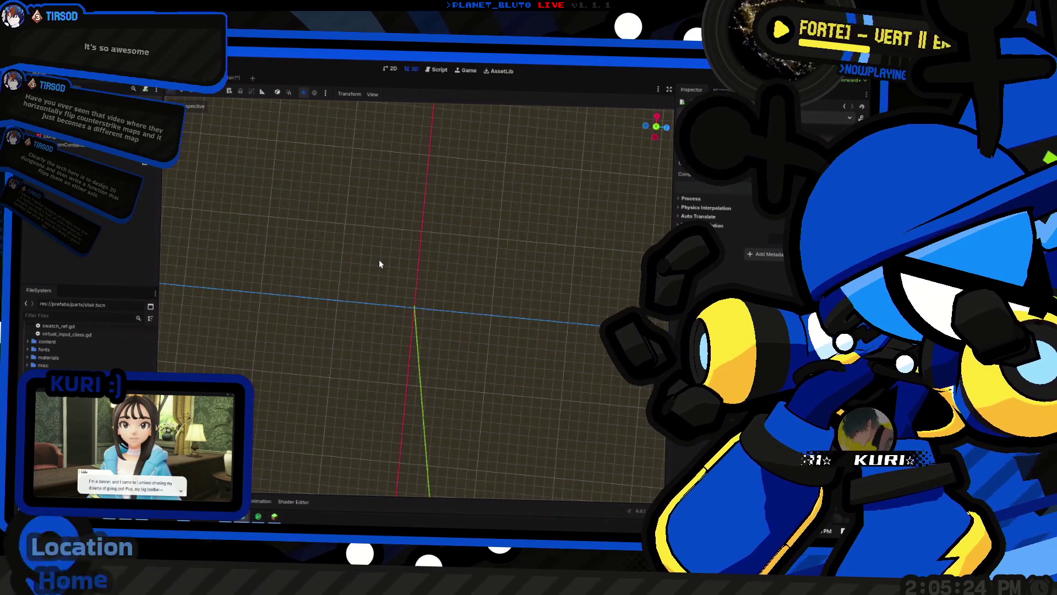
# Open dungeon.gd in Godot and go to its generator.start() line
pyautogui.moveTo(424, 250)
pyautogui.mouseDown()
pyautogui.moveTo(415, 302)
pyautogui.moveTo(425, 306)
pyautogui.mouseUp()
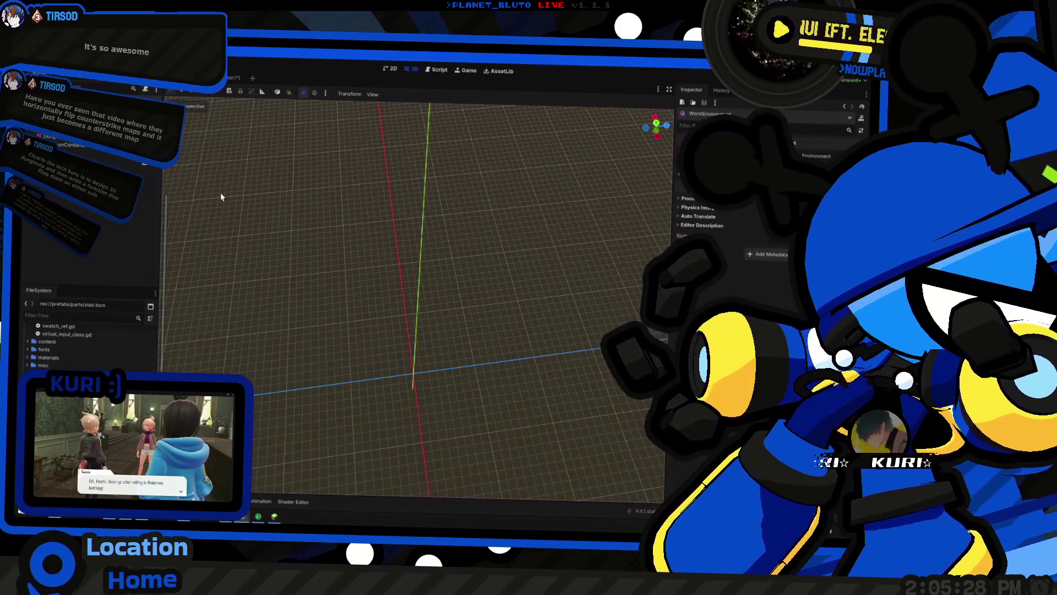
pyautogui.press('super')
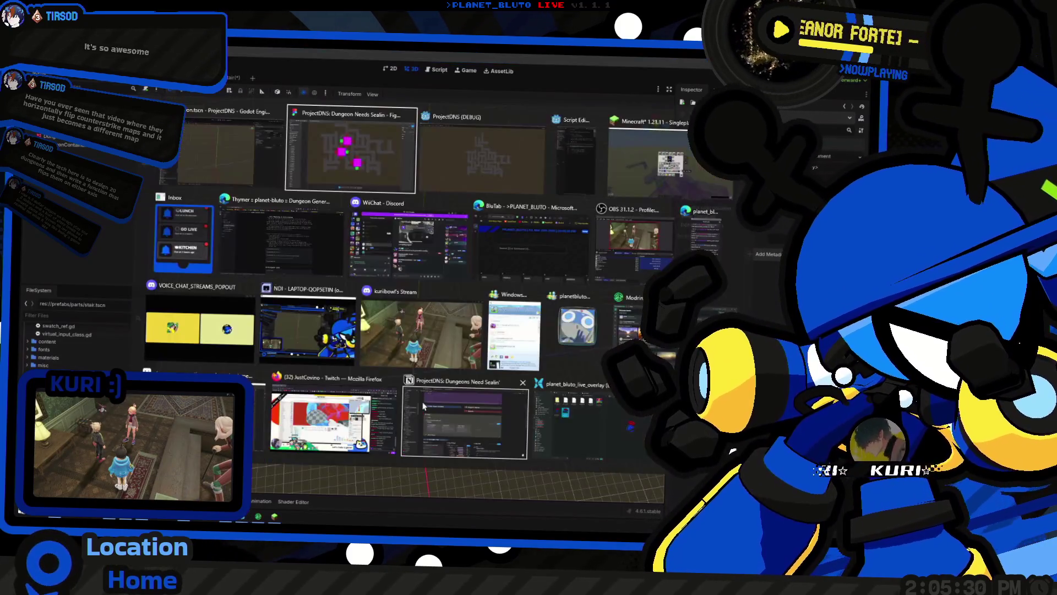
pyautogui.click(463, 152)
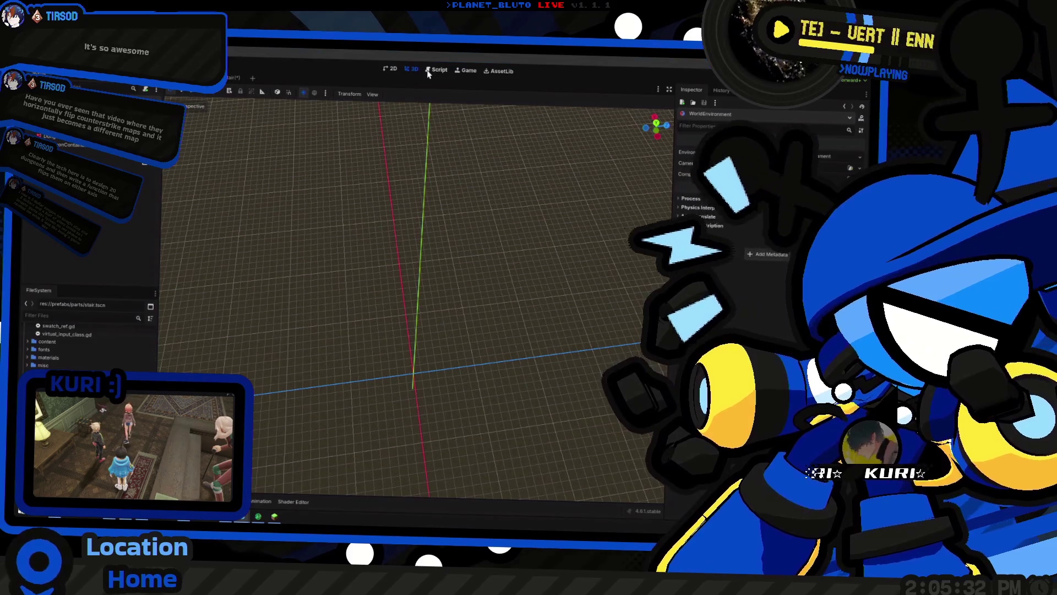
pyautogui.click(428, 72)
pyautogui.click(495, 230)
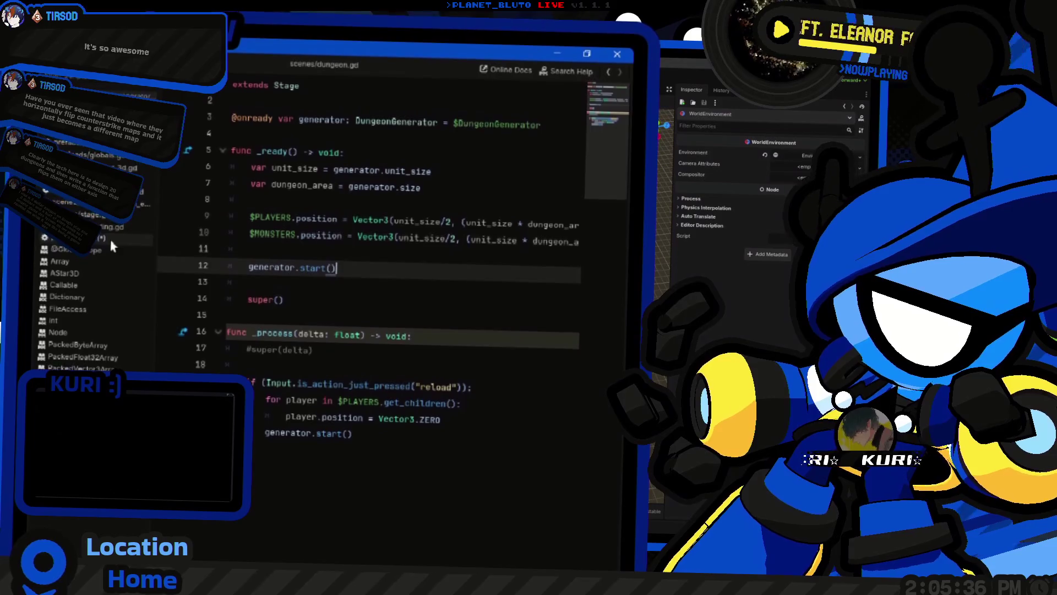
# Return to the stair scene's 3D view and bring the ProjectDNS (DEBUG) window to the front
pyautogui.click(110, 243)
pyautogui.hotkey('ctrl', 'F2')
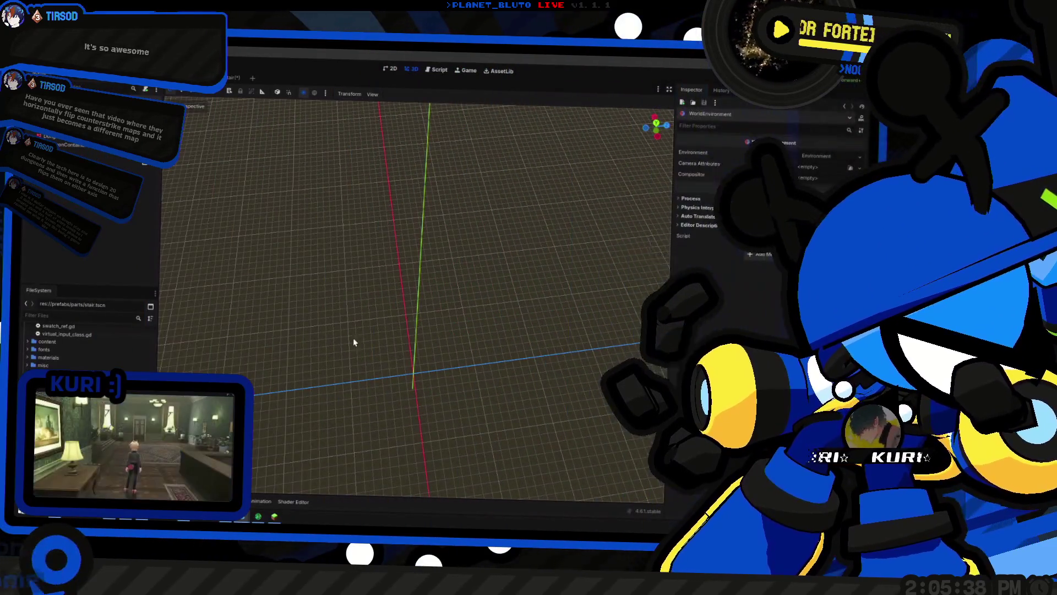
pyautogui.press('super+Tab')
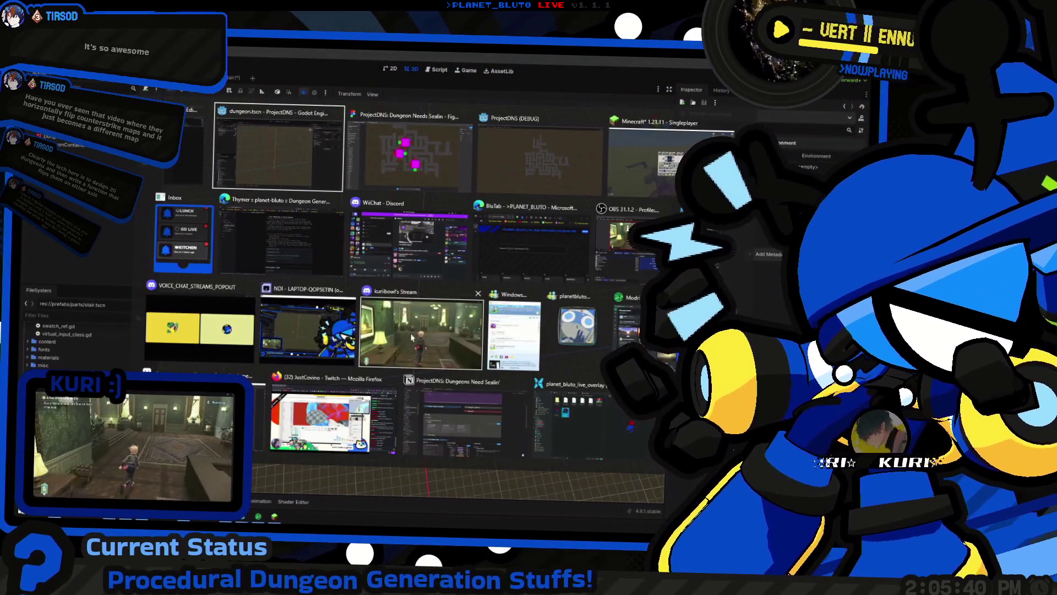
pyautogui.click(576, 168)
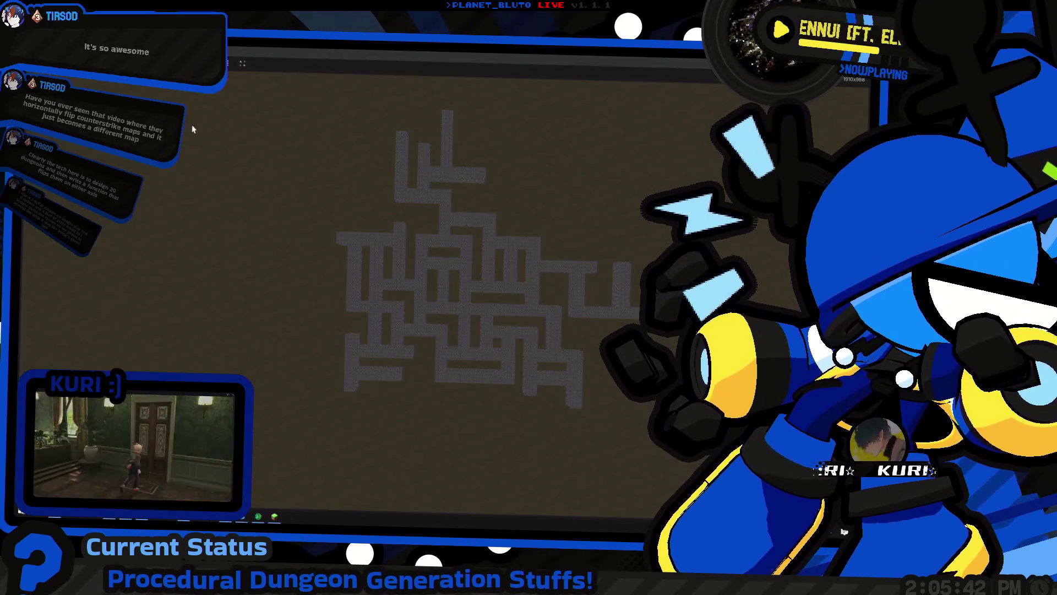
# Restore and re-maximize the game's debug window, then go back to the Godot editor
pyautogui.press('super+Down')
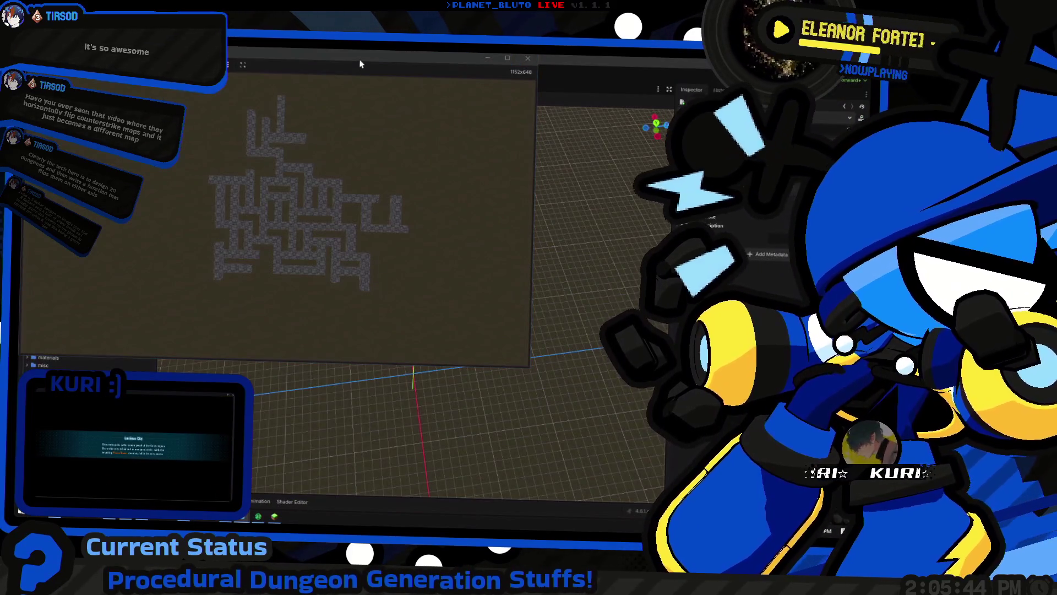
pyautogui.press('super+Up')
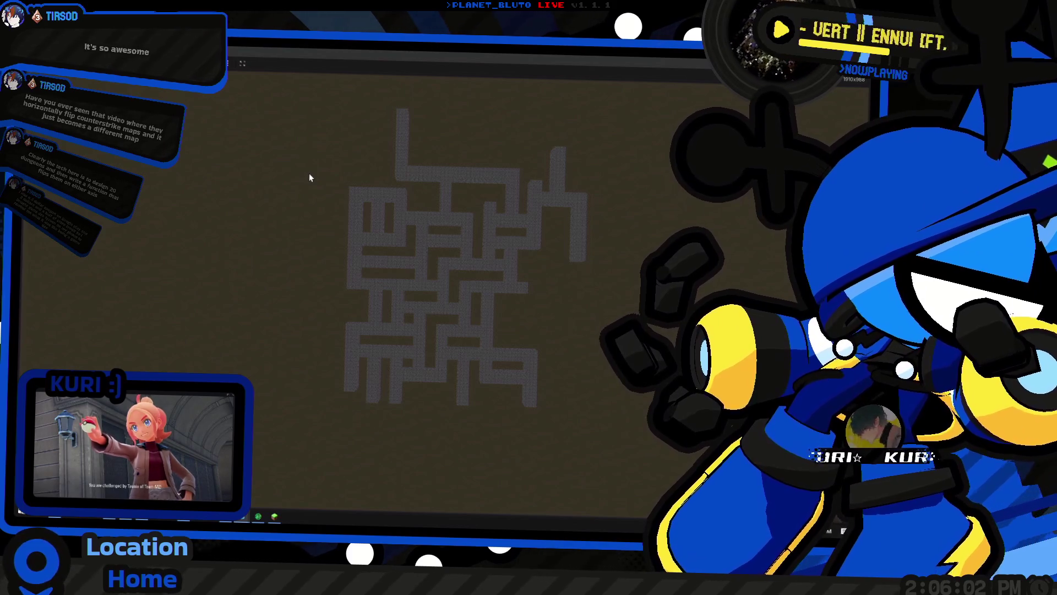
pyautogui.hotkey('alt', 'Tab')
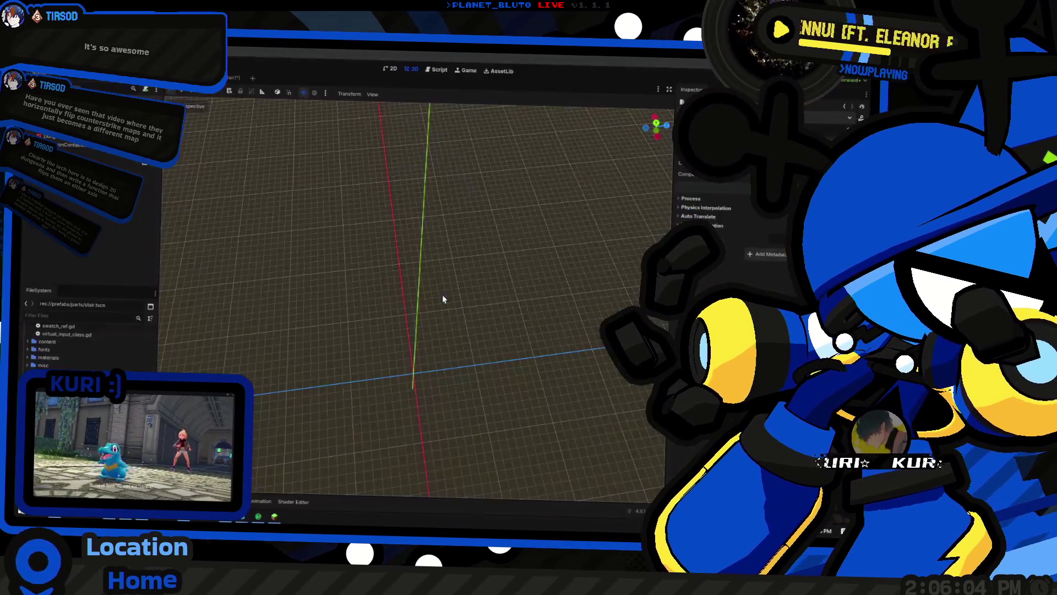
# Bring the Figma dungeon map with its magenta rooms to the front
pyautogui.hotkey('alt', 'Tab')
pyautogui.hotkey('alt', 'Tab')
pyautogui.hotkey('alt', 'Tab')
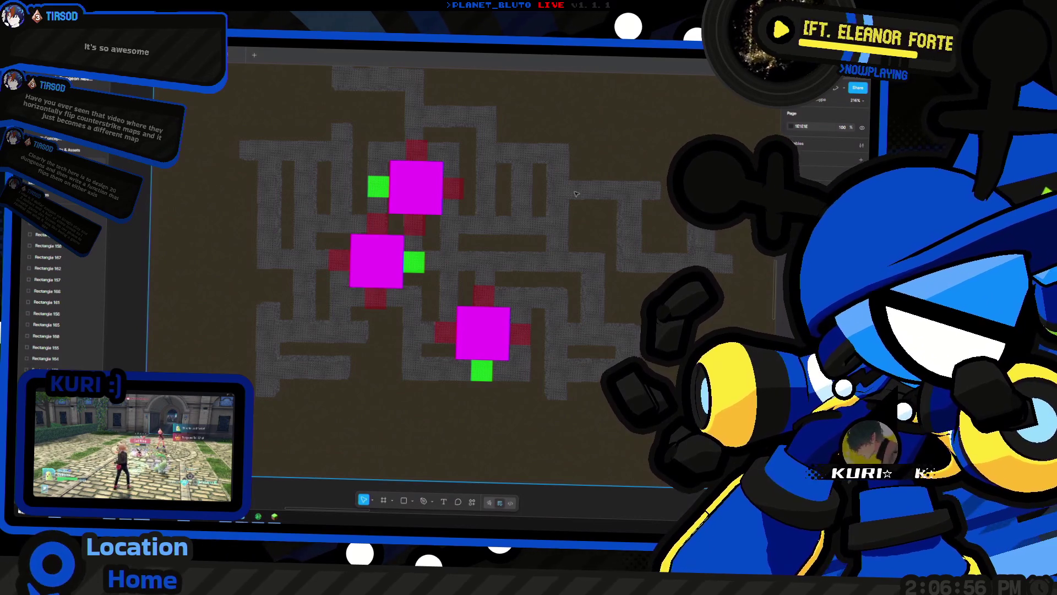
# Select the left magenta room and pan around the Figma map, then bring the maze window forward
pyautogui.click(392, 255)
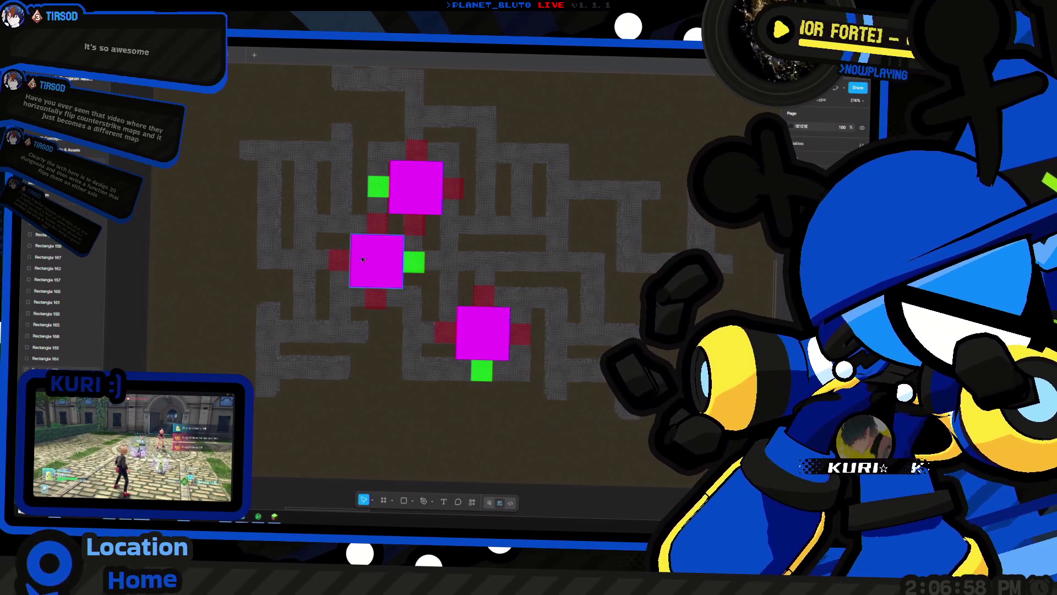
pyautogui.scroll(2, 521, 375)
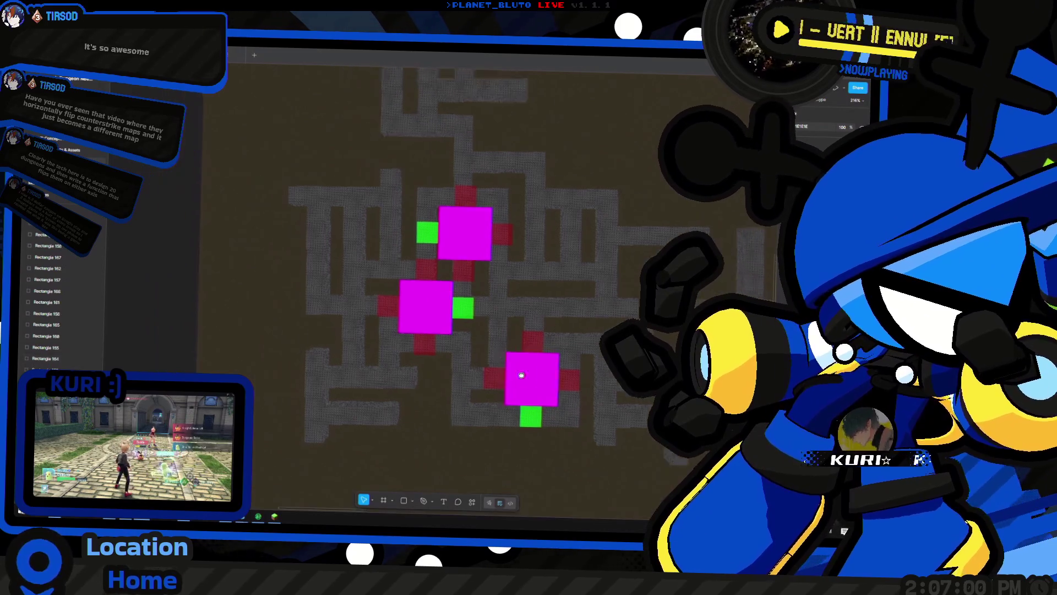
pyautogui.scroll(3, 522, 375)
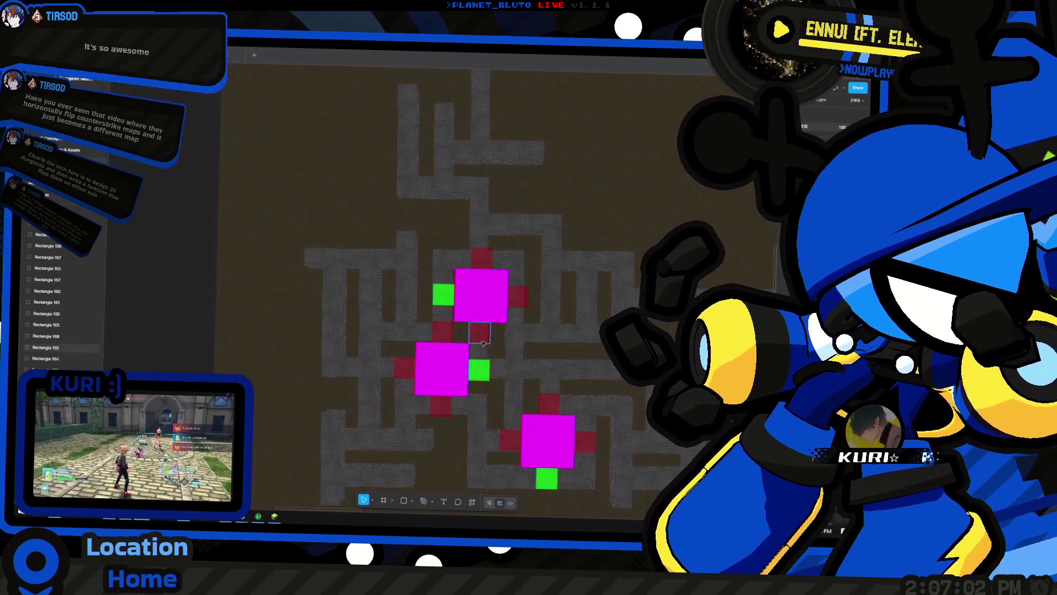
pyautogui.hscroll(2, 300, 313)
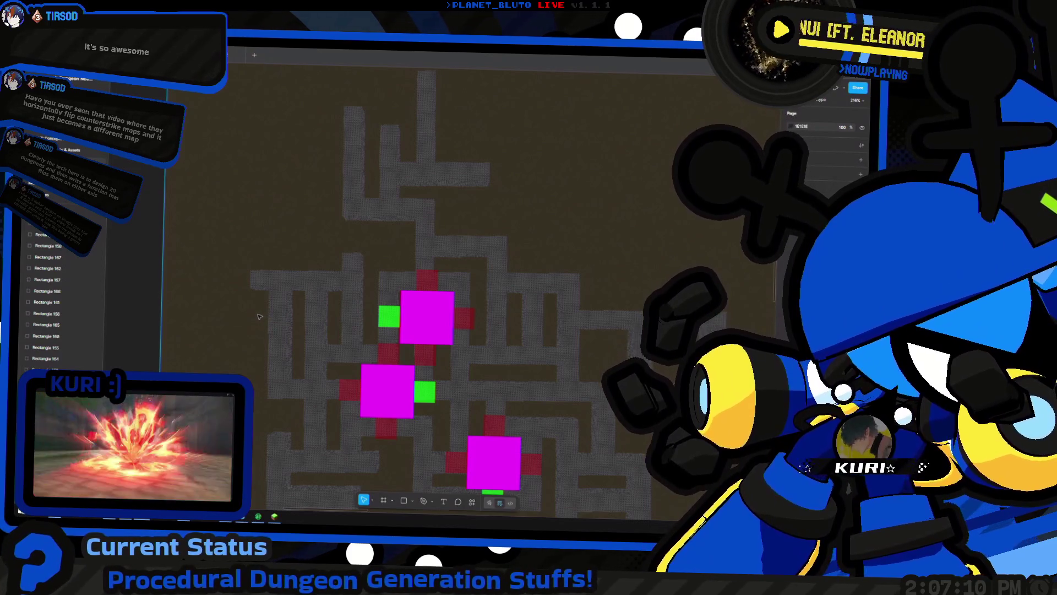
pyautogui.hscroll(-3, 286, 319)
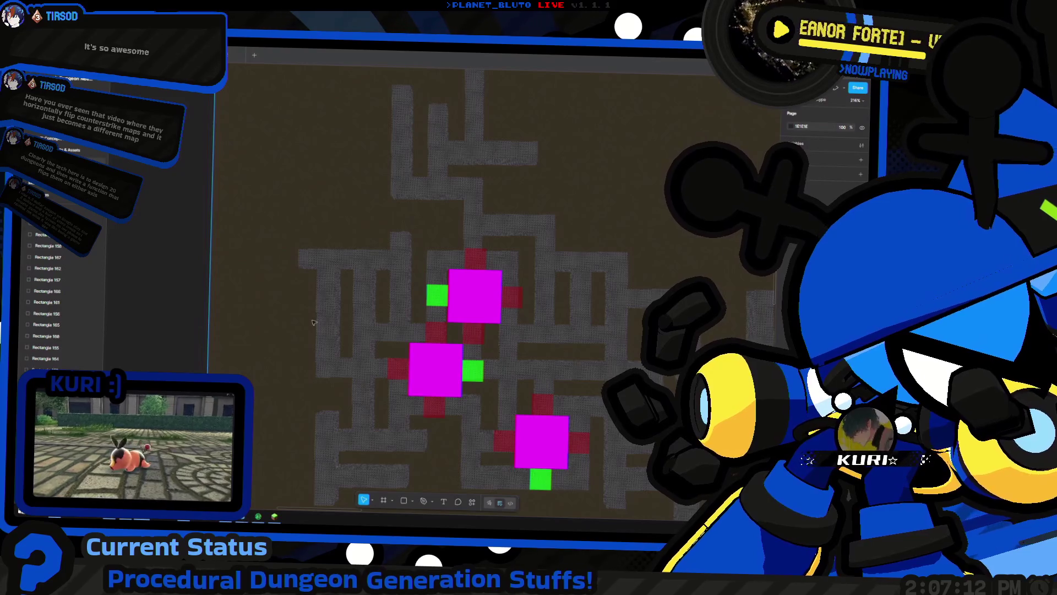
pyautogui.hotkey('alt', 'Tab')
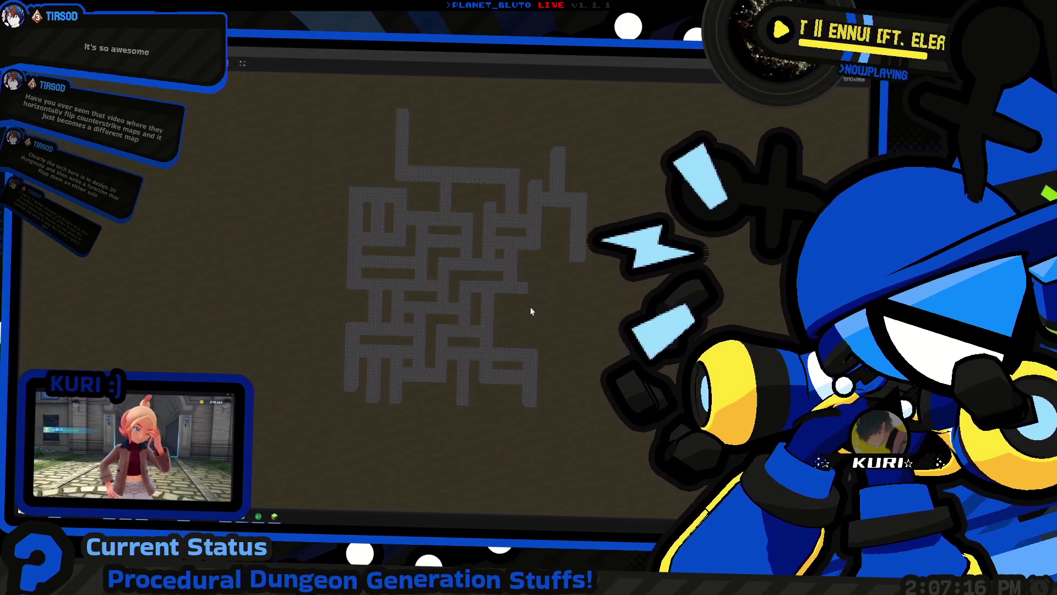
# Generate a fresh maze layout in the running game, then return to the editor
pyautogui.press('Right')
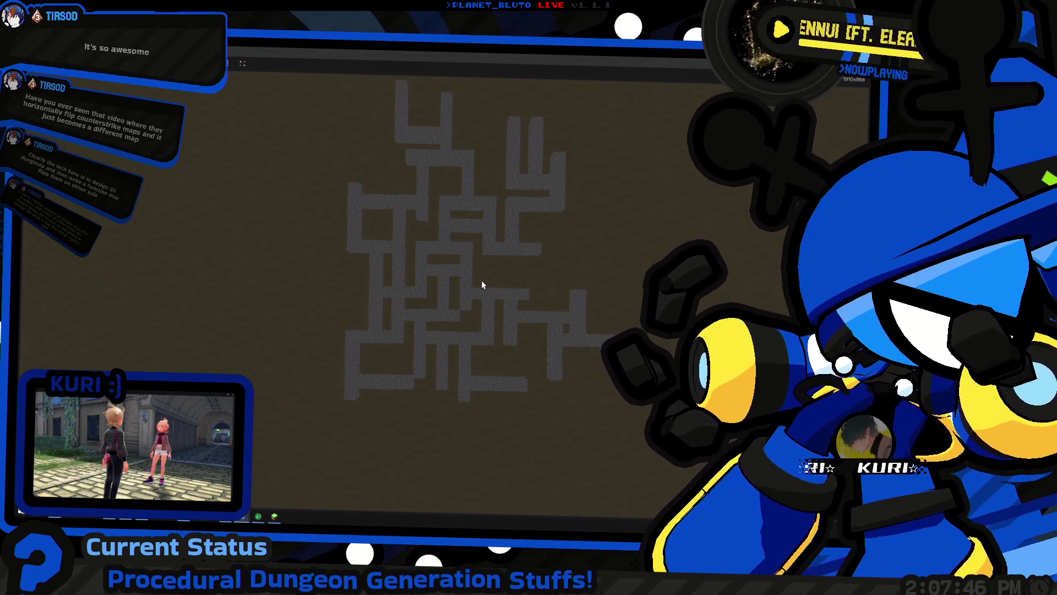
pyautogui.hotkey('alt', 'Tab')
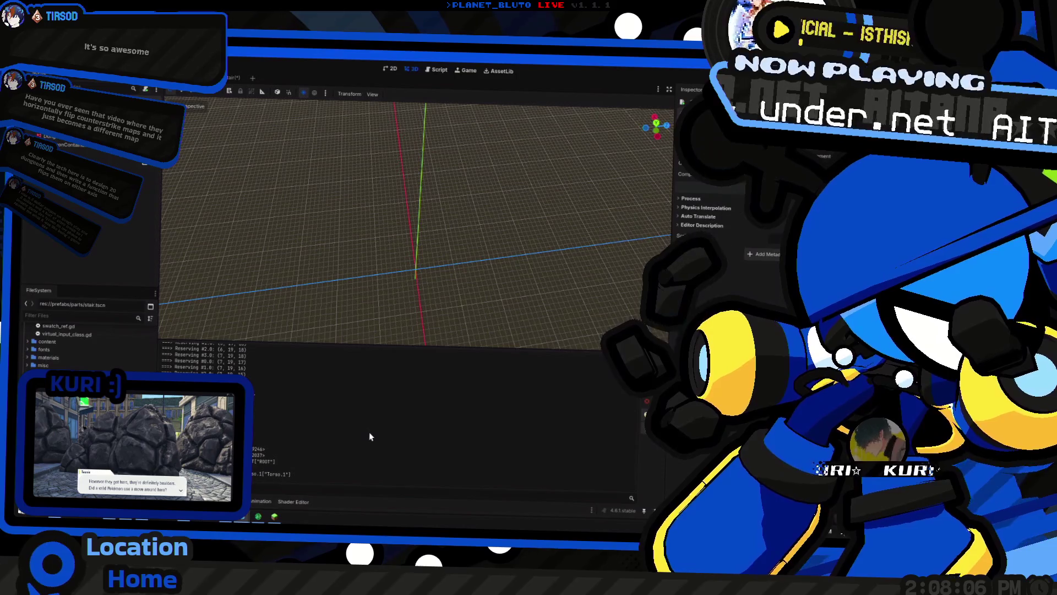
# Bring the running maze preview back to inspect it, then stop it with F8
pyautogui.hotkey('alt', 'Tab')
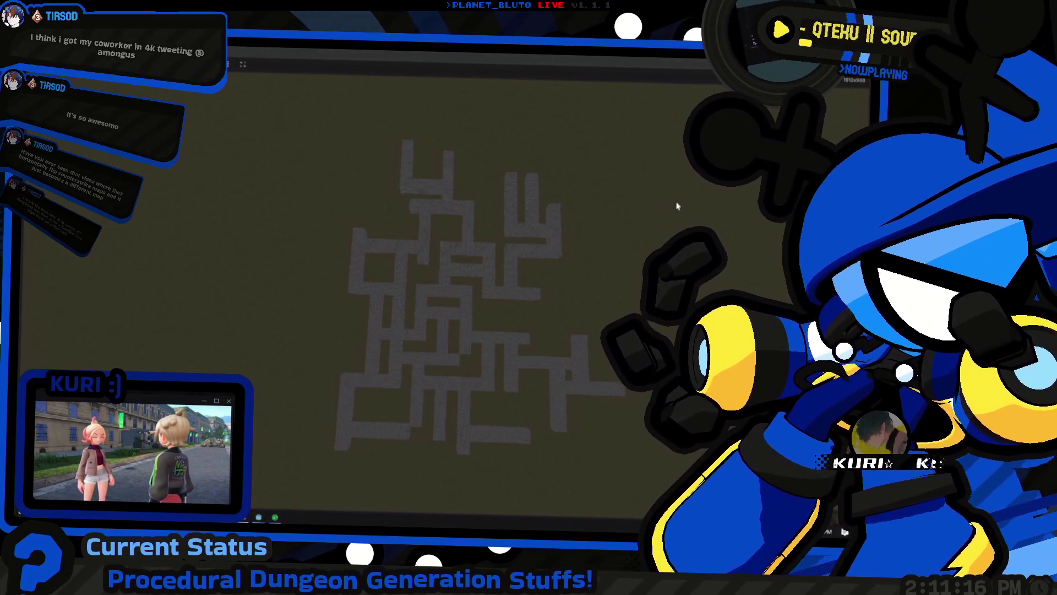
pyautogui.press('F8')
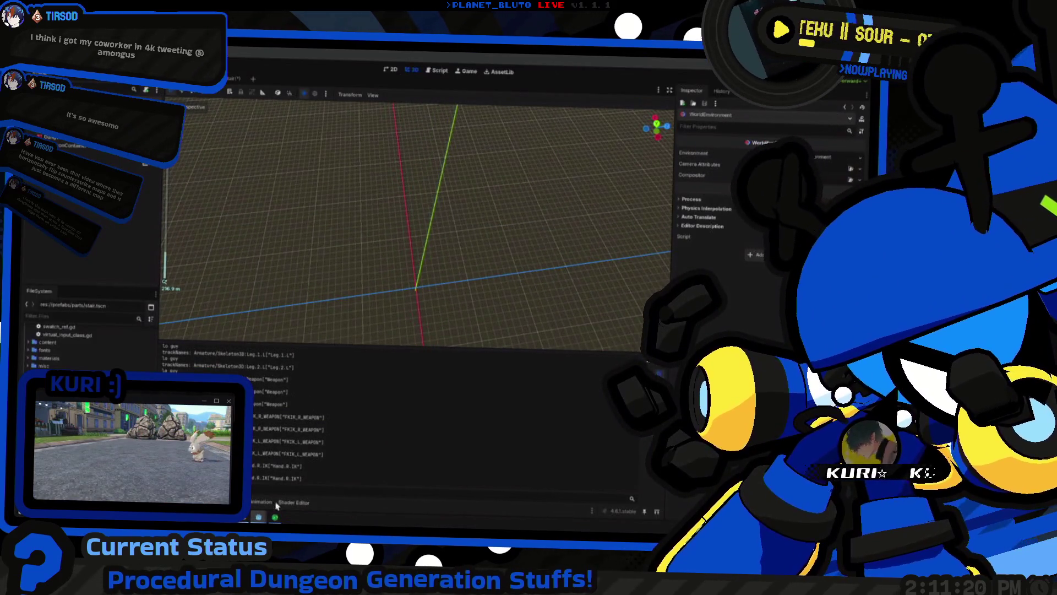
# View the Minecraft reference build with the inventory closed
pyautogui.hotkey('alt', 'Tab')
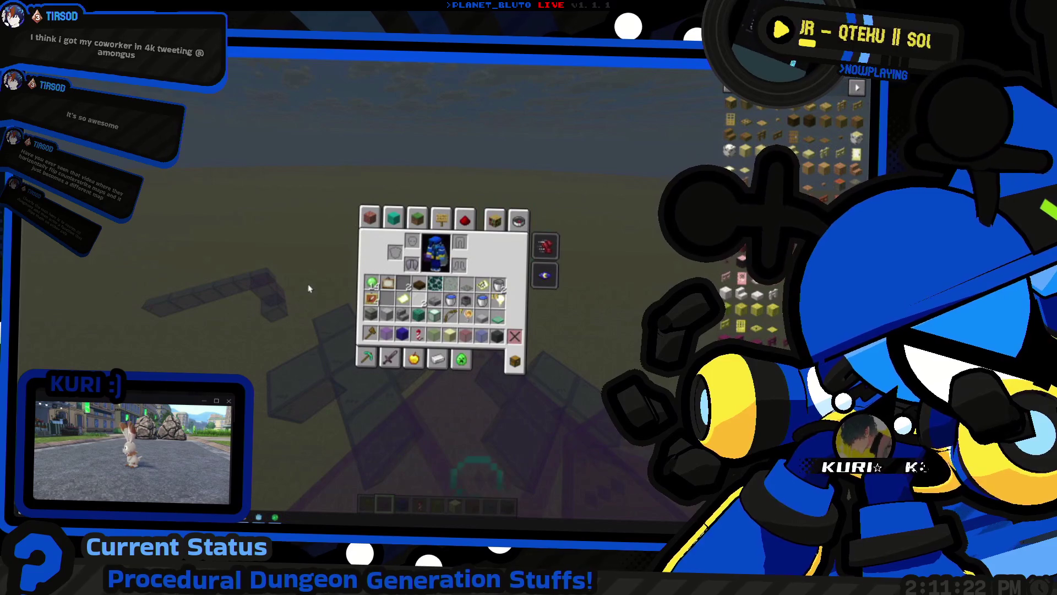
pyautogui.press('e')
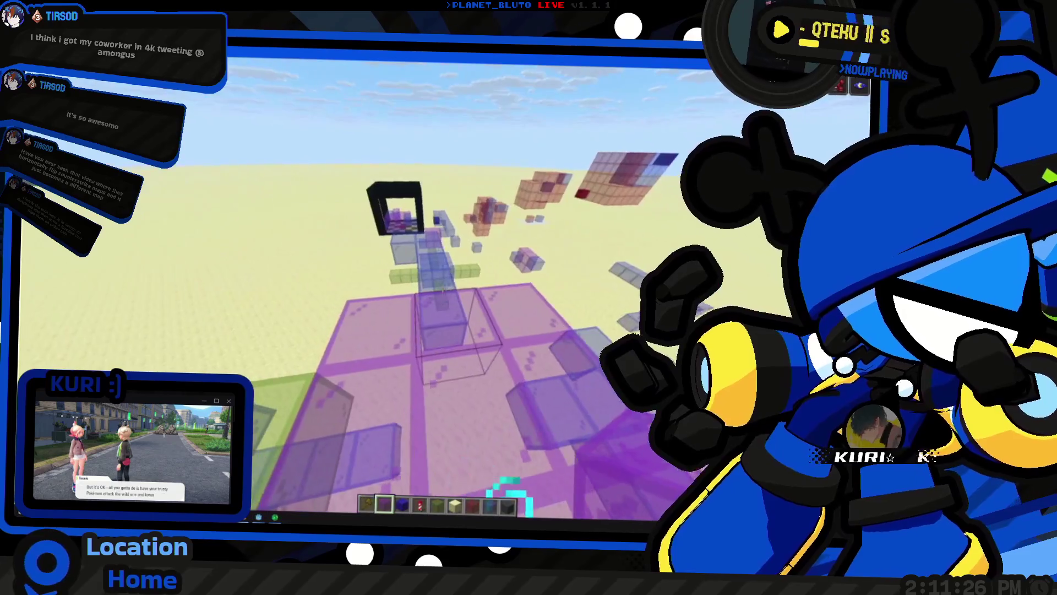
pyautogui.hotkey('alt', 'Tab')
# Pause Minecraft, move its window aside and minimize it, then open stair.gd
pyautogui.click(228, 163)
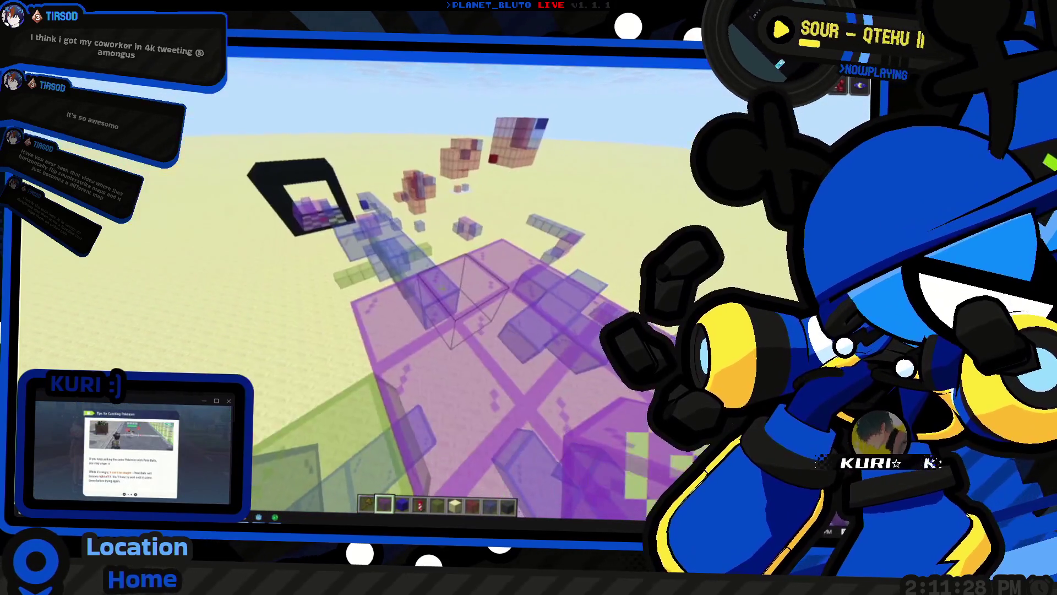
pyautogui.press('F11')
pyautogui.moveTo(551, 72); pyautogui.dragTo(698, 128)
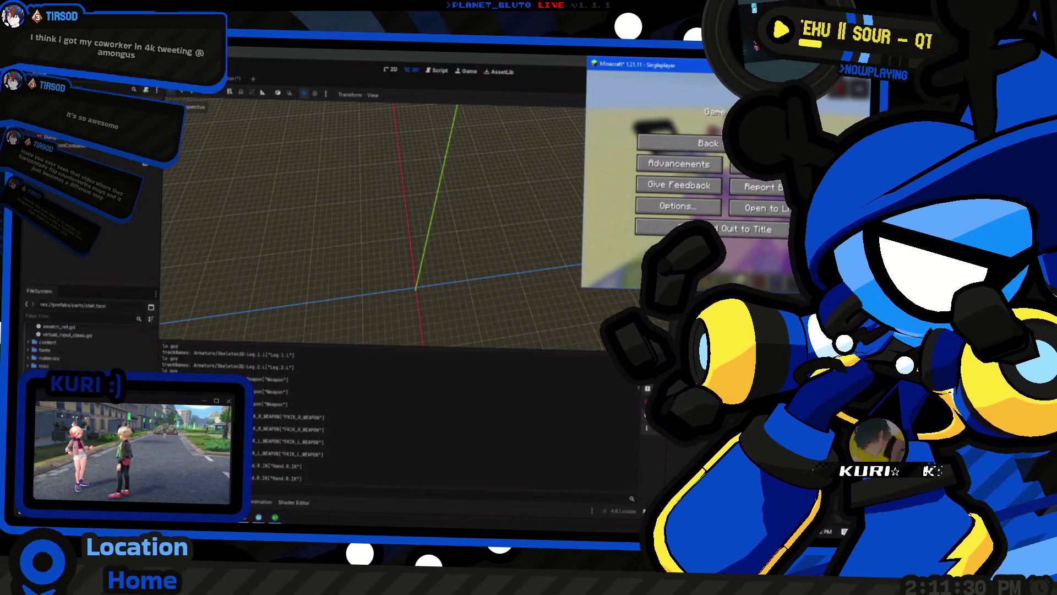
pyautogui.click(749, 62)
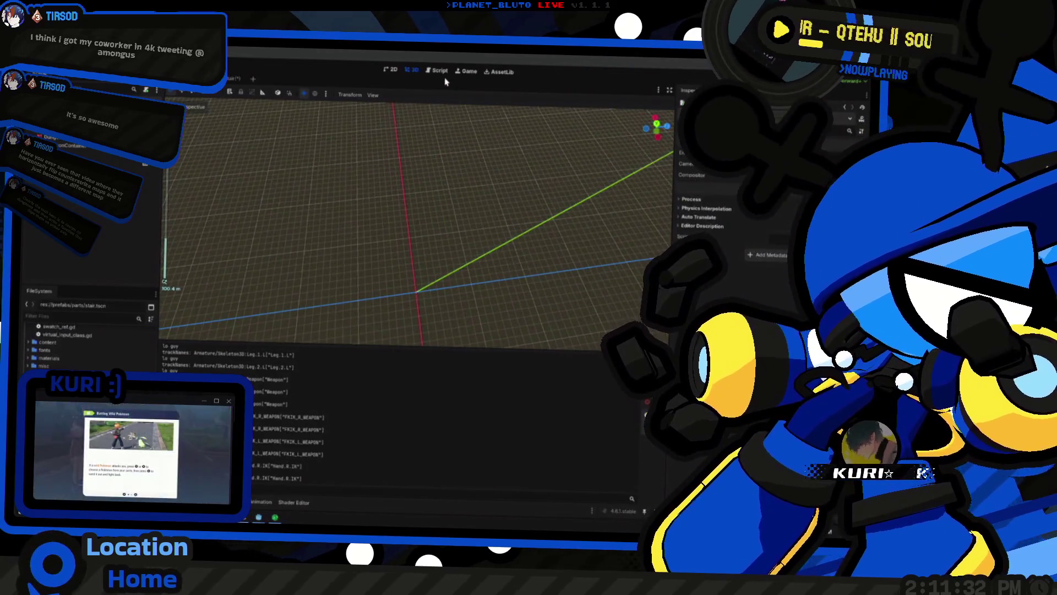
pyautogui.click(440, 71)
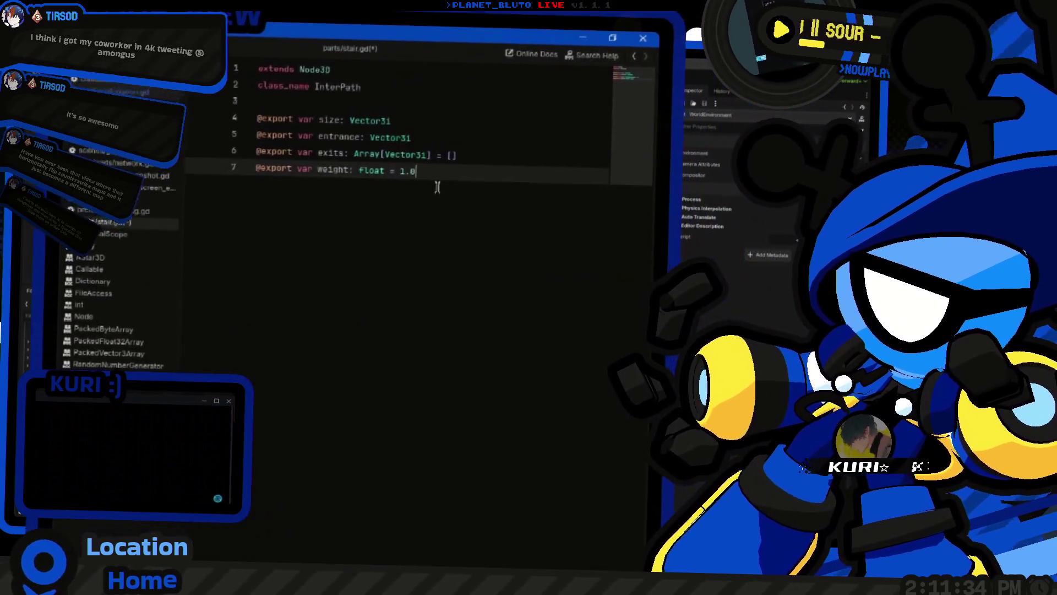
# Add blank lines after the weight export in stair.gd, then switch to dungeon_generator.gd
pyautogui.press('Return')
pyautogui.press('Return')
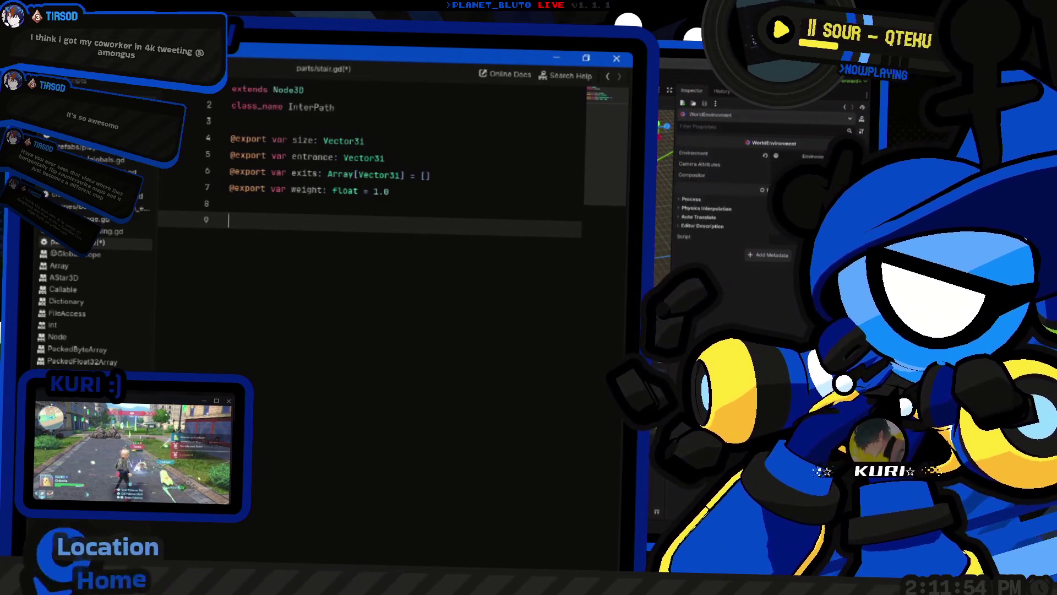
pyautogui.hotkey('alt', 'Left')
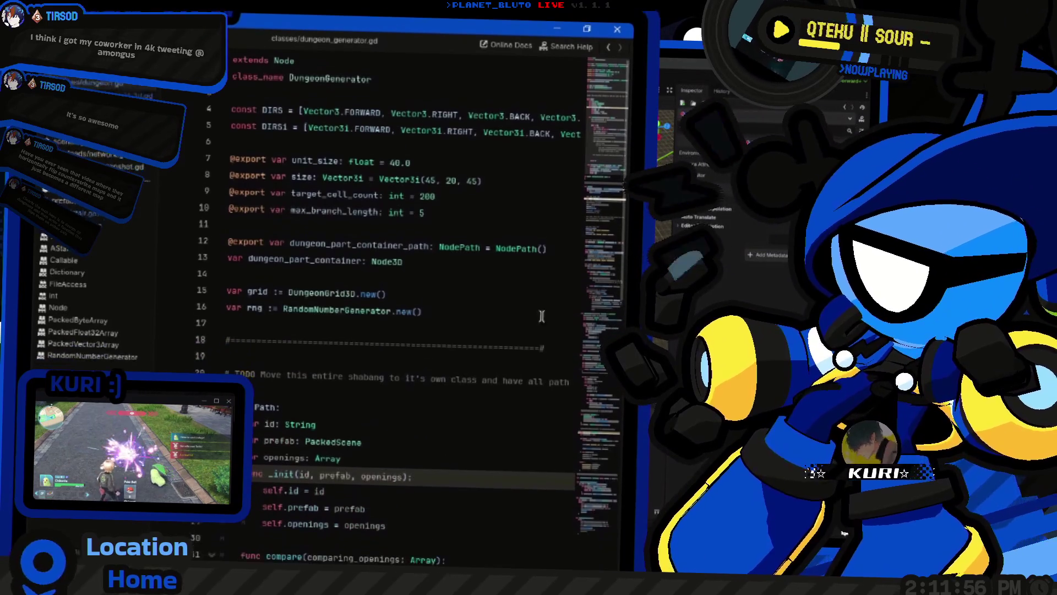
# Add a new constant UNIT_SIZE = 40.0 on line 7 of dungeon_generator.gd
pyautogui.click(421, 190)
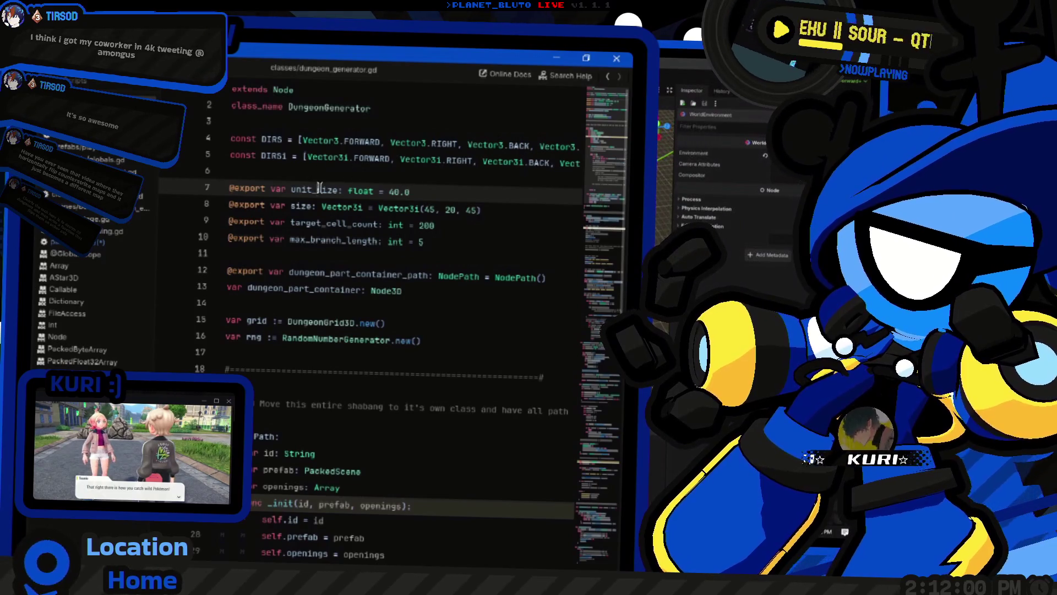
pyautogui.click(270, 140)
pyautogui.click(275, 169)
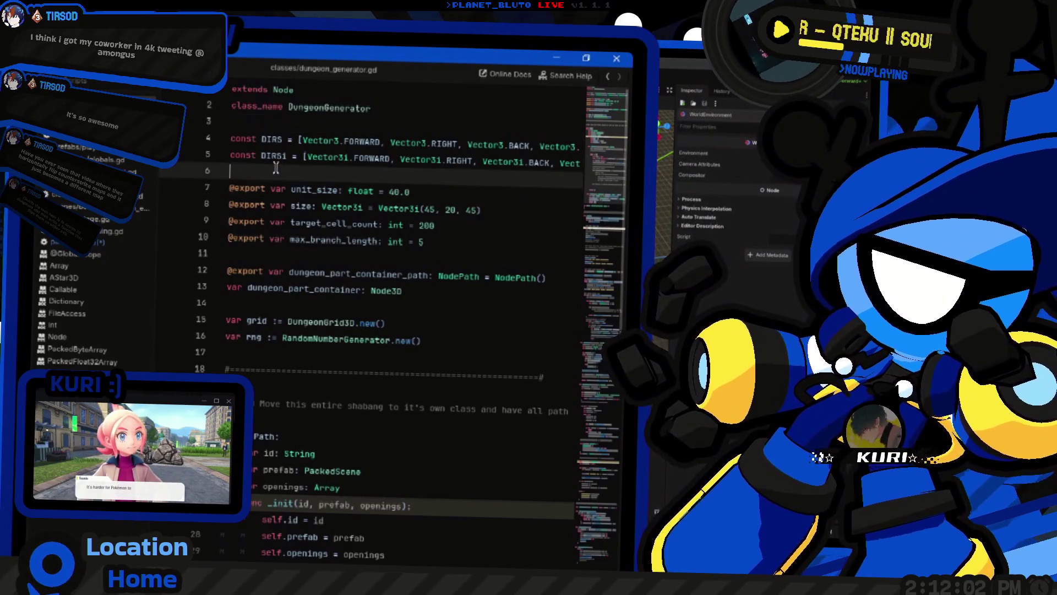
pyautogui.press('Return')
pyautogui.press('Return')
pyautogui.press('Up')
pyautogui.write('c')
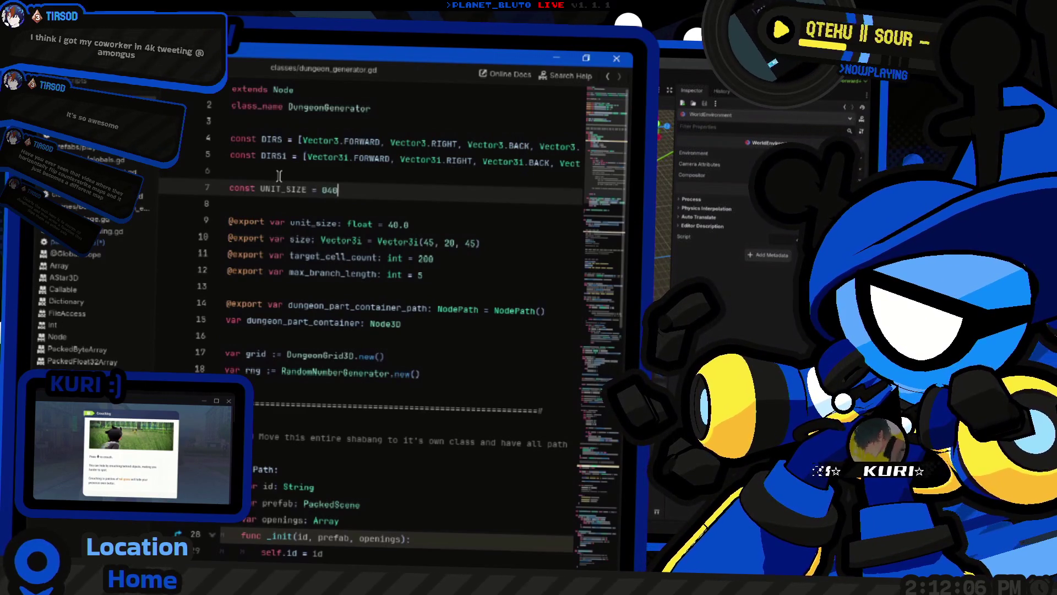
pyautogui.write('0')
pyautogui.press('Home')
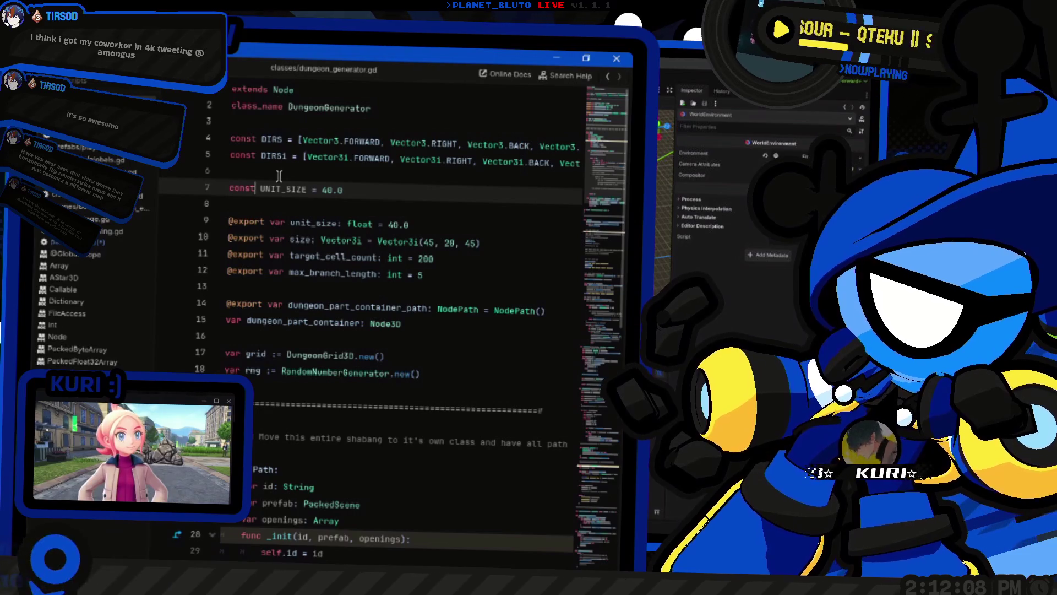
pyautogui.hotkey('ctrl', 'Right')
pyautogui.hotkey('ctrl', 'Right')
# Comment out the exported unit_size variable with Ctrl+K
pyautogui.press('Down')
pyautogui.press('Down')
pyautogui.press('End')
pyautogui.hotkey('ctrl', 'k')
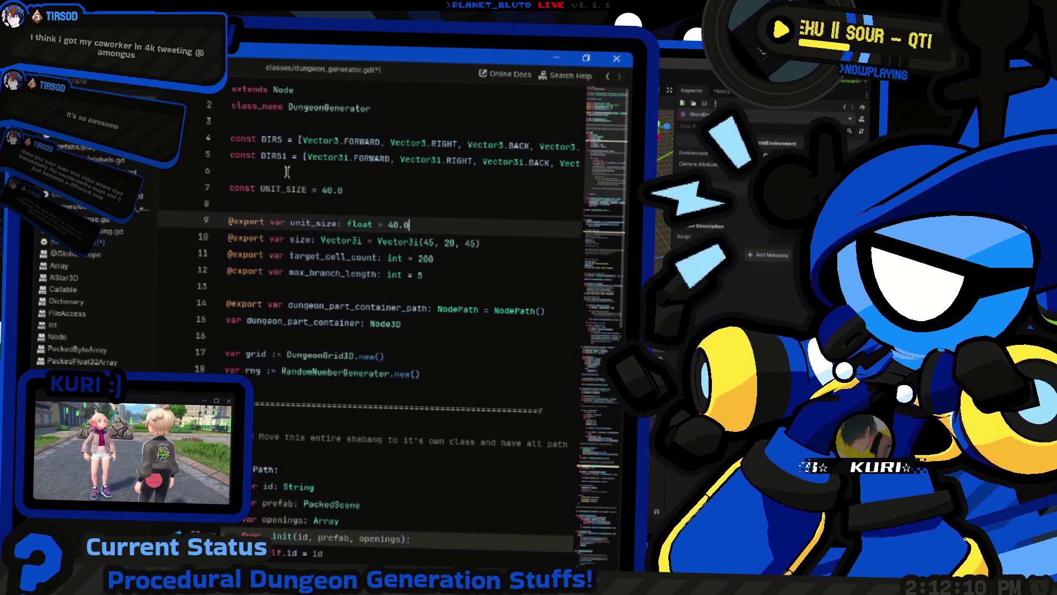
pyautogui.press('Home')
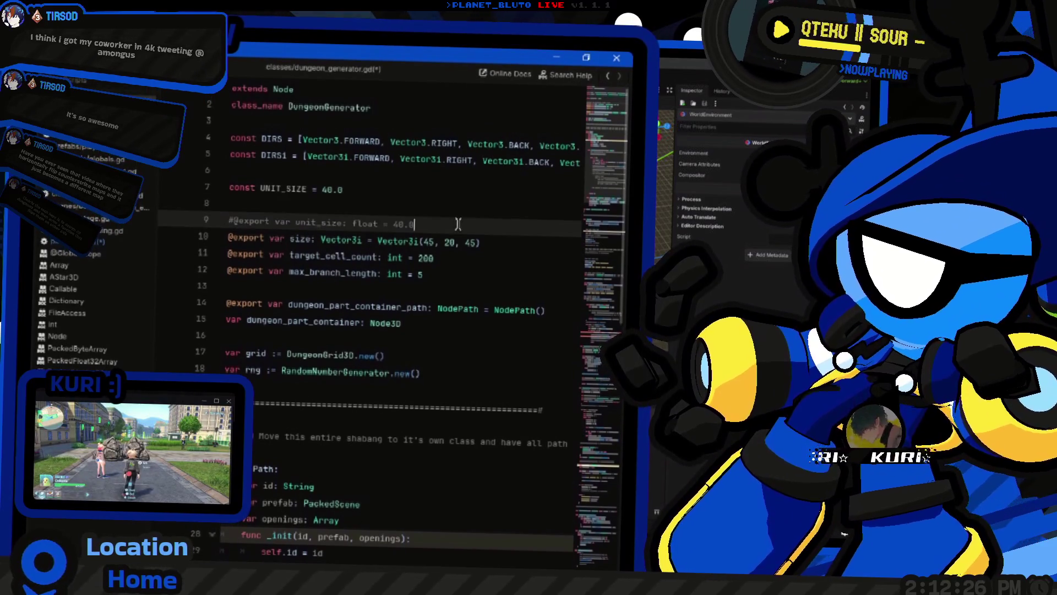
# Replace the old unit_size reference at line 130 with UNIT_SIZE
pyautogui.doubleClick(286, 188)
pyautogui.hotkey('ctrl', 'c')
pyautogui.click(315, 521)
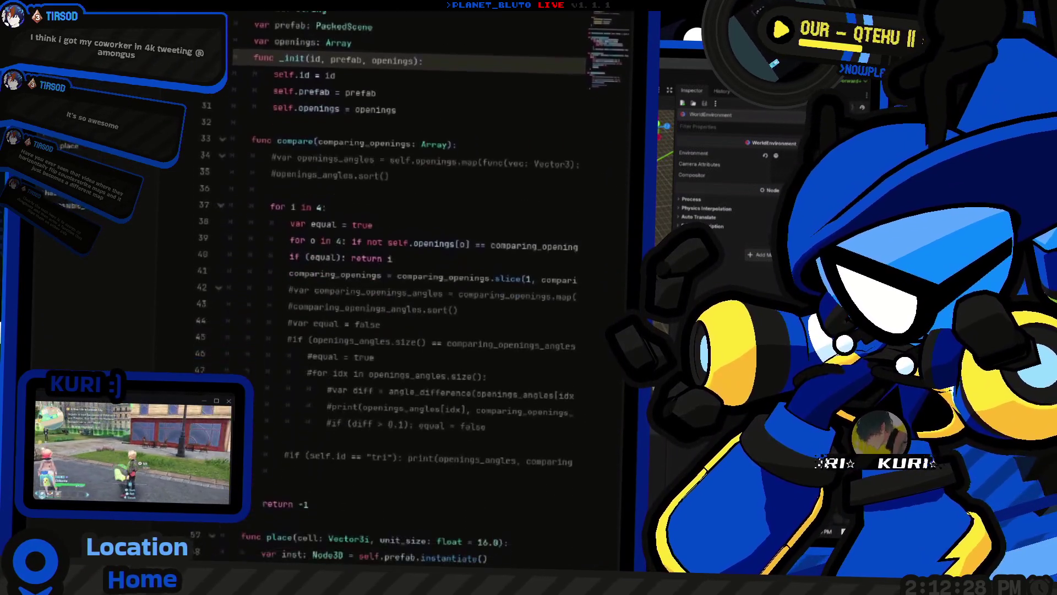
pyautogui.hotkey('ctrl', 'v')
pyautogui.click(315, 522)
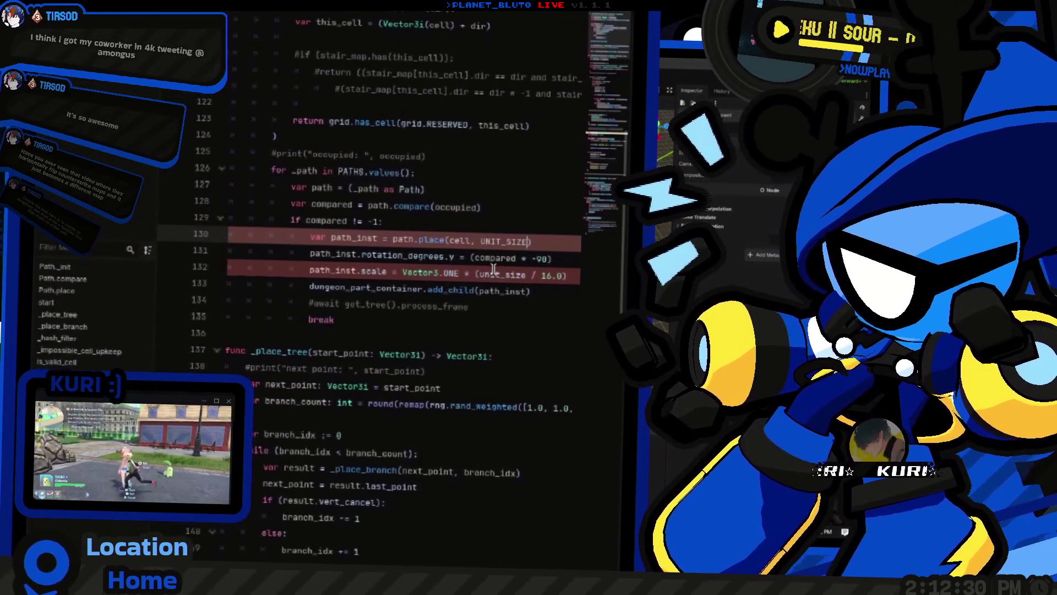
pyautogui.scroll(9, 506, 312)
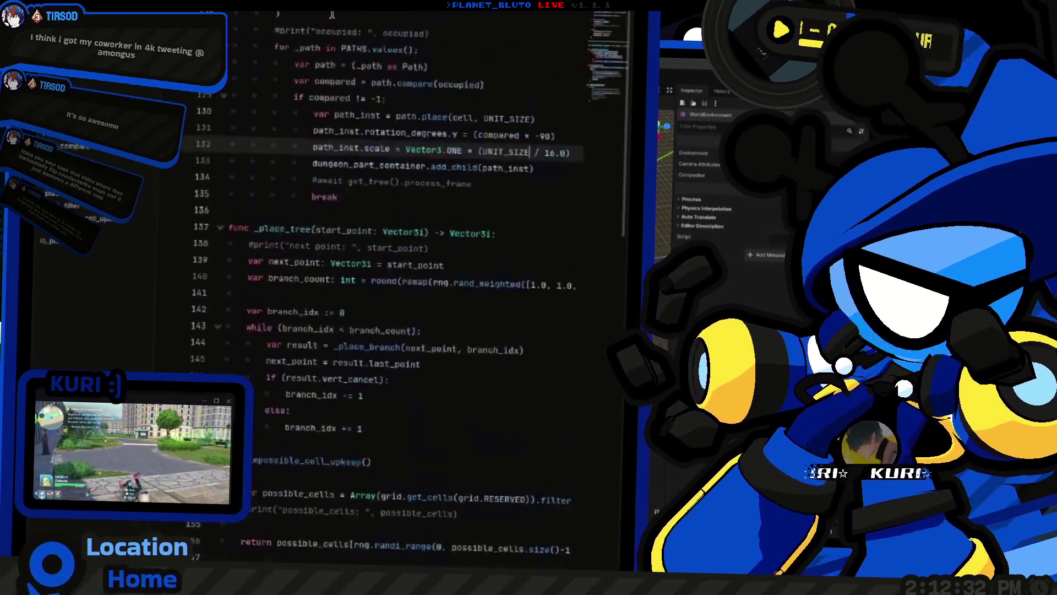
pyautogui.click(304, 235)
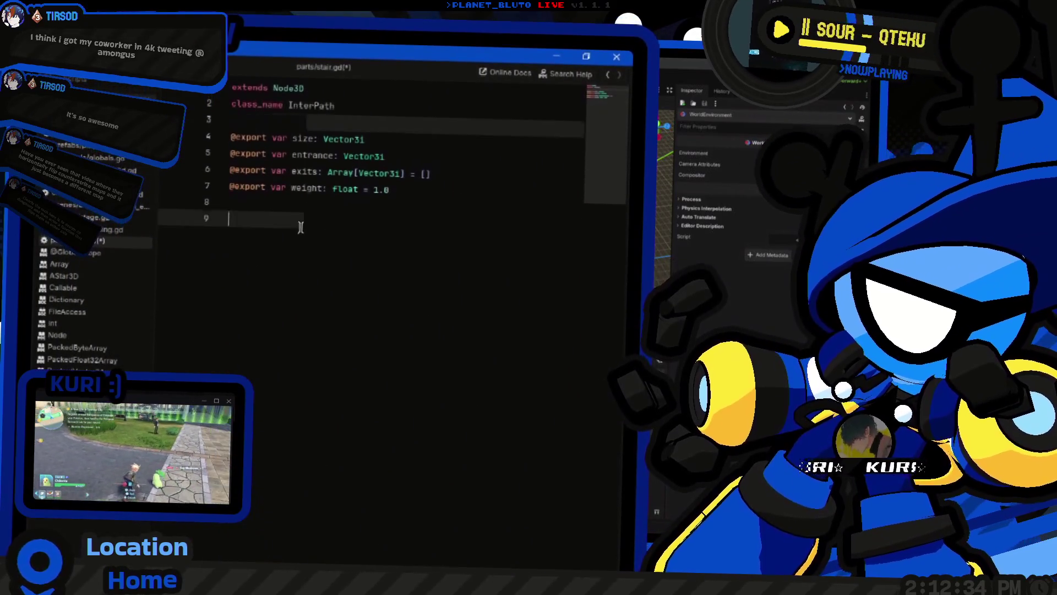
# Add a _ready() function to stair.gd referencing DungeonGenerator.UNIT_SIZE
pyautogui.write('func _re')
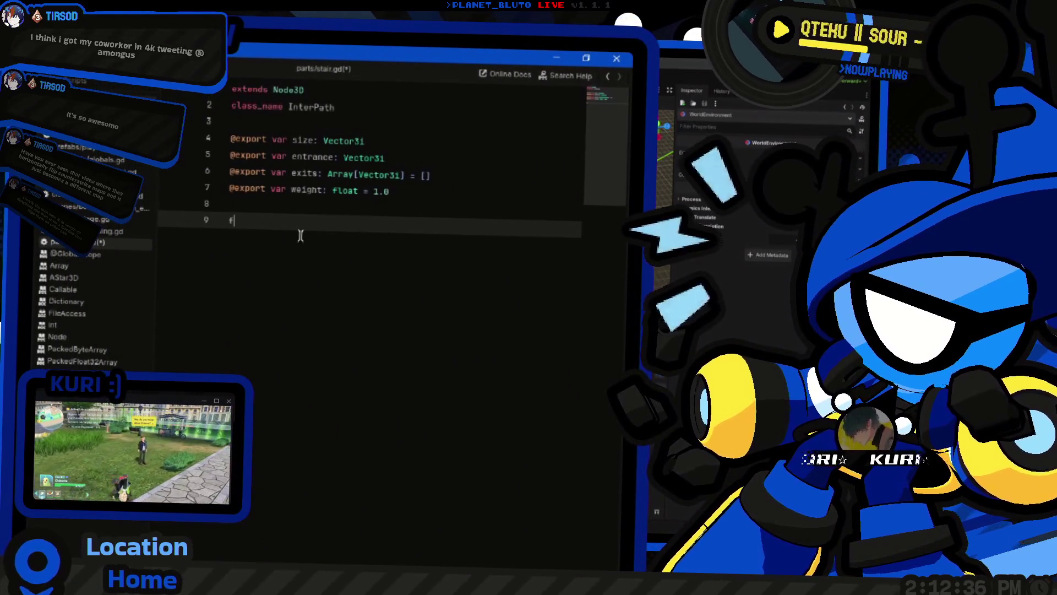
pyautogui.press('Return')
pyautogui.press('Return')
pyautogui.write('Dungeon')
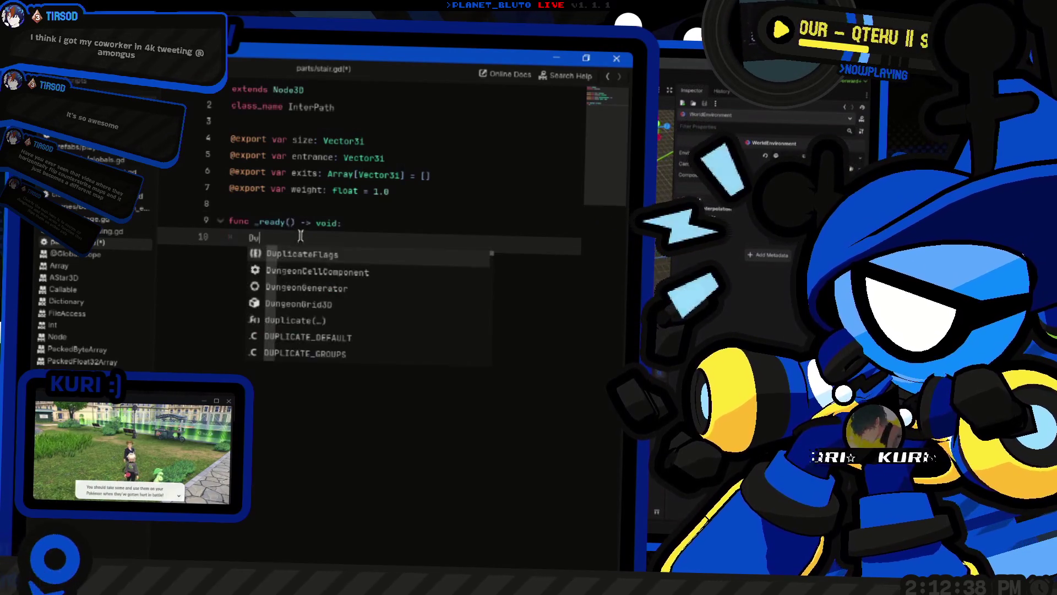
pyautogui.press('Return')
pyautogui.write('.UNIT_SIZE')
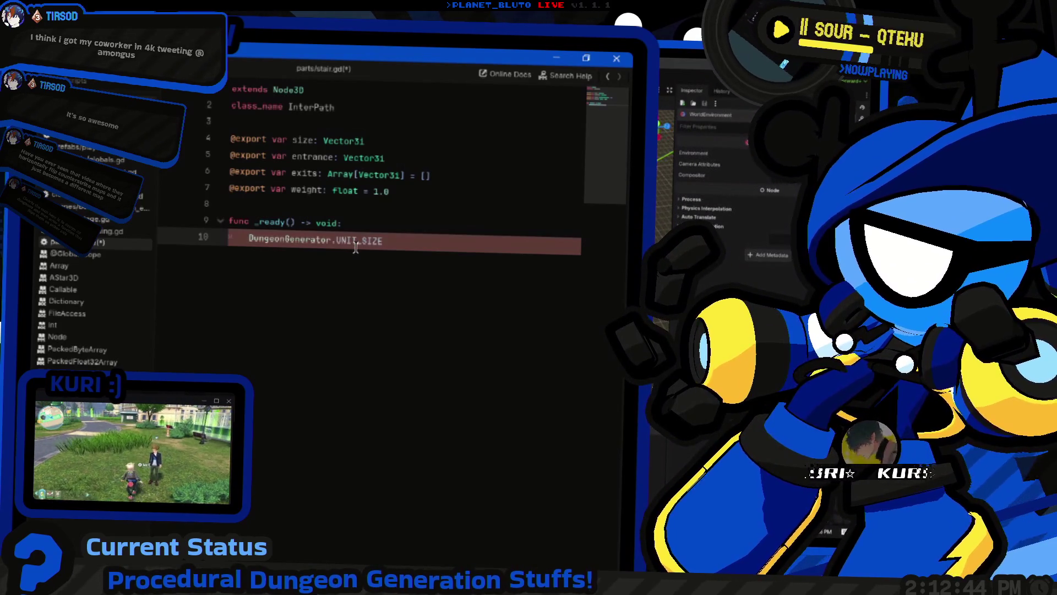
# Change line 7 of dungeon_generator.gd to 'static var UNIT_SIZE = 40.0'
pyautogui.keyDown('ctrl'); pyautogui.click(292, 247); pyautogui.keyUp('ctrl')
pyautogui.scroll(15, 587, 78)
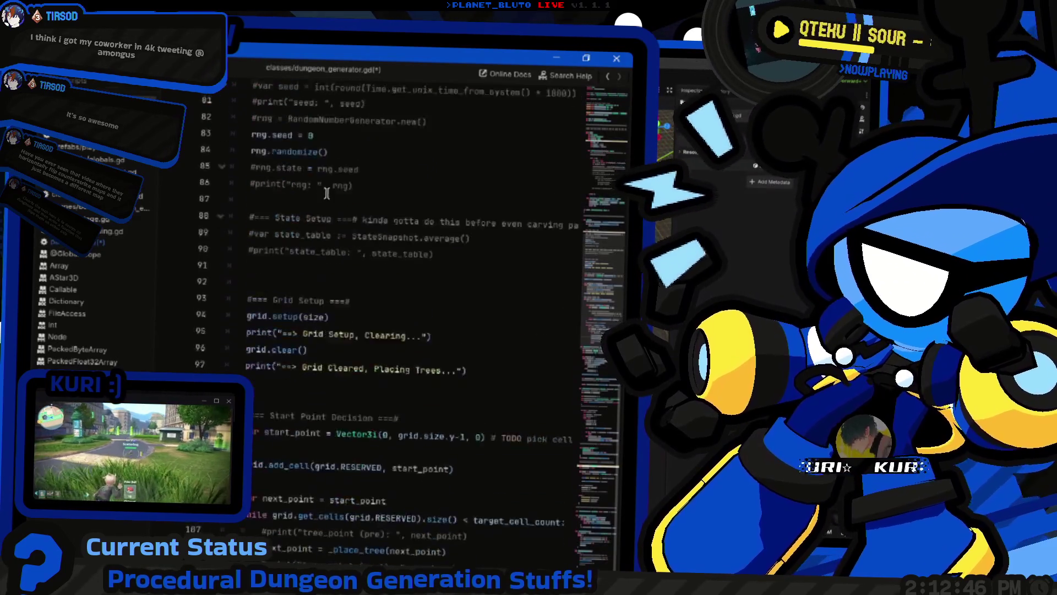
pyautogui.click(308, 176)
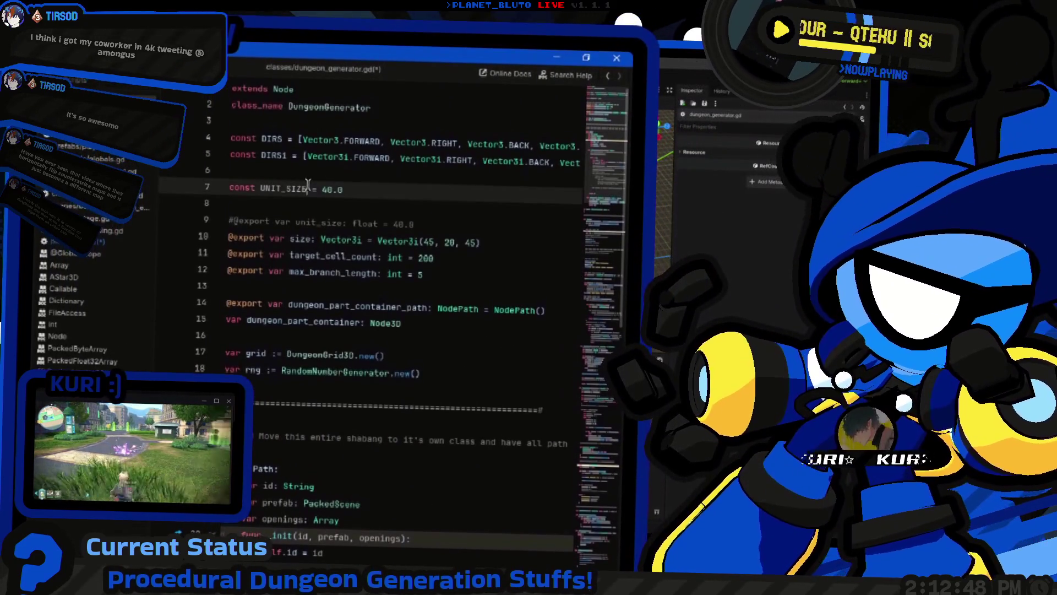
pyautogui.press('Home')
pyautogui.write('static')
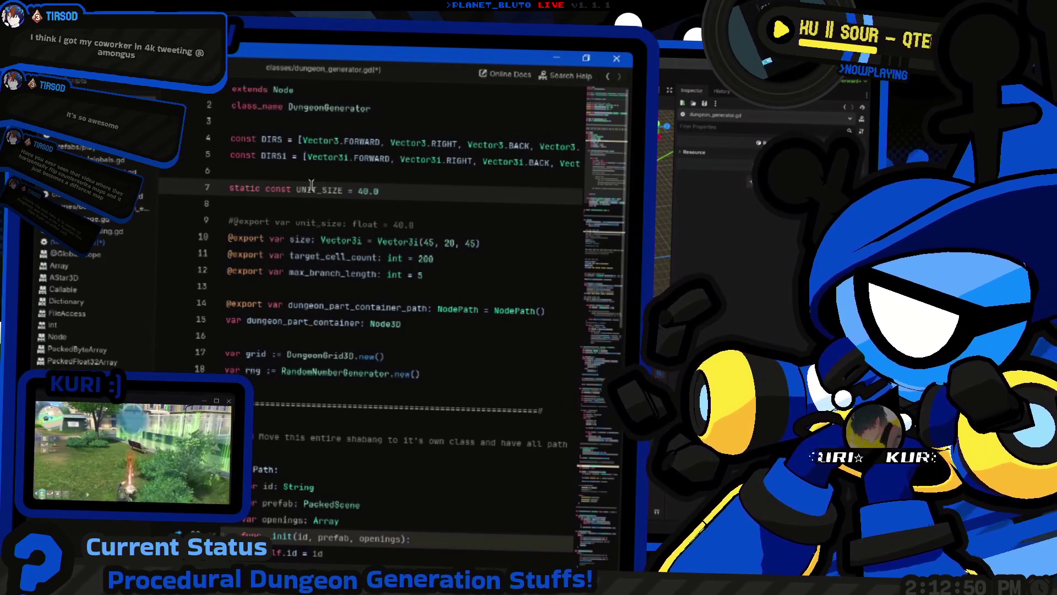
pyautogui.doubleClick(313, 188)
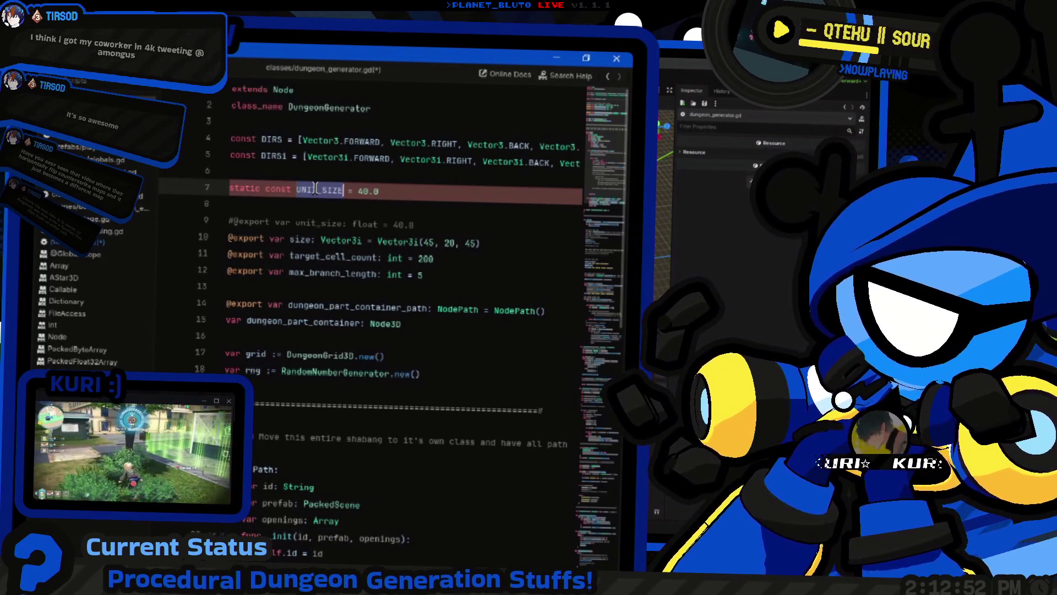
pyautogui.press('Left')
pyautogui.hotkey('ctrl', 'BackSpace')
pyautogui.write('var')
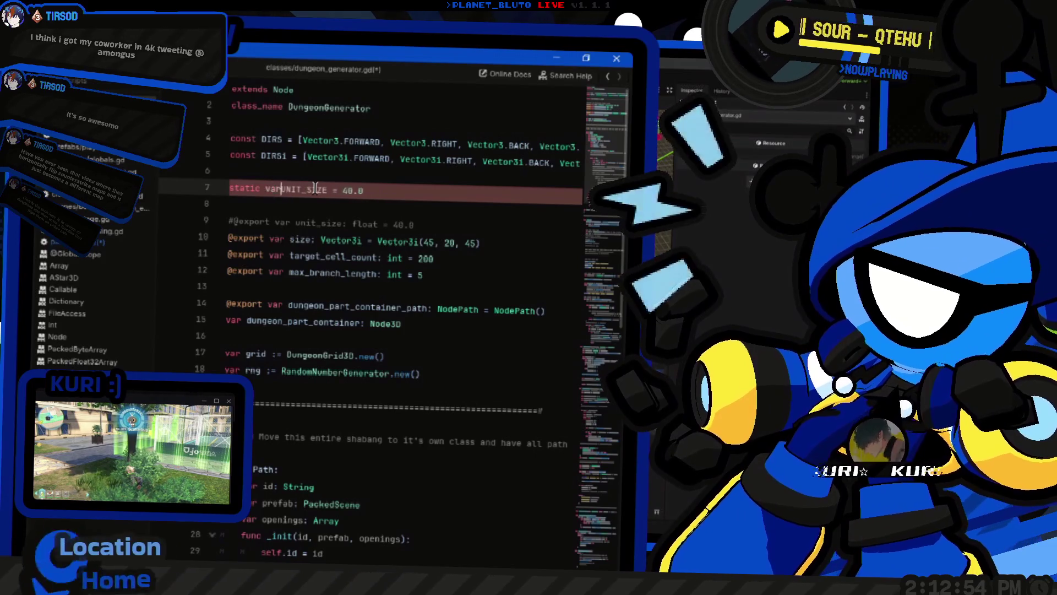
pyautogui.doubleClick(315, 188)
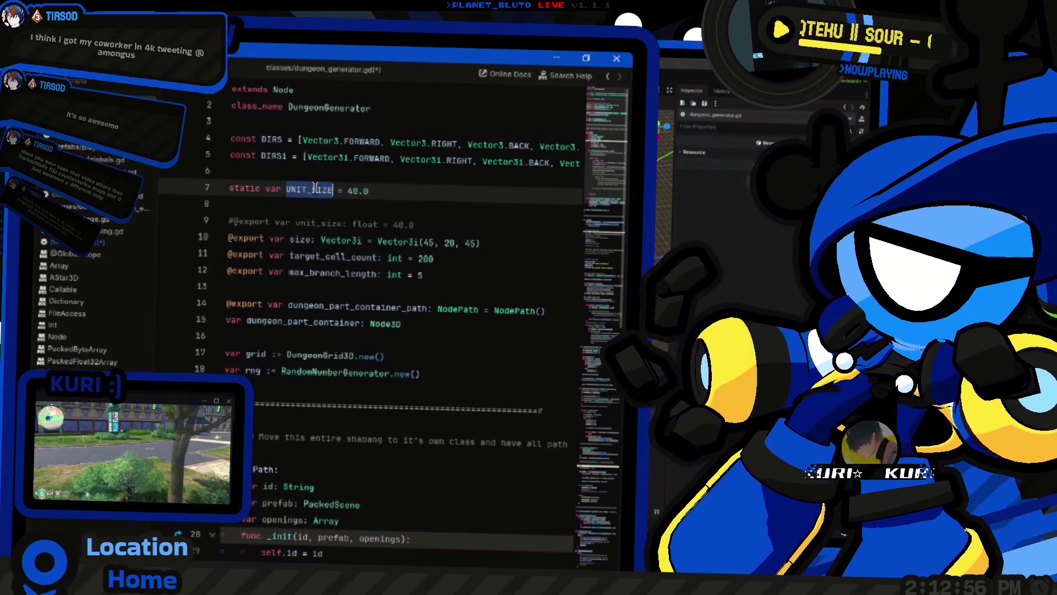
# Return to stair.gd and paste the UNIT_SIZE name into the _ready body
pyautogui.hotkey('alt', 'Left')
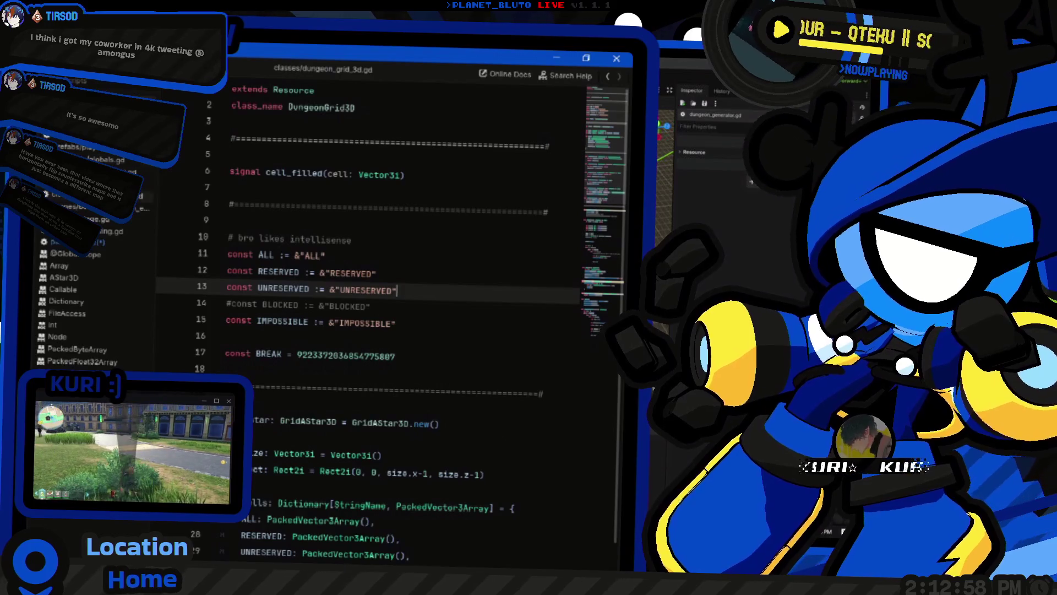
pyautogui.click(91, 243)
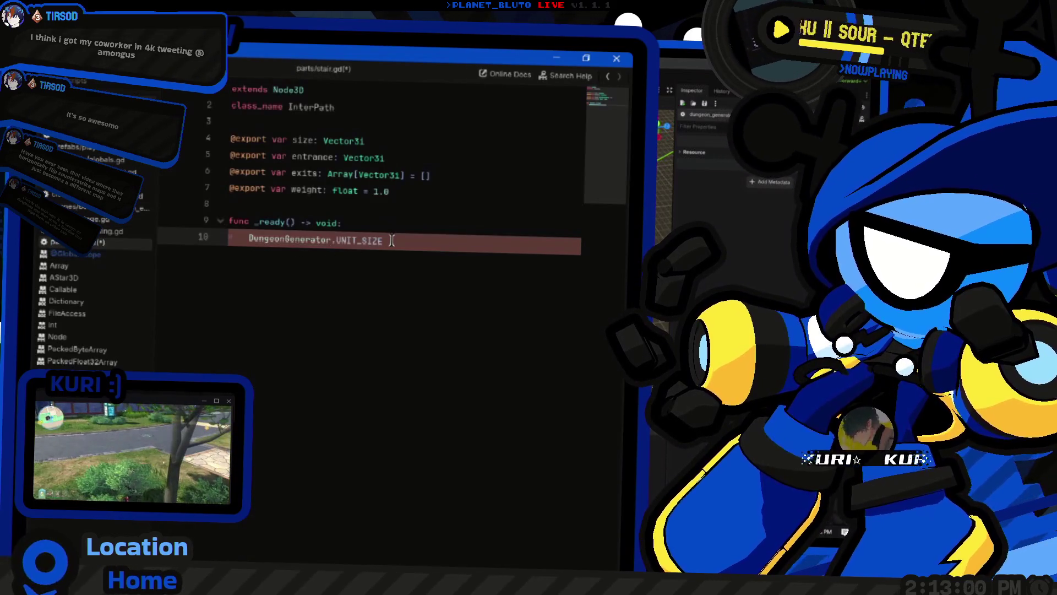
pyautogui.hotkey('alt', 'Left')
pyautogui.hotkey('alt', 'Left')
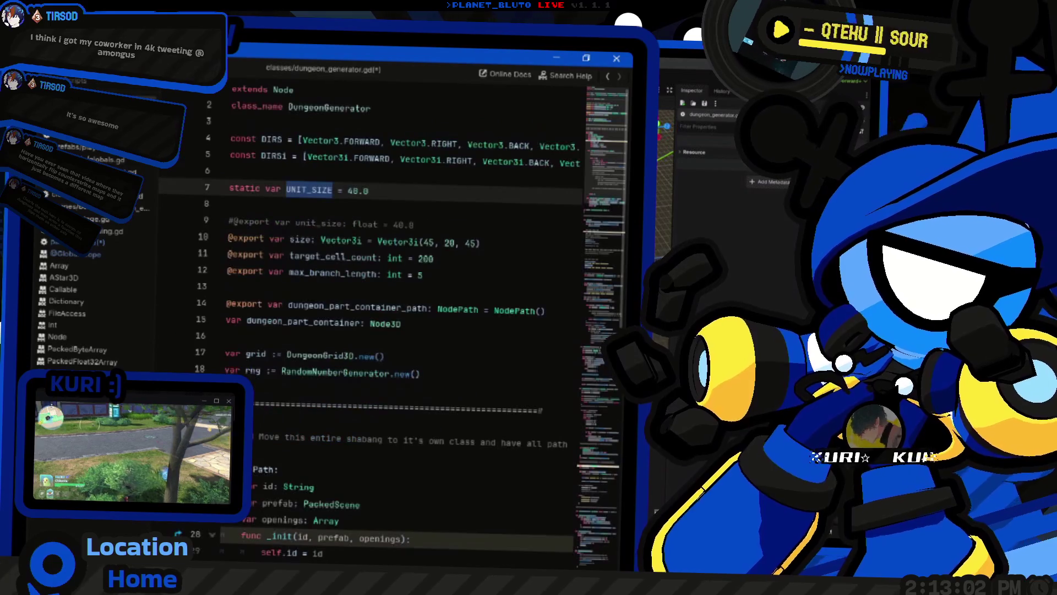
pyautogui.click(97, 240)
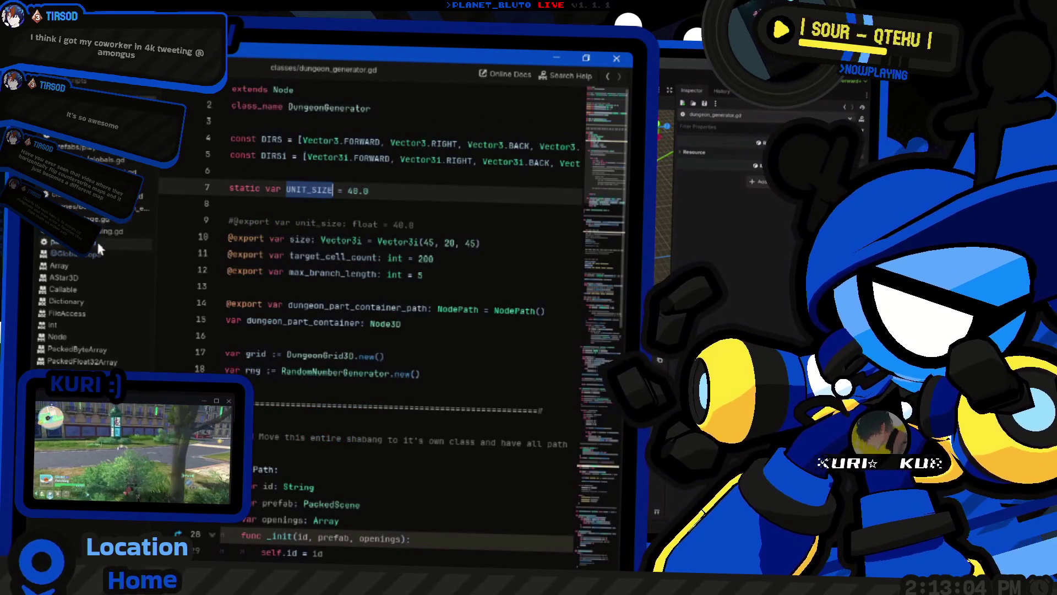
pyautogui.hotkey('ctrl', 'v')
pyautogui.moveTo(286, 240)
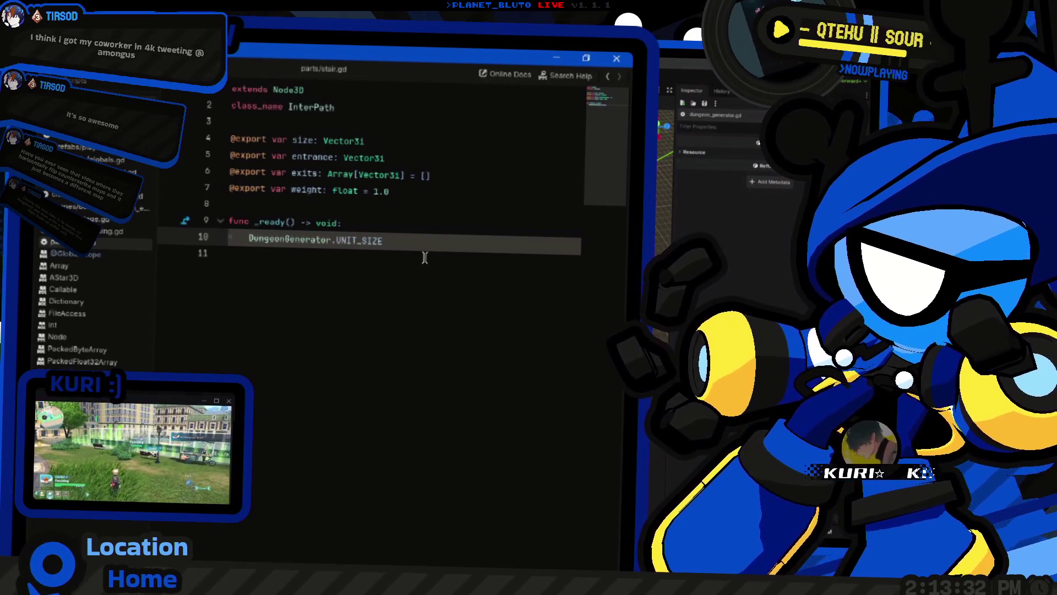
# Add 'func place(cell: Vector3i, dir: Vector3i):' with a pass body to stair.gd
pyautogui.press('Down')
pyautogui.press('Return')
pyautogui.write('fu')
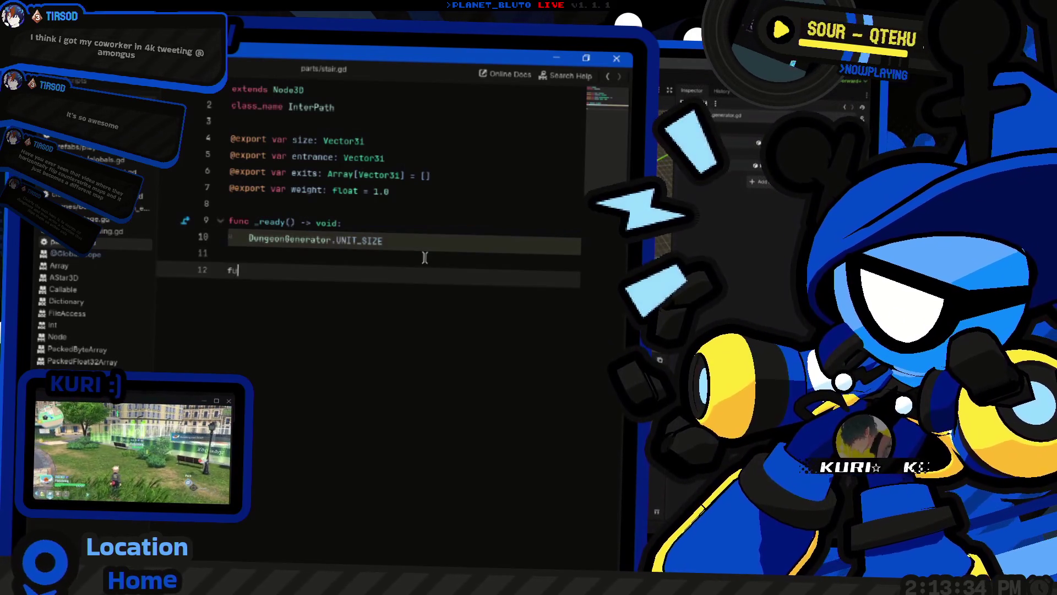
pyautogui.write('nc place(cell')
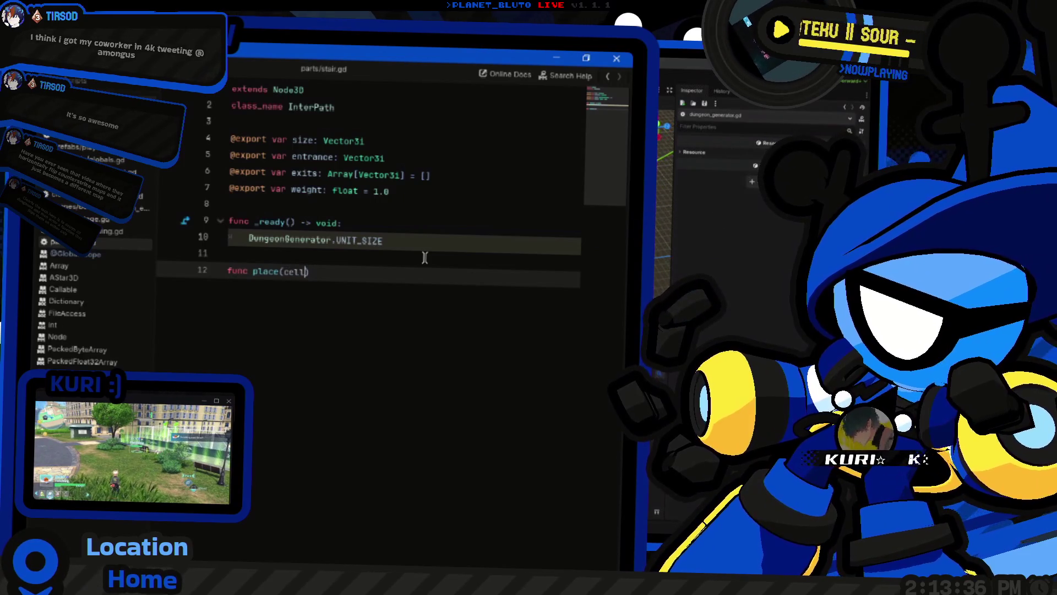
pyautogui.write(': Vector3')
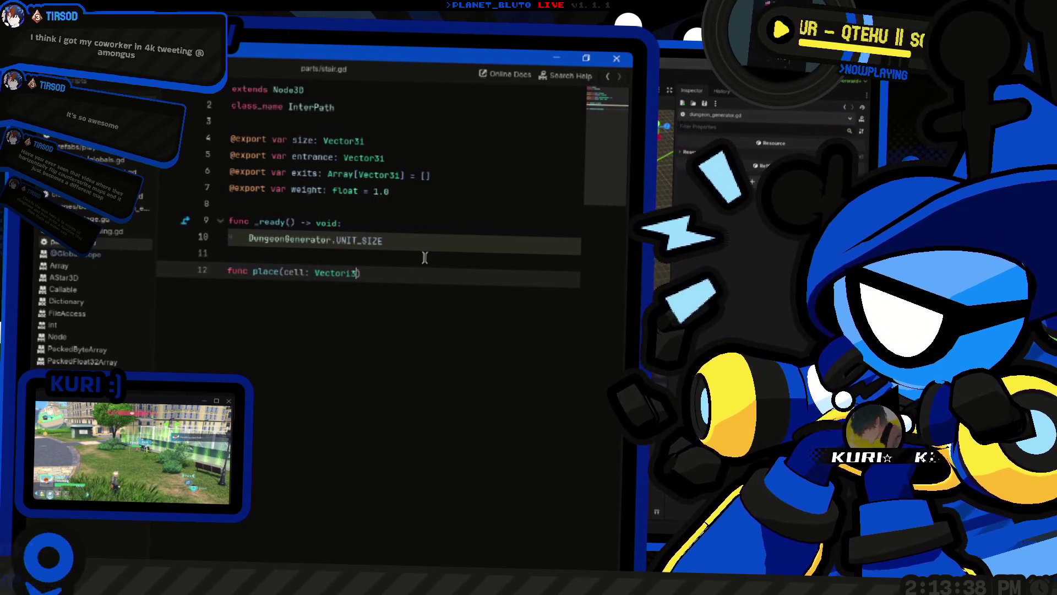
pyautogui.write('i, dir')
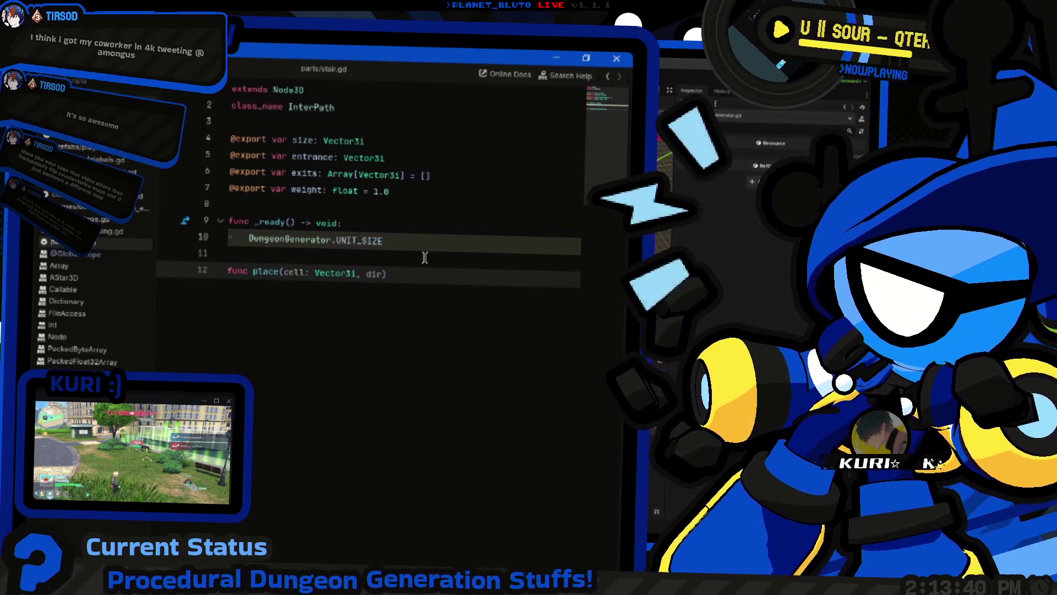
pyautogui.write(': Vectori')
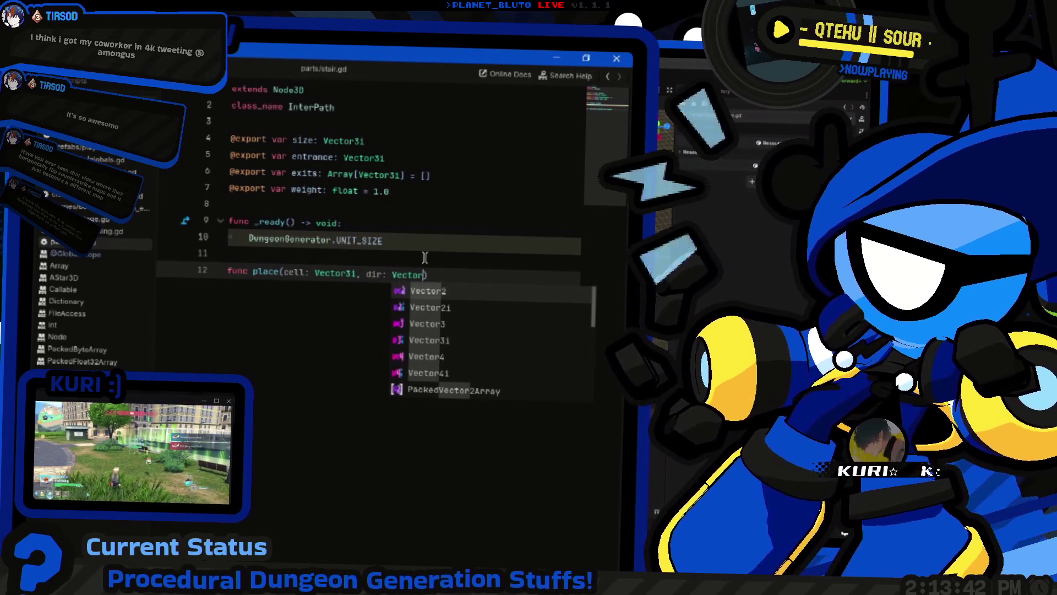
pyautogui.write('i')
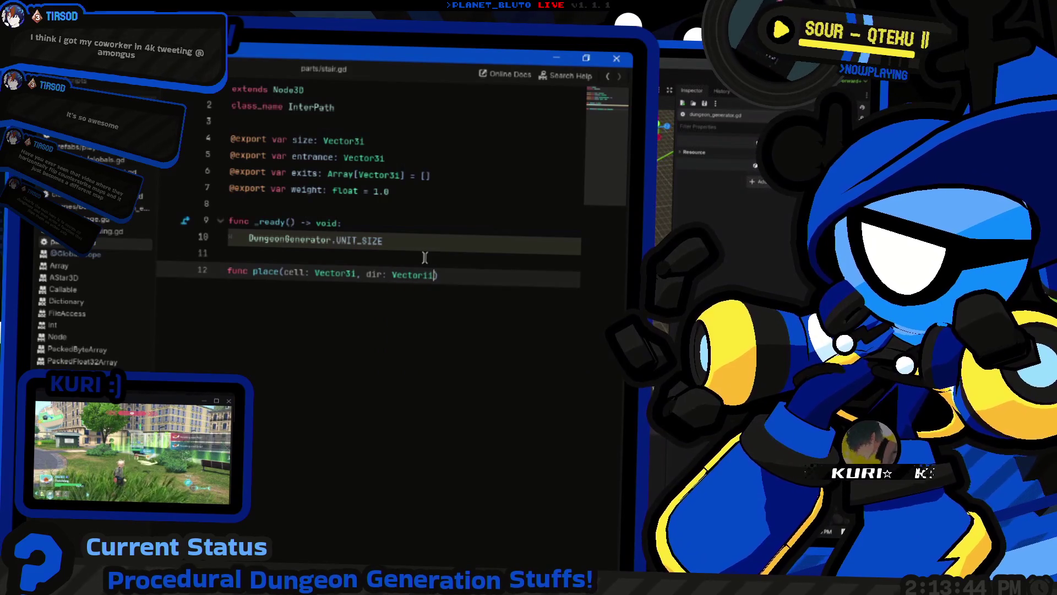
pyautogui.write(':')
pyautogui.press('Return')
pyautogui.write('pass')
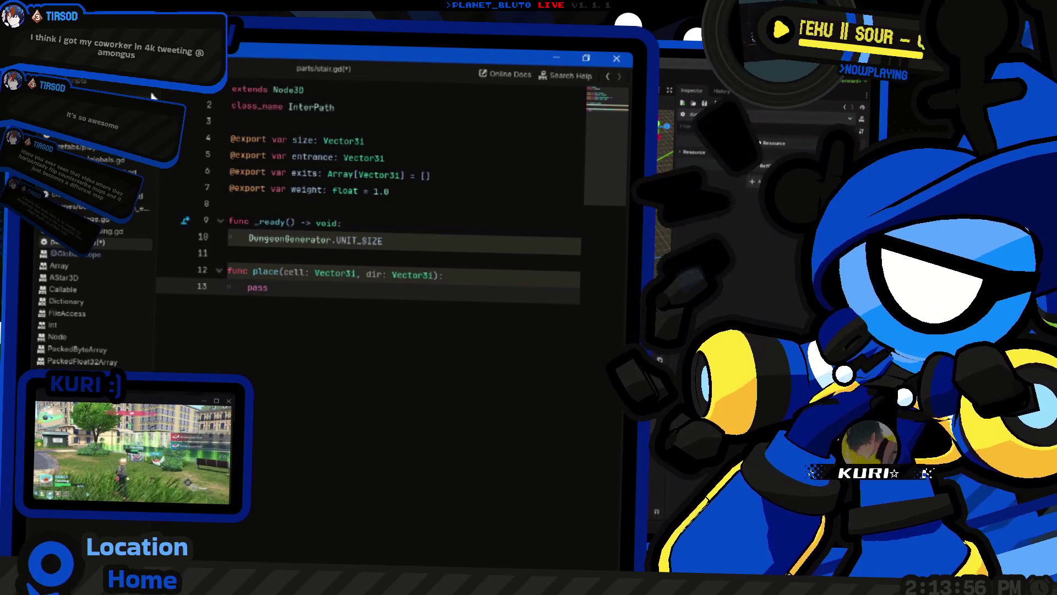
# Review UNIT_SIZE and the DIRS constants in dungeon_generator.gd and glance at the 3D view
pyautogui.hotkey('alt', 'Left')
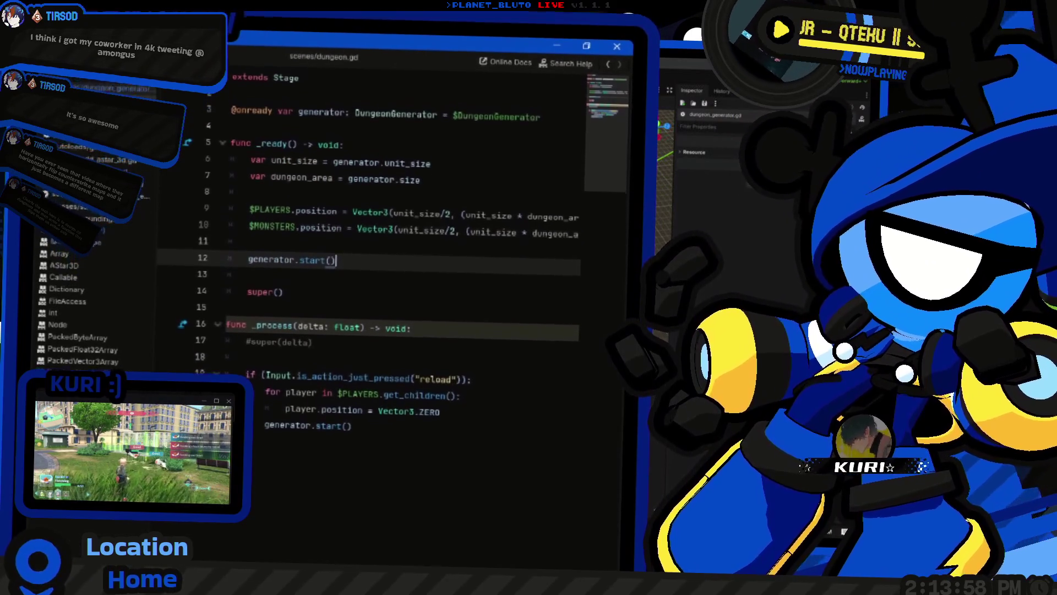
pyautogui.keyDown('ctrl'); pyautogui.click(419, 175); pyautogui.keyUp('ctrl')
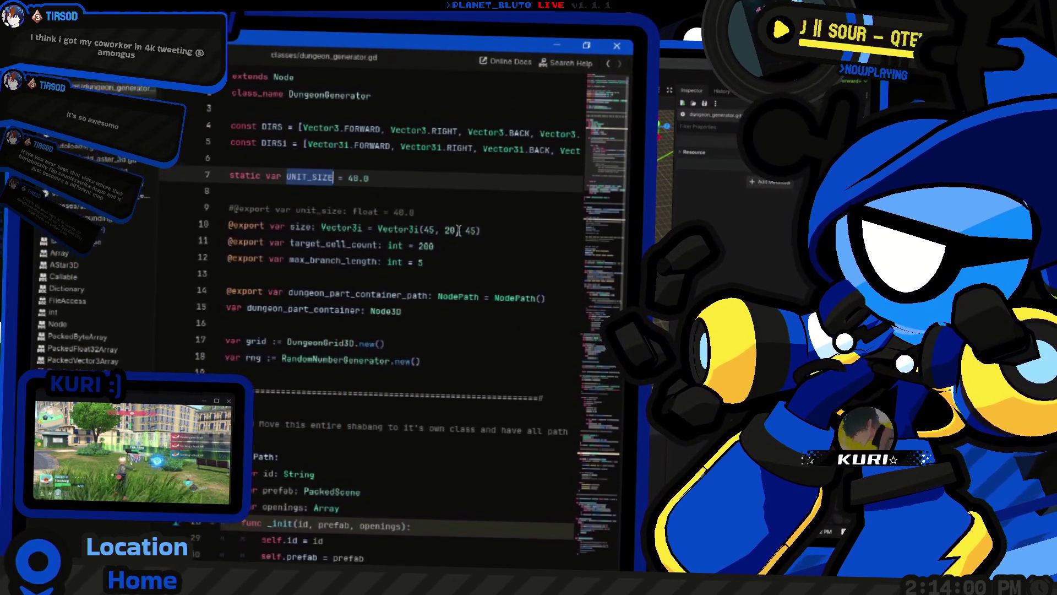
pyautogui.click(392, 140)
pyautogui.moveTo(392, 139)
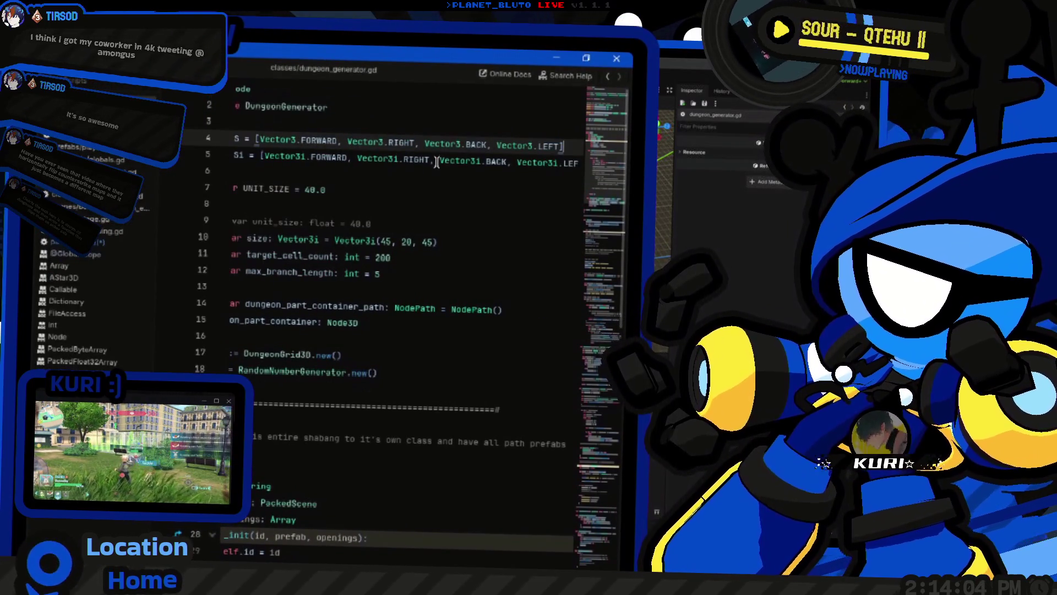
pyautogui.moveTo(461, 165)
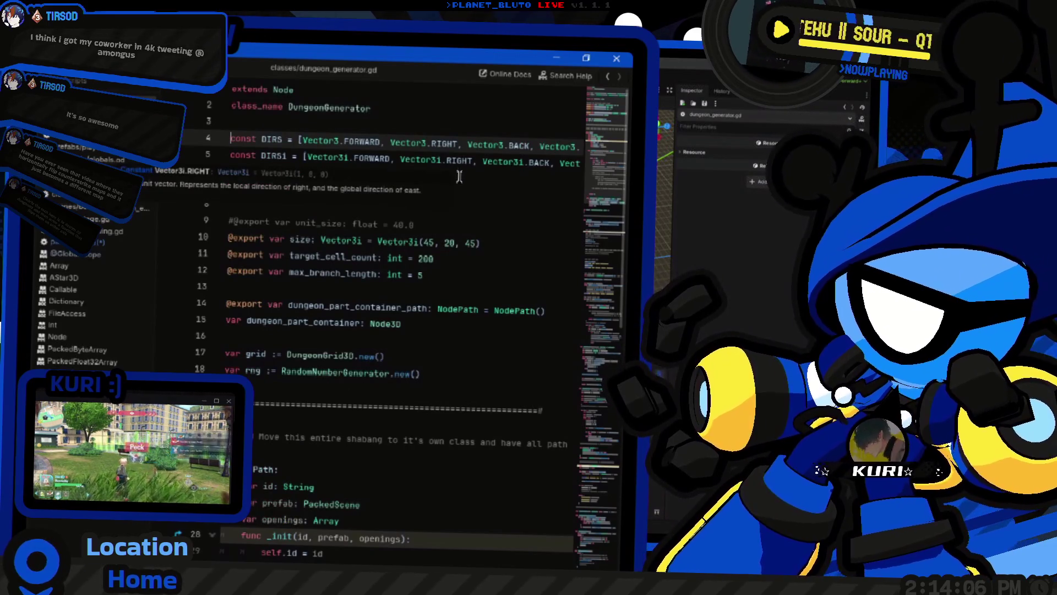
pyautogui.scroll(-4, 459, 176)
pyautogui.scroll(4, 432, 259)
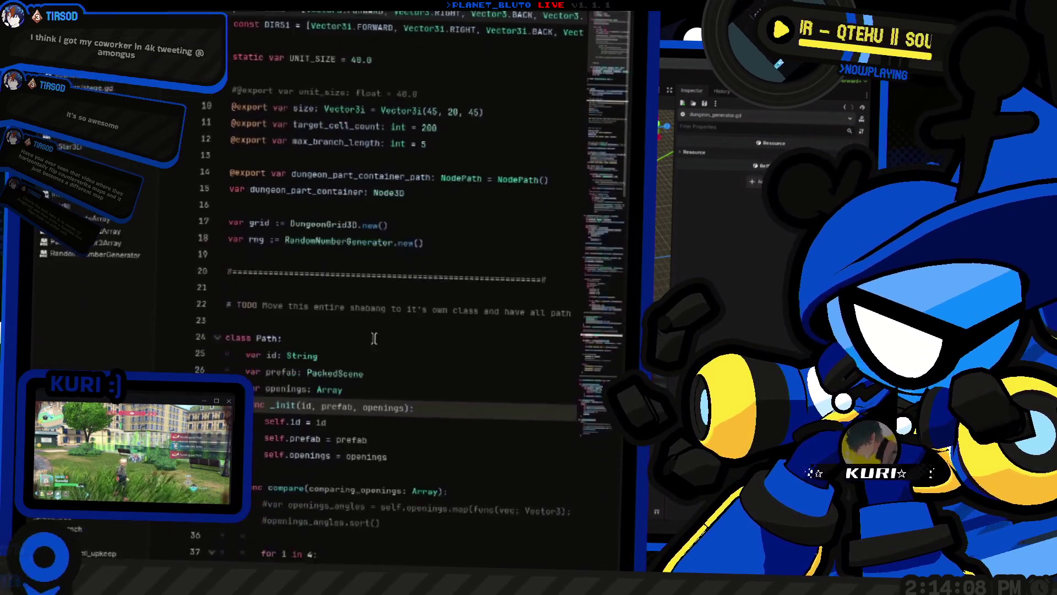
pyautogui.hotkey('ctrl', 'F2')
pyautogui.moveTo(501, 265)
pyautogui.mouseDown()
pyautogui.moveTo(429, 255)
pyautogui.moveTo(441, 271)
pyautogui.moveTo(479, 261)
pyautogui.moveTo(490, 270)
pyautogui.mouseUp()
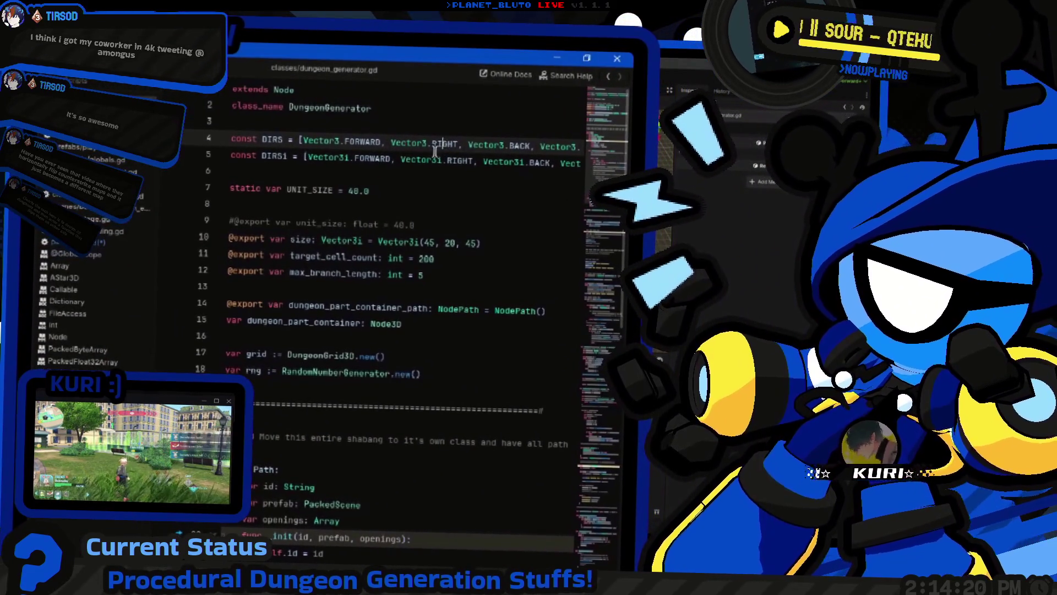
pyautogui.moveTo(435, 147)
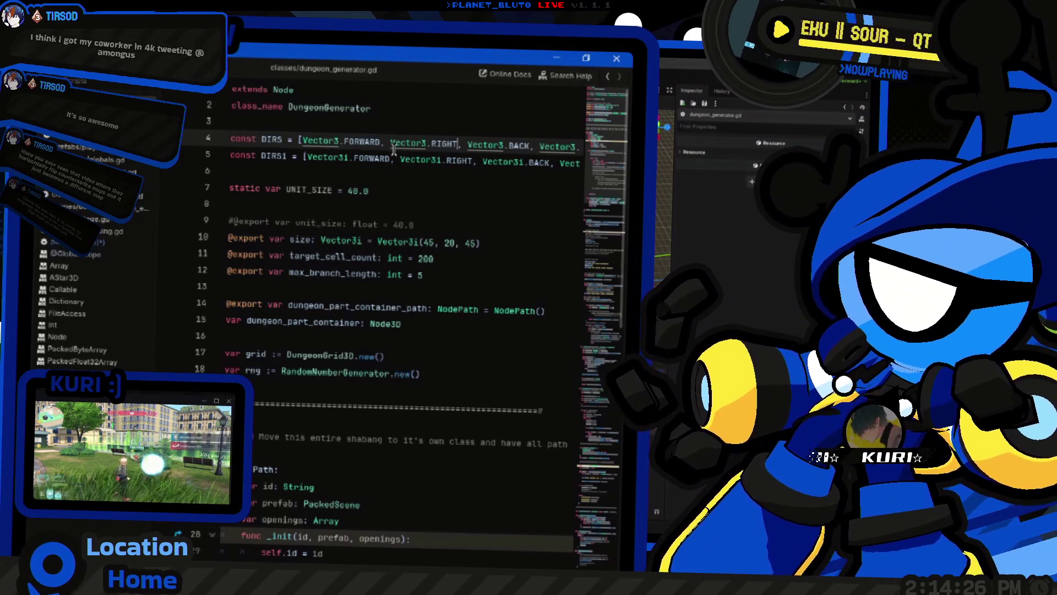
# Insert a new empty line 6 below the DIRS constants
pyautogui.press('Down')
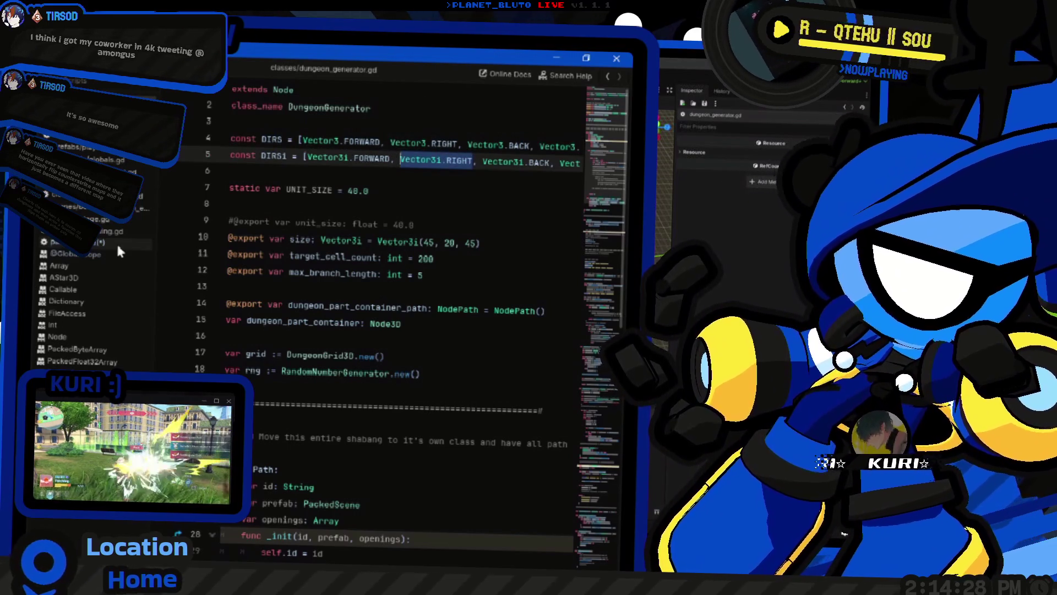
pyautogui.click(289, 159)
pyautogui.press('End')
pyautogui.press('Return')
# Declare const DIR_TO_ANGLE as Dictionary[Vector3i, int] with the entry Vector3i.RIGHT: 0
pyautogui.write('c')
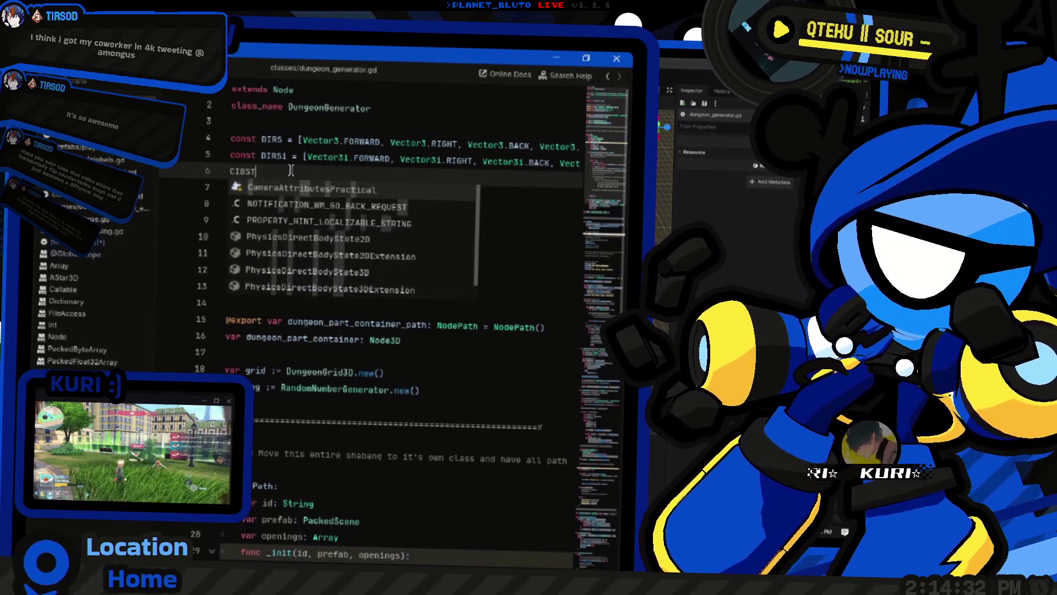
pyautogui.write('onst DIR_TO_ANGLE = {')
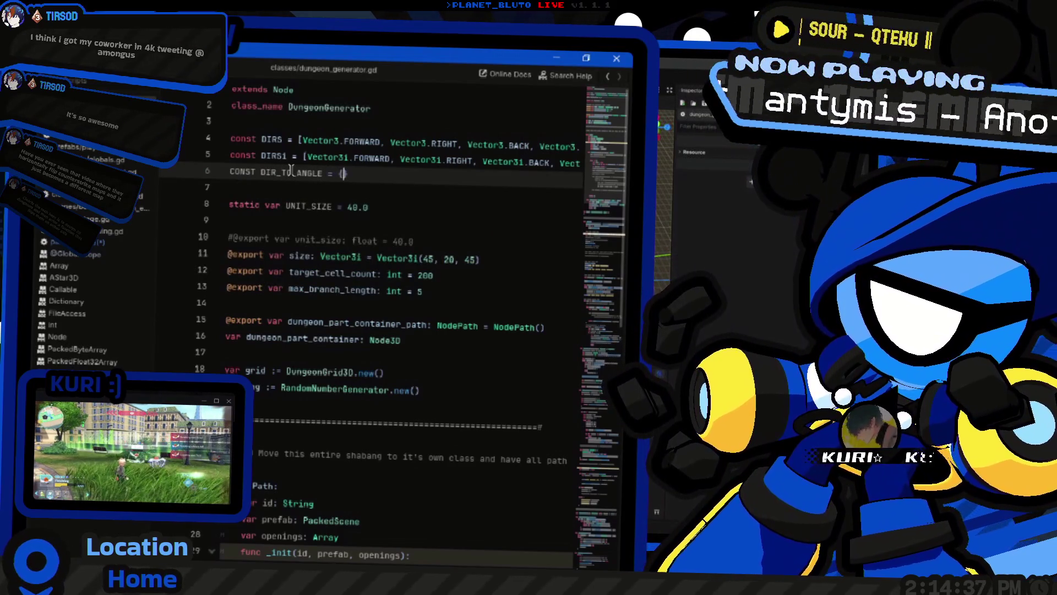
pyautogui.press('Return')
pyautogui.write('Vector3i.RIGHT: 0')
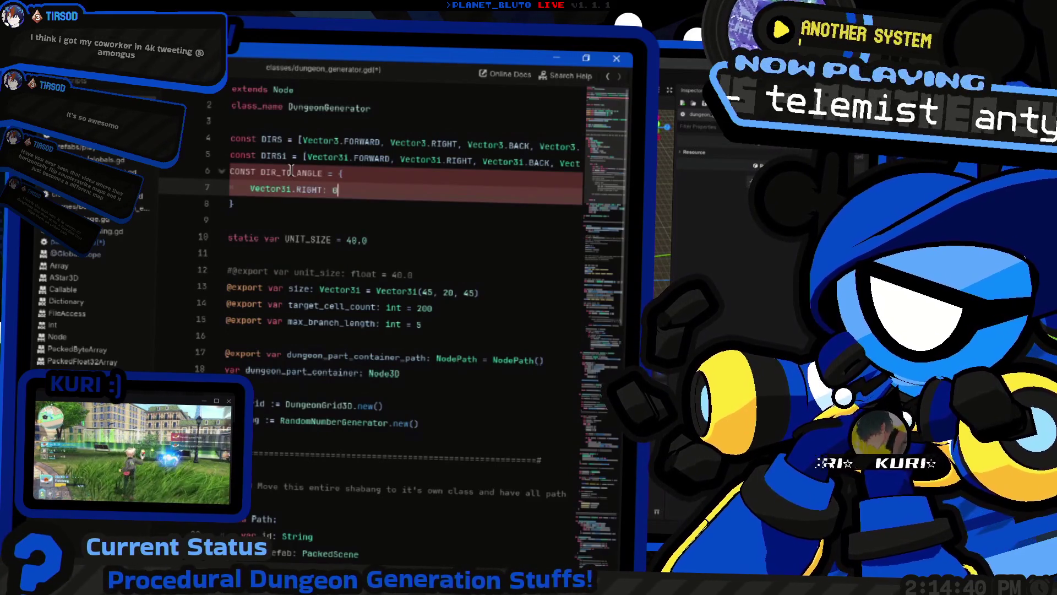
pyautogui.write(',')
pyautogui.press('Return')
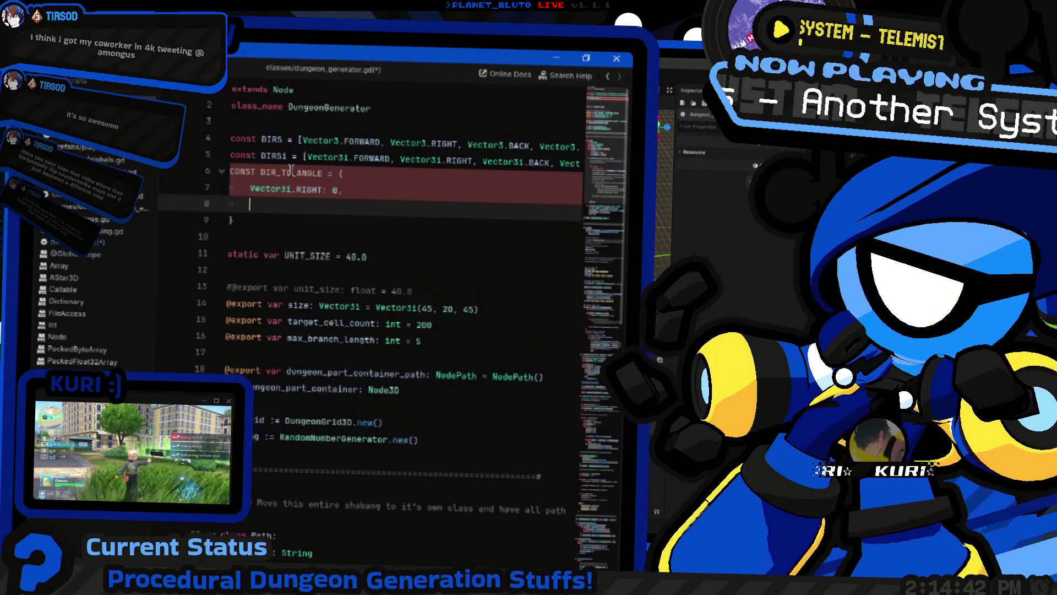
pyautogui.press('BackSpace')
pyautogui.press('BackSpace')
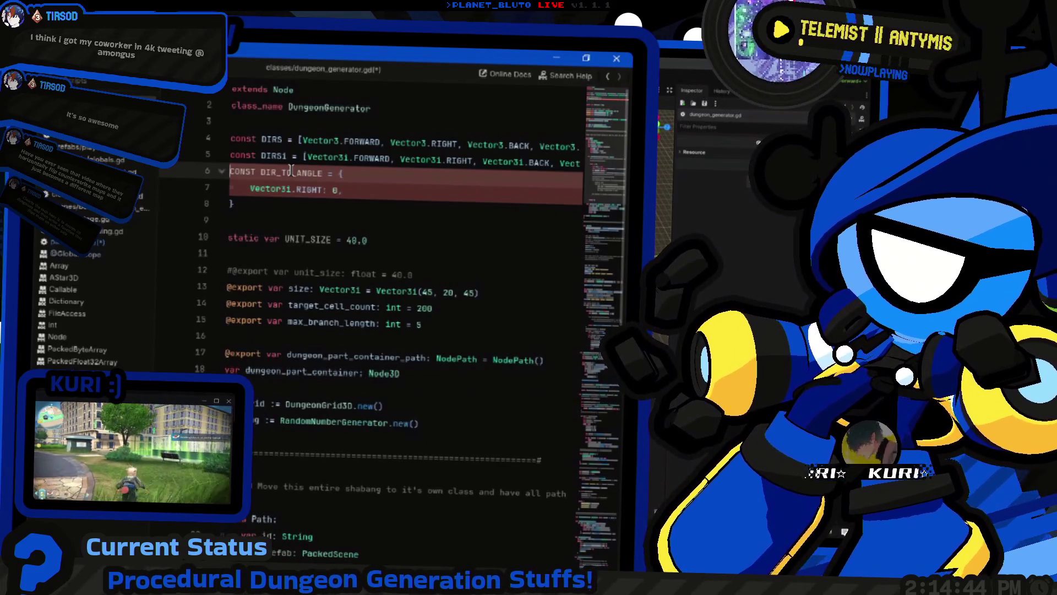
pyautogui.write('const')
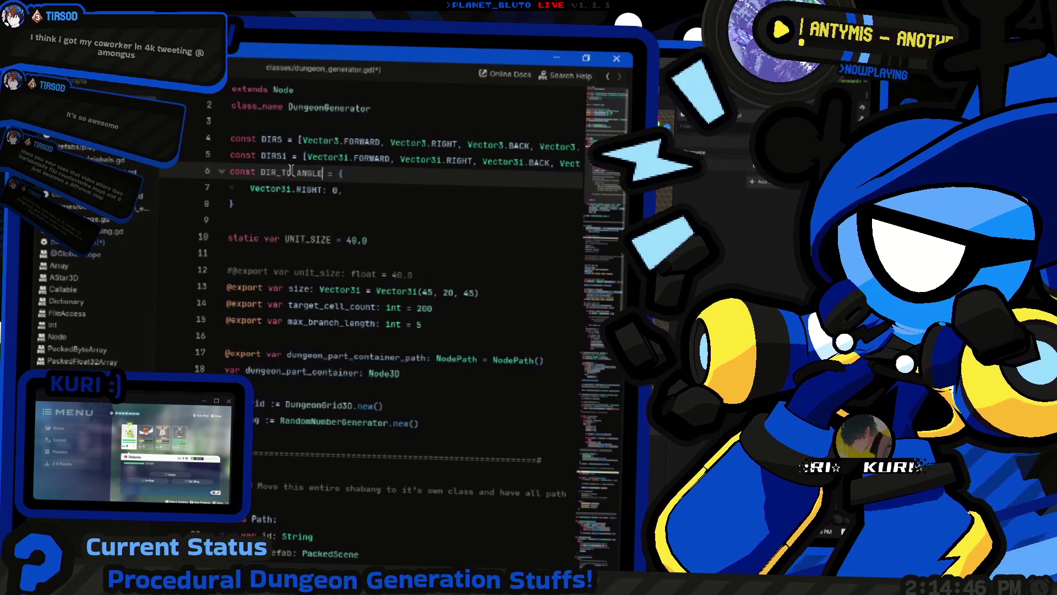
pyautogui.write(': D')
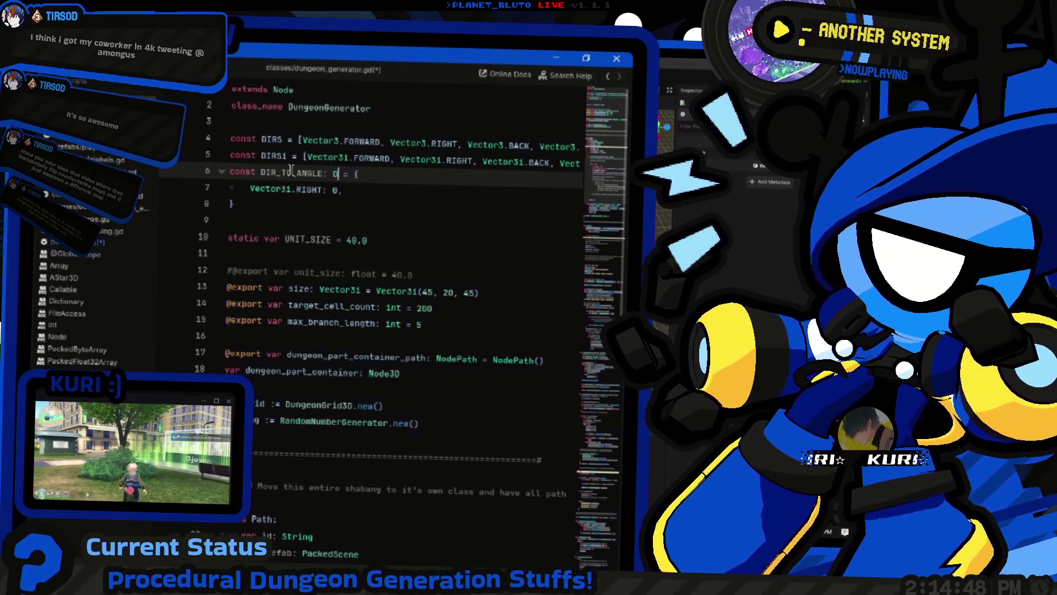
pyautogui.write('ictionar')
pyautogui.press('Return')
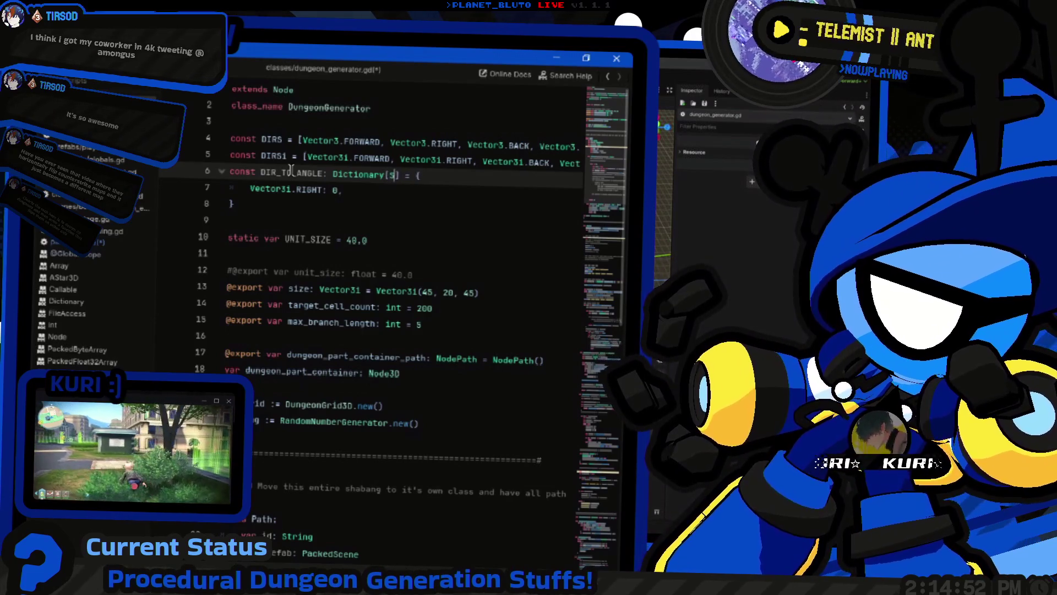
pyautogui.write('3i, ')
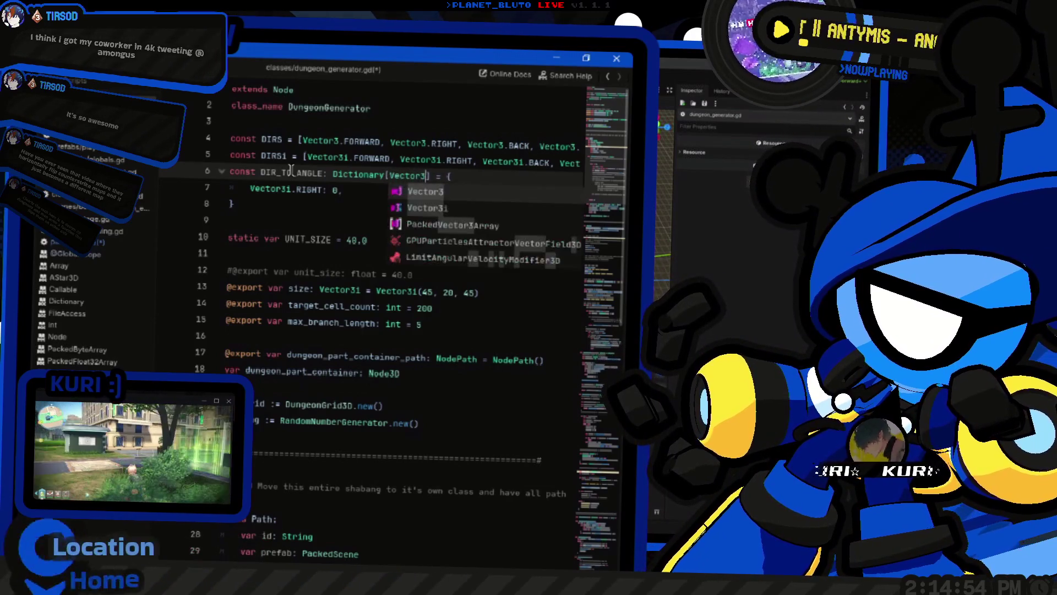
pyautogui.write('int')
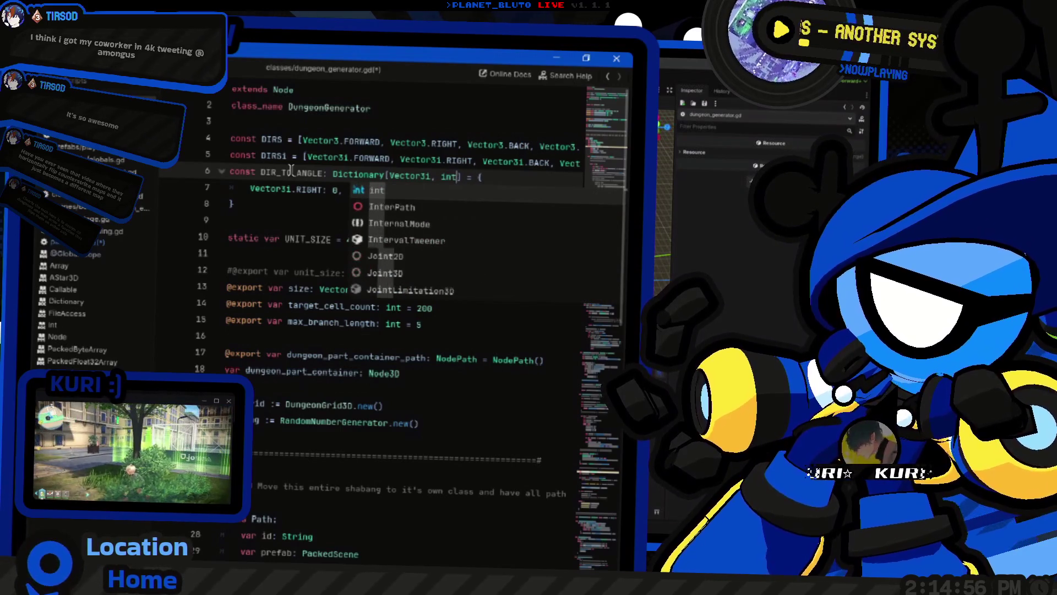
pyautogui.press('Escape')
# Duplicate the RIGHT: 0 entry and change the new entry's value to 90
pyautogui.press('Down')
pyautogui.hotkey('ctrl', 'shift', 'd')
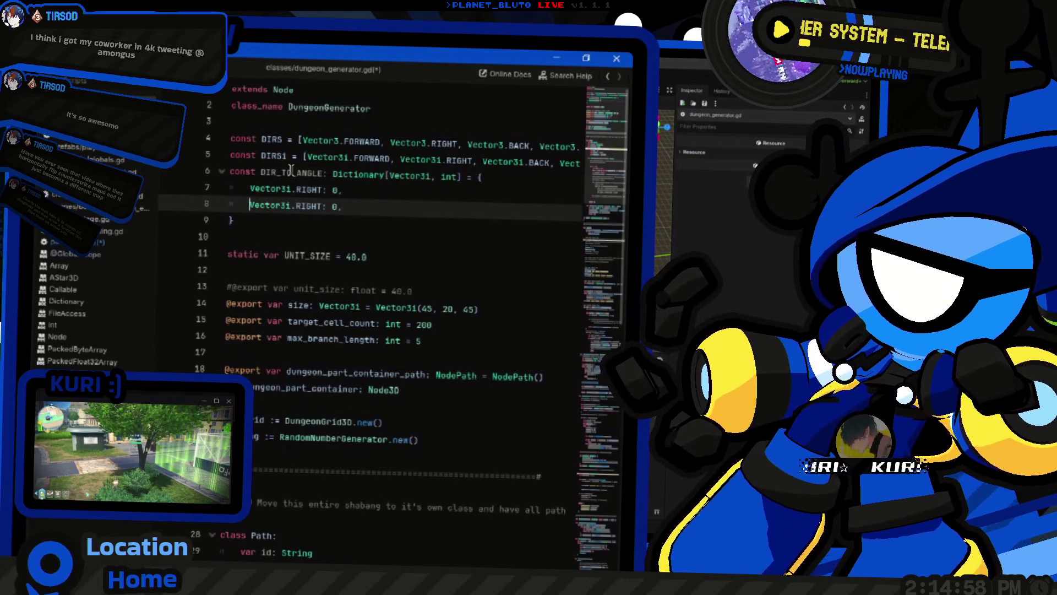
pyautogui.hotkey('ctrl', 'Right')
pyautogui.hotkey('ctrl', 'Right')
pyautogui.hotkey('ctrl', 'shift', 'Right')
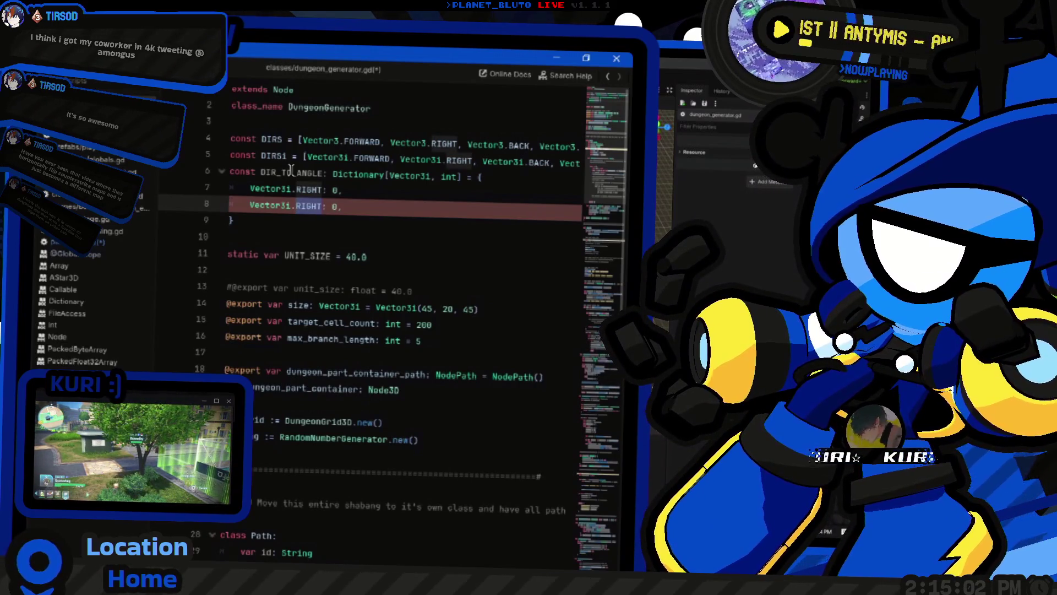
pyautogui.press('End')
pyautogui.press('BackSpace')
pyautogui.press('BackSpace')
pyautogui.write('90')
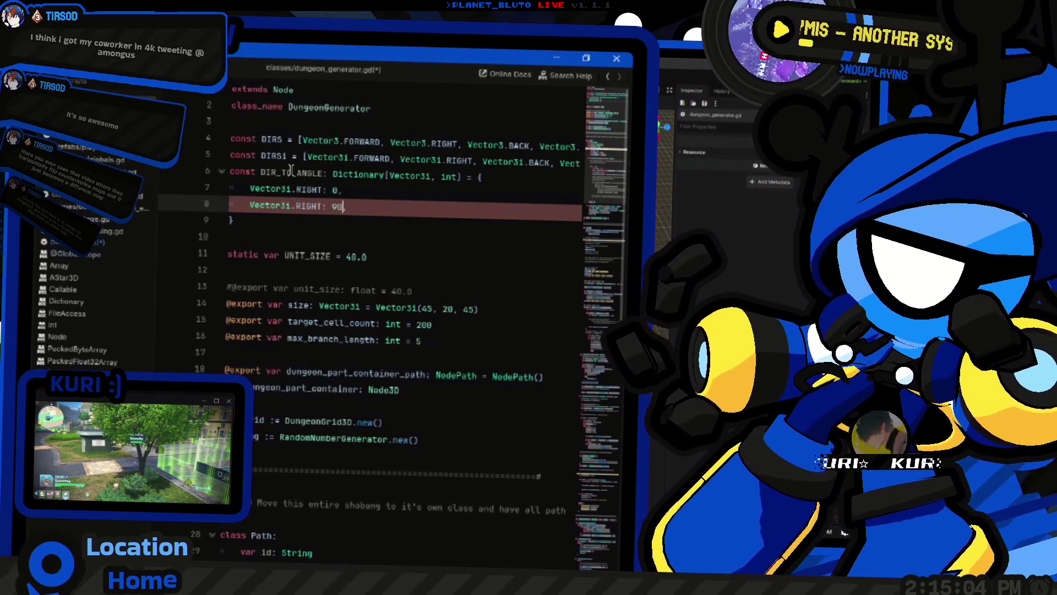
pyautogui.hotkey('alt', 'Tab')
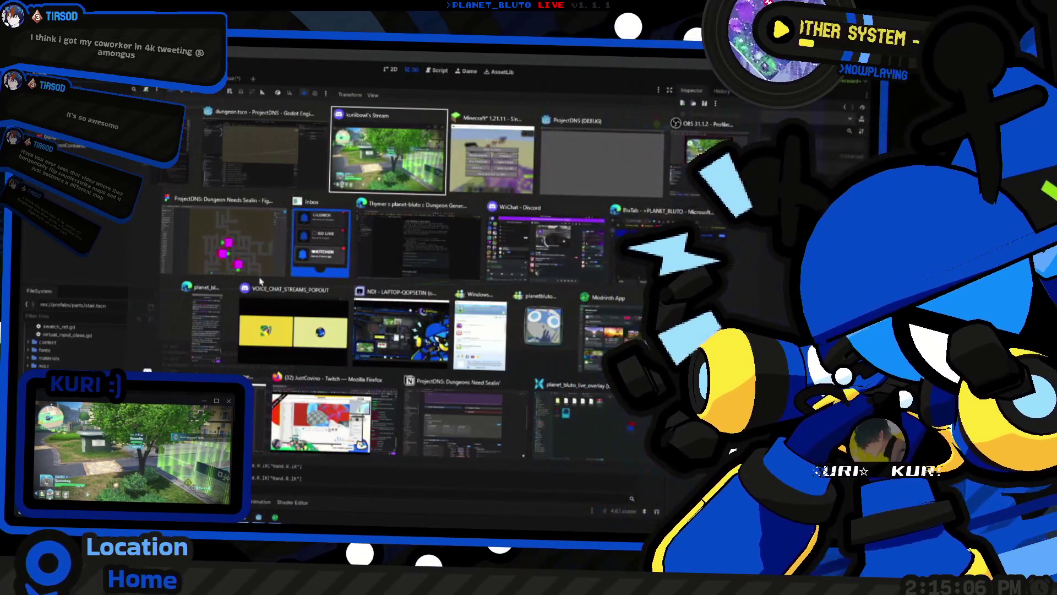
pyautogui.click(396, 254)
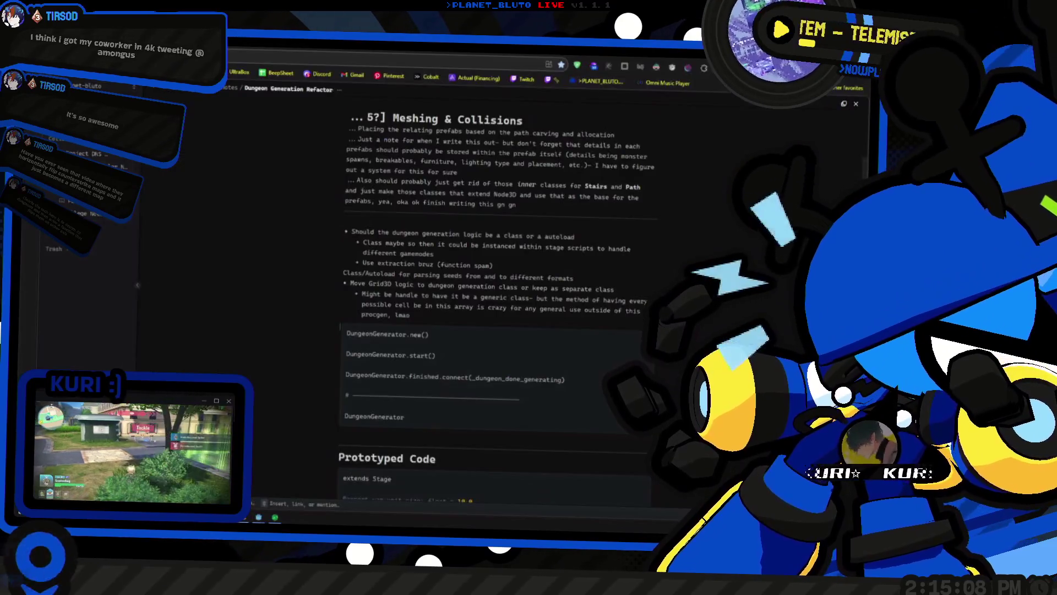
pyautogui.hotkey('ctrl', 'Tab')
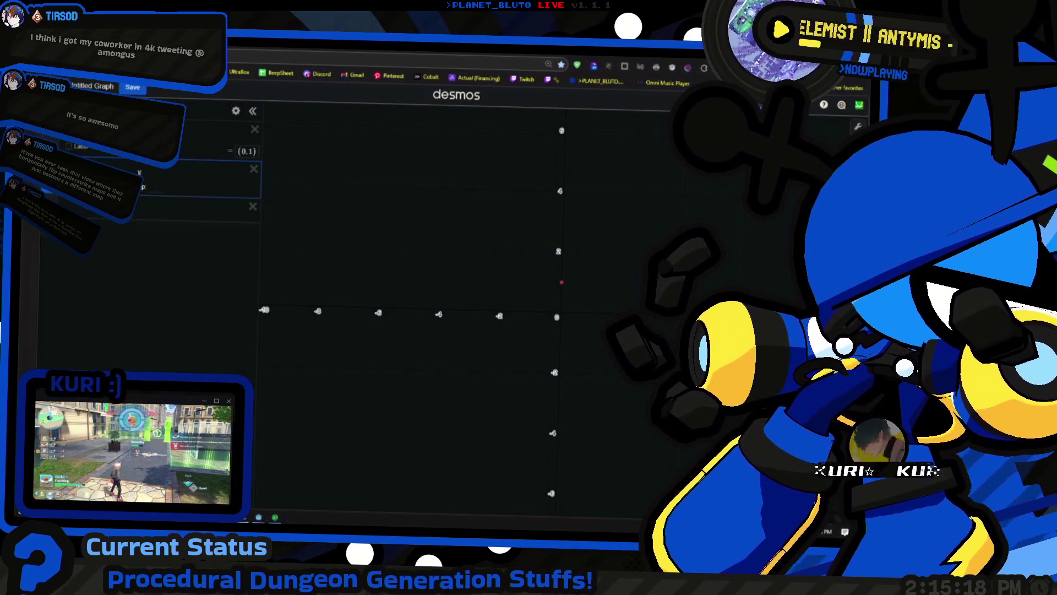
pyautogui.hotkey('alt', 'Tab')
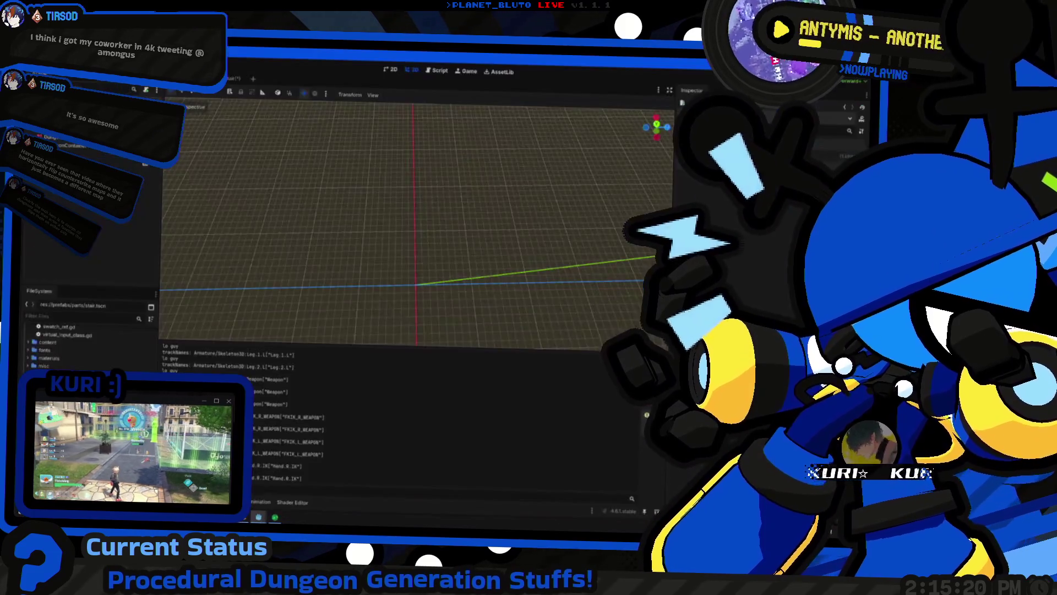
pyautogui.hotkey('alt', 'Tab')
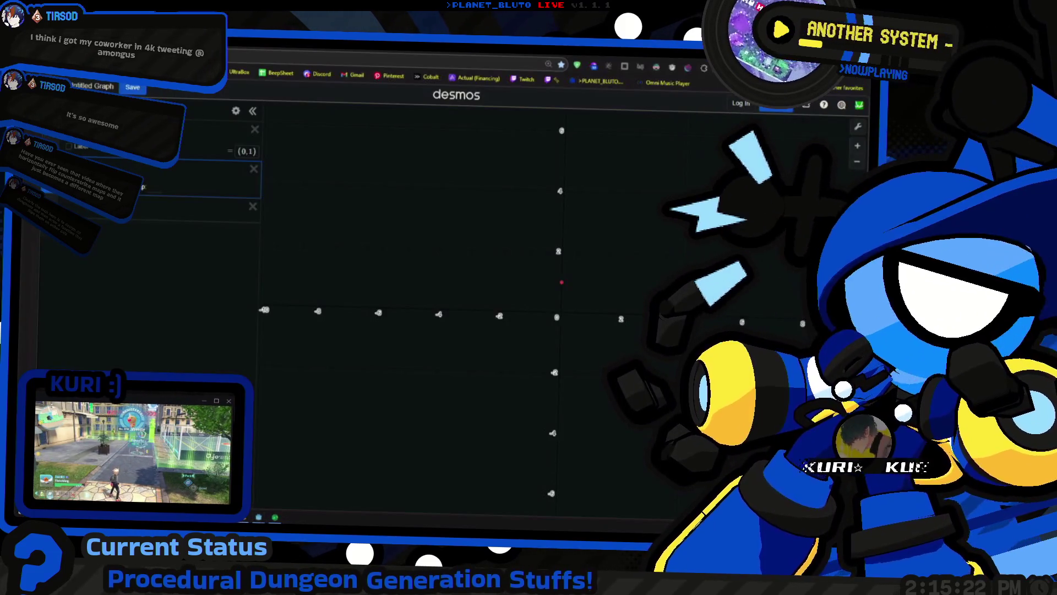
pyautogui.hotkey('alt', 'Tab')
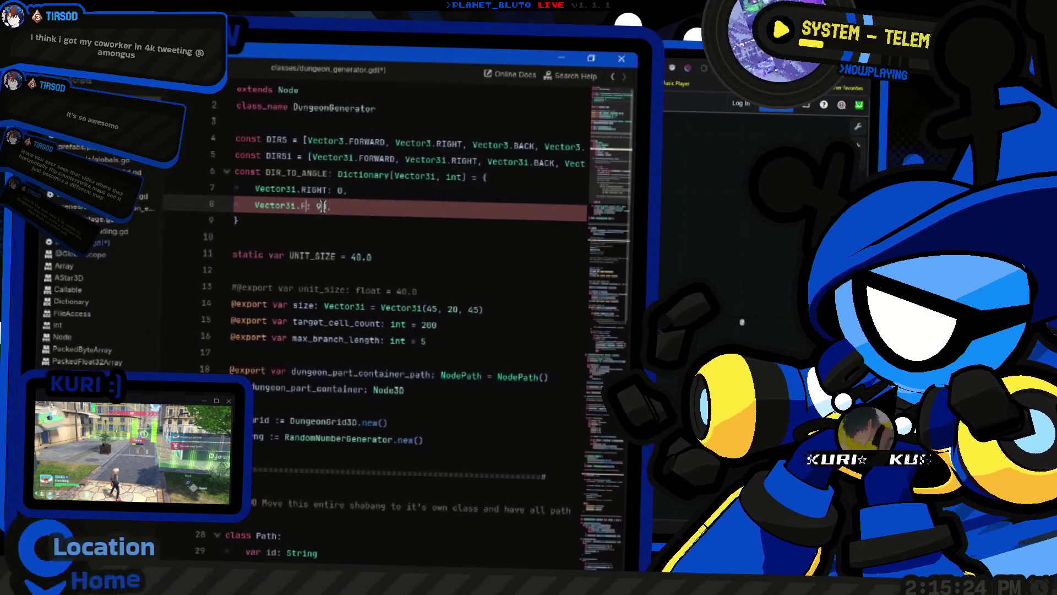
# Complete DIR_TO_ANGLE with FORWARD: 90, LEFT: 180 and BACK: 270 entries
pyautogui.write('ORWARD')
pyautogui.hotkey('ctrl', 'shift', 'd')
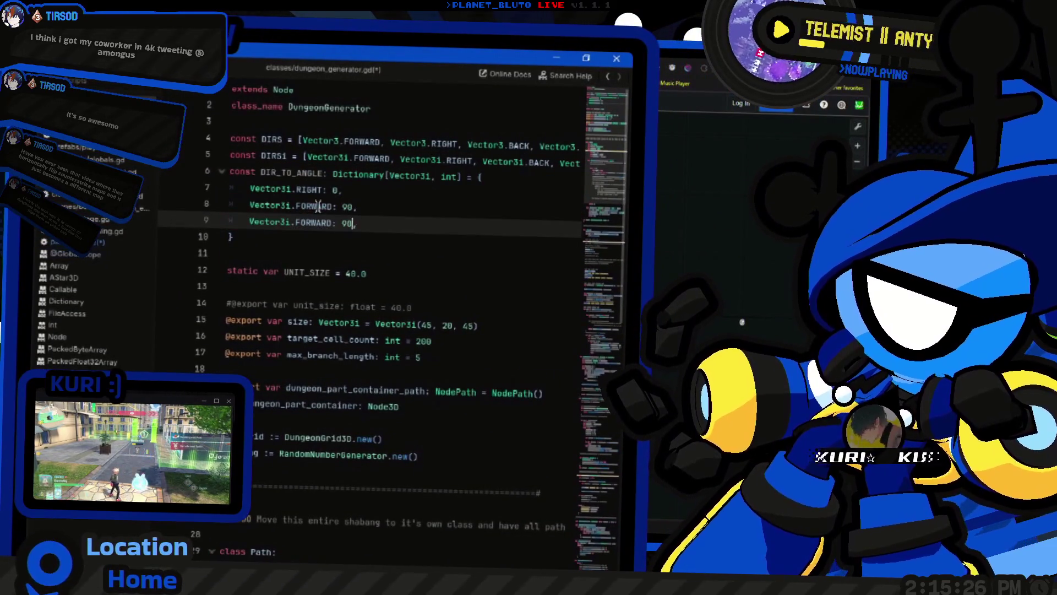
pyautogui.write('180')
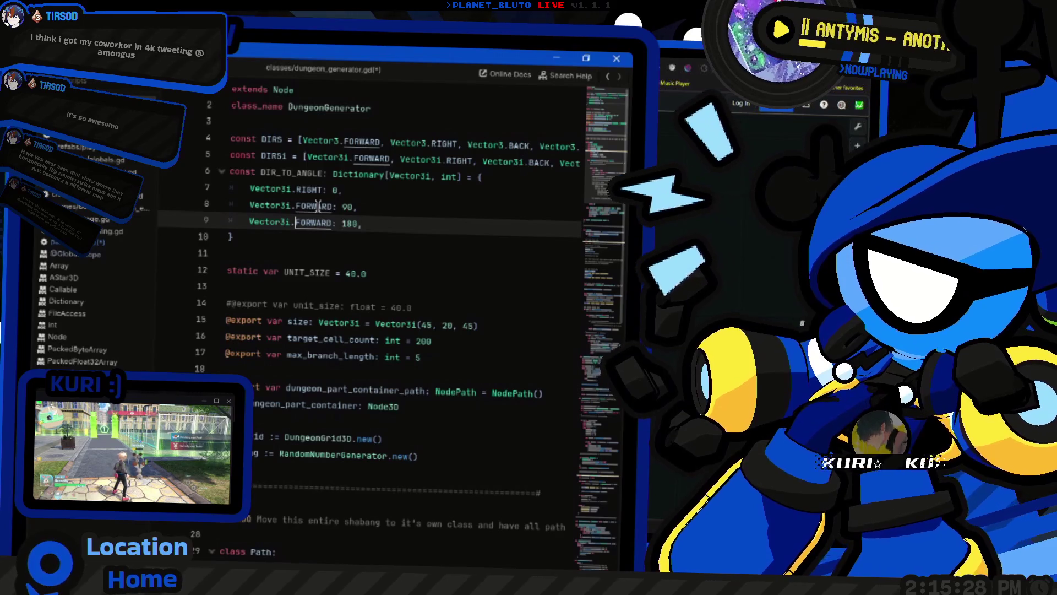
pyautogui.write('LEFT')
pyautogui.hotkey('ctrl', 'shift', 'Left')
pyautogui.hotkey('ctrl', 'shift', 'd')
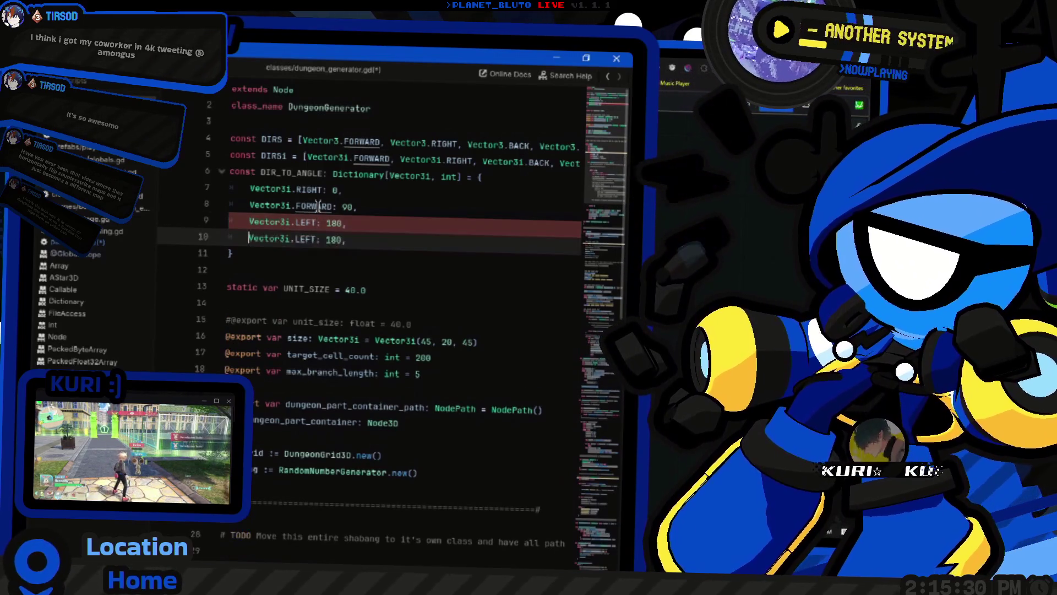
pyautogui.write('BACK')
pyautogui.hotkey('ctrl', 'shift', 'Right')
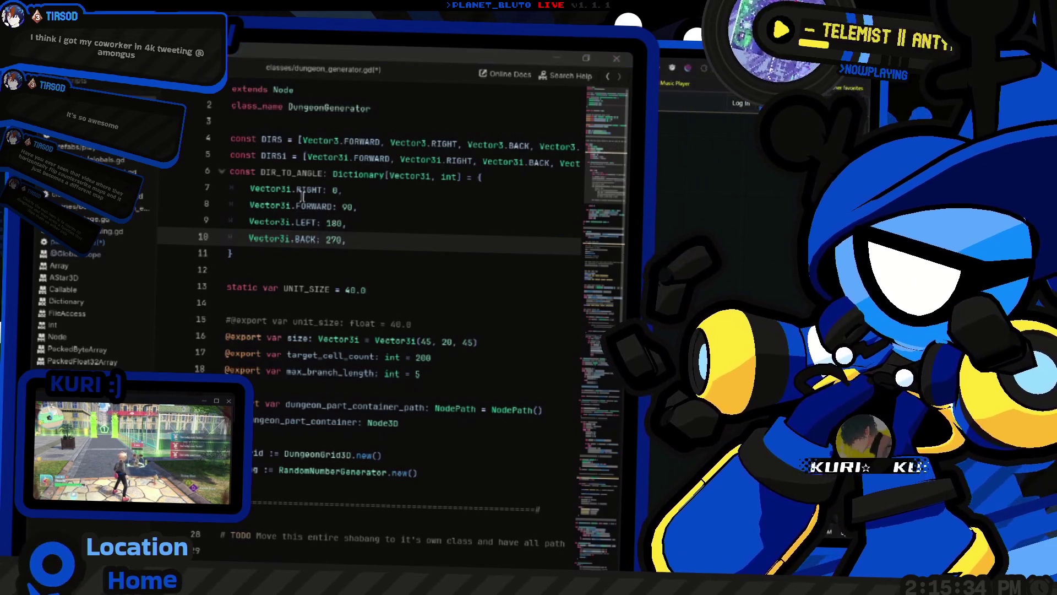
pyautogui.hotkey('alt', 'Tab')
pyautogui.hotkey('shift', 'Tab')
pyautogui.hotkey('shift', 'Tab')
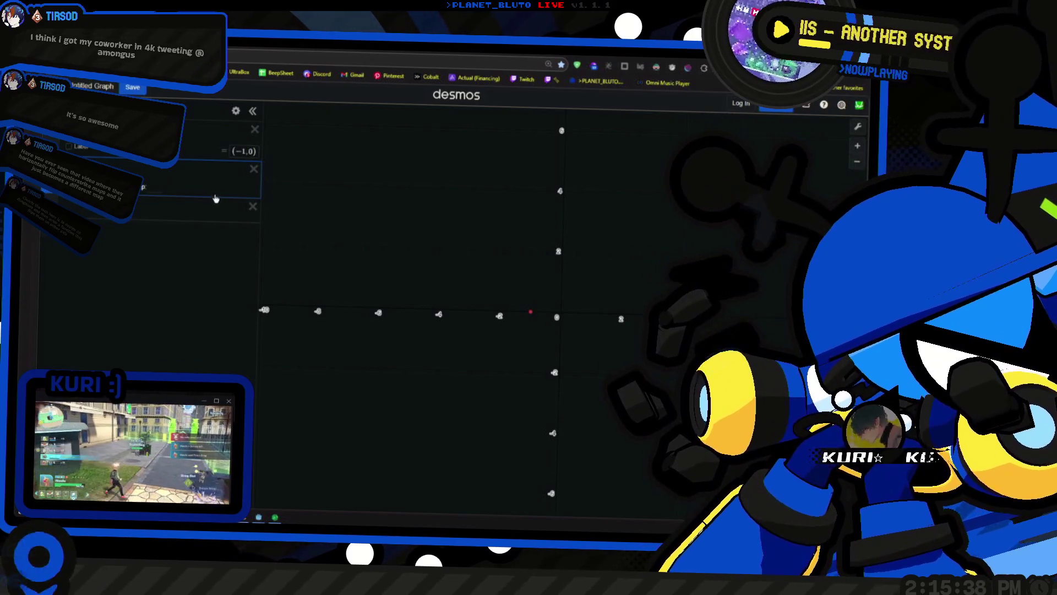
# Move the Desmos point to (−1,0), then (0.79863551, 0.60181502), then (0,−1)
pyautogui.click(565, 284)
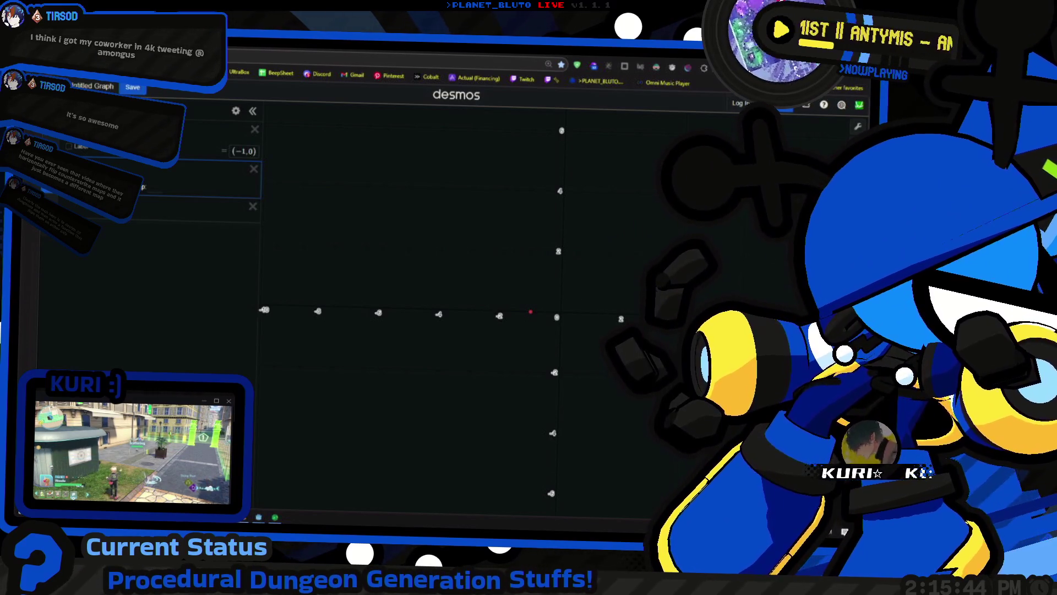
pyautogui.click(530, 311)
pyautogui.click(585, 295)
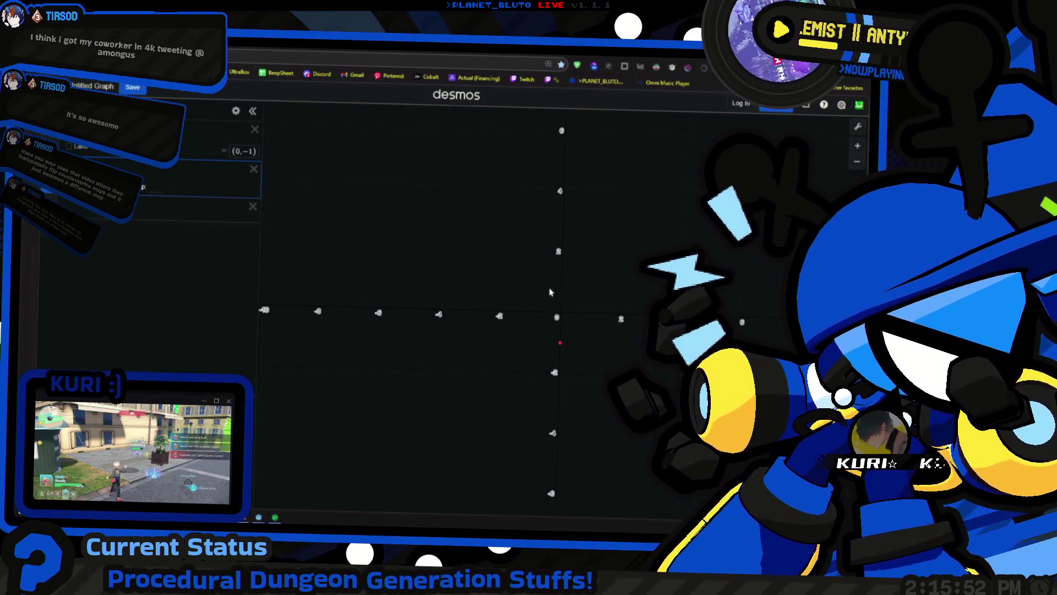
pyautogui.hotkey('alt', 'Tab')
pyautogui.moveTo(524, 290)
pyautogui.mouseDown()
pyautogui.moveTo(571, 288)
pyautogui.moveTo(374, 275)
pyautogui.moveTo(368, 299)
pyautogui.moveTo(529, 274)
pyautogui.moveTo(420, 302)
pyautogui.moveTo(368, 283)
pyautogui.mouseUp()
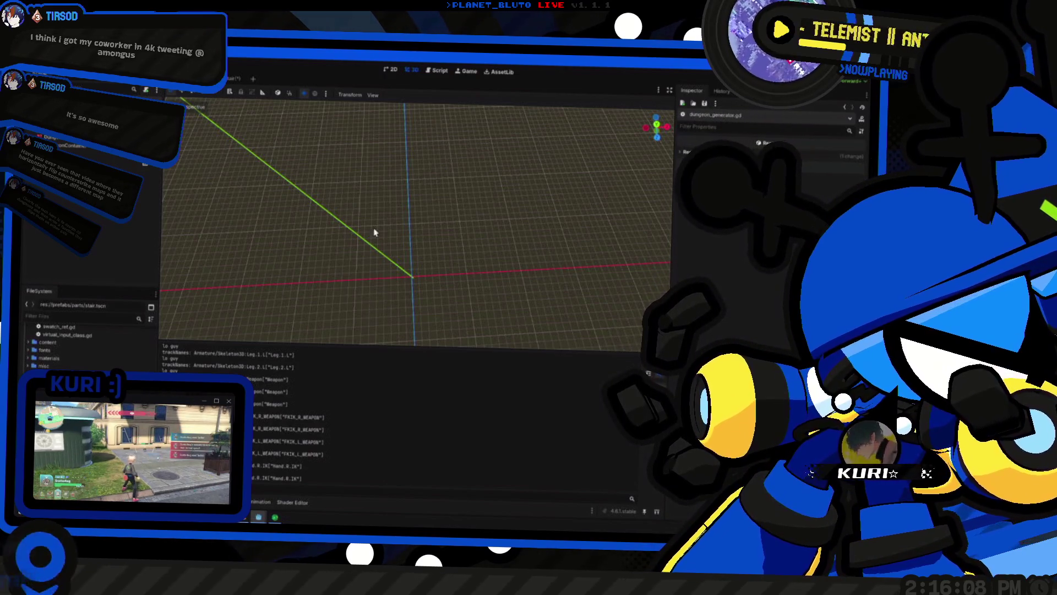
# Review stair.gd's place() function in the script editor, then cycle back toward dungeon_generator.gd
pyautogui.moveTo(389, 283)
pyautogui.mouseDown()
pyautogui.moveTo(486, 295)
pyautogui.moveTo(342, 283)
pyautogui.moveTo(363, 286)
pyautogui.moveTo(373, 319)
pyautogui.moveTo(371, 238)
pyautogui.moveTo(441, 269)
pyautogui.moveTo(436, 279)
pyautogui.moveTo(393, 274)
pyautogui.moveTo(540, 304)
pyautogui.moveTo(403, 311)
pyautogui.moveTo(308, 270)
pyautogui.mouseUp()
pyautogui.hotkey('alt', 'Tab')
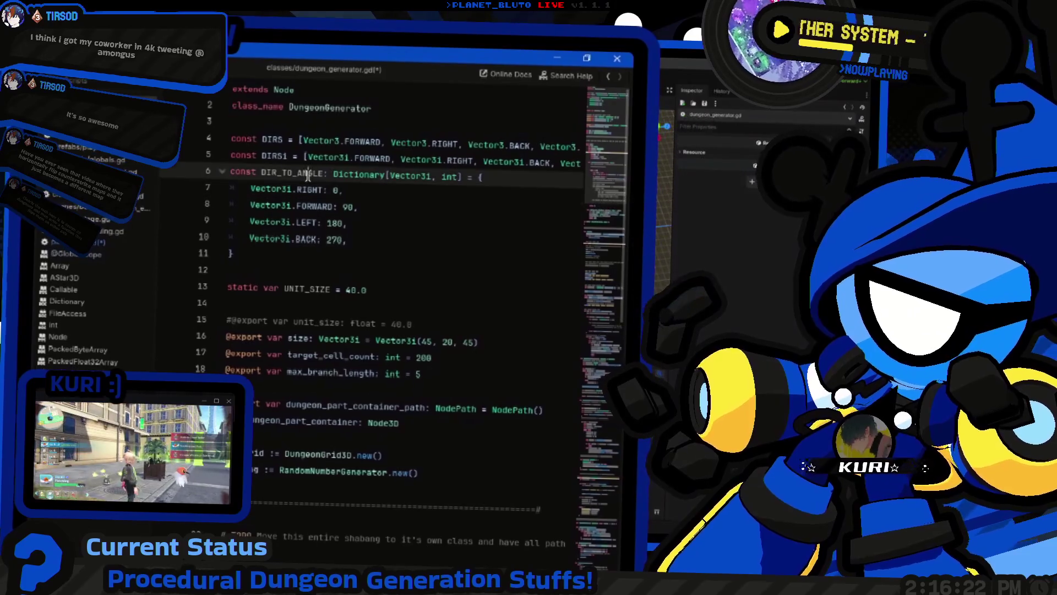
pyautogui.hotkey('alt', 'Left')
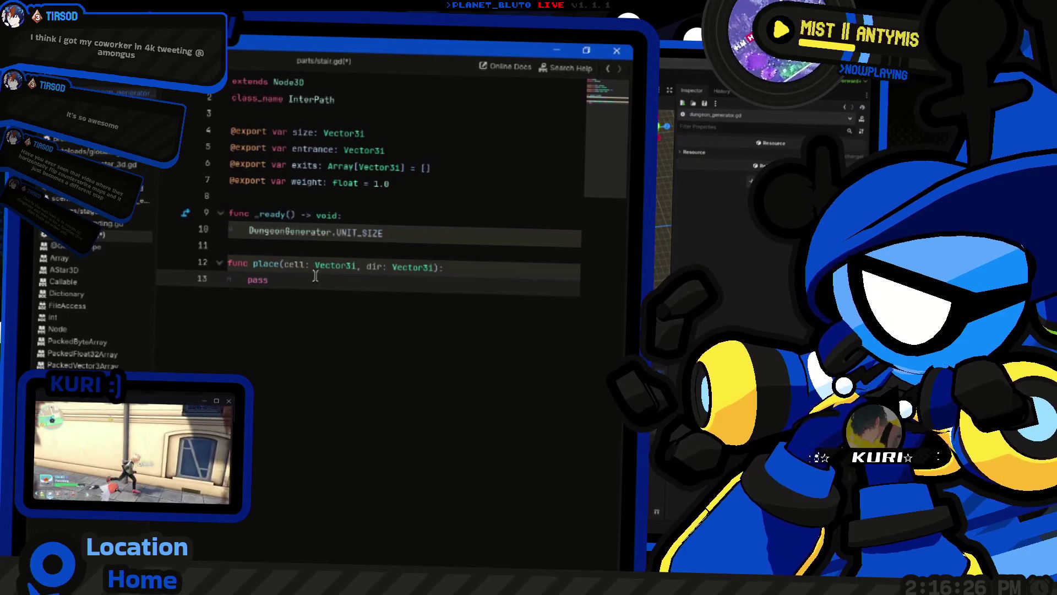
pyautogui.hotkey('shift', 'Home')
pyautogui.write('DIR_TO_ANGLE')
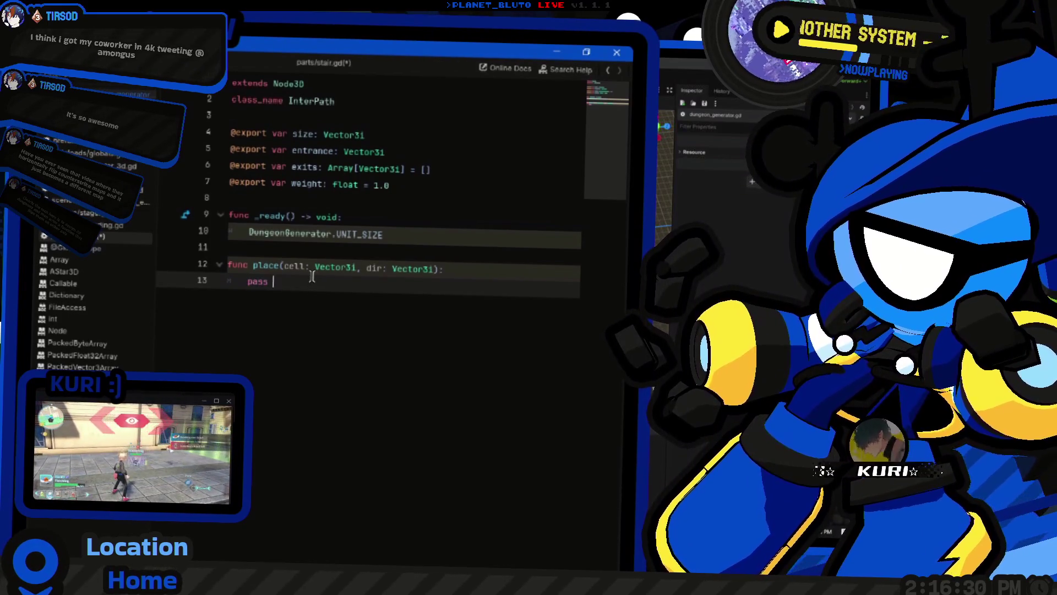
pyautogui.hotkey('alt', 'Left')
pyautogui.hotkey('alt', 'Left')
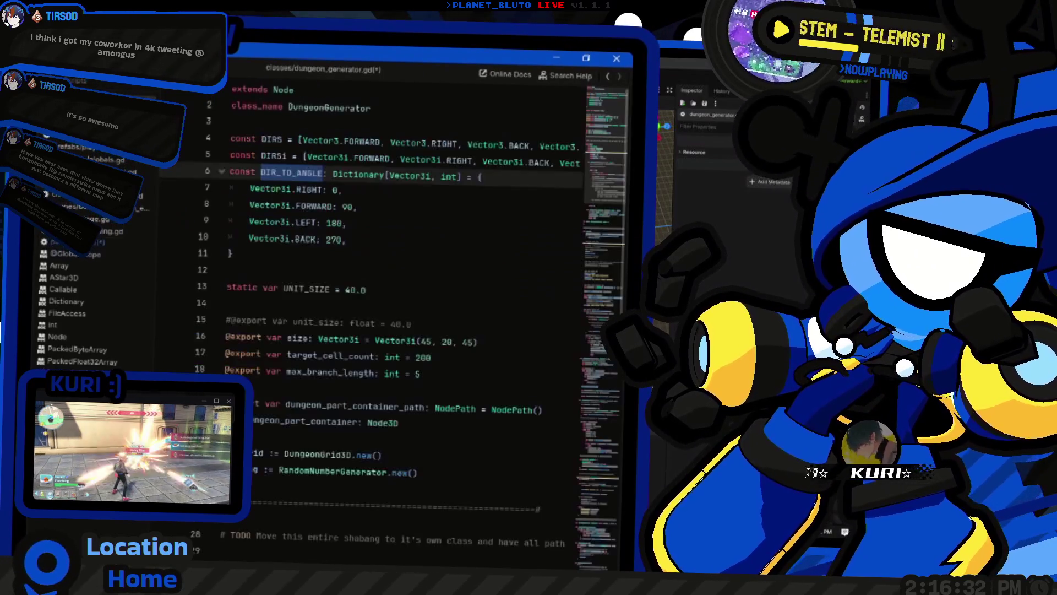
# Change the DIR_TO_ANGLE declaration from const to static var
pyautogui.hotkey('alt', 'Left')
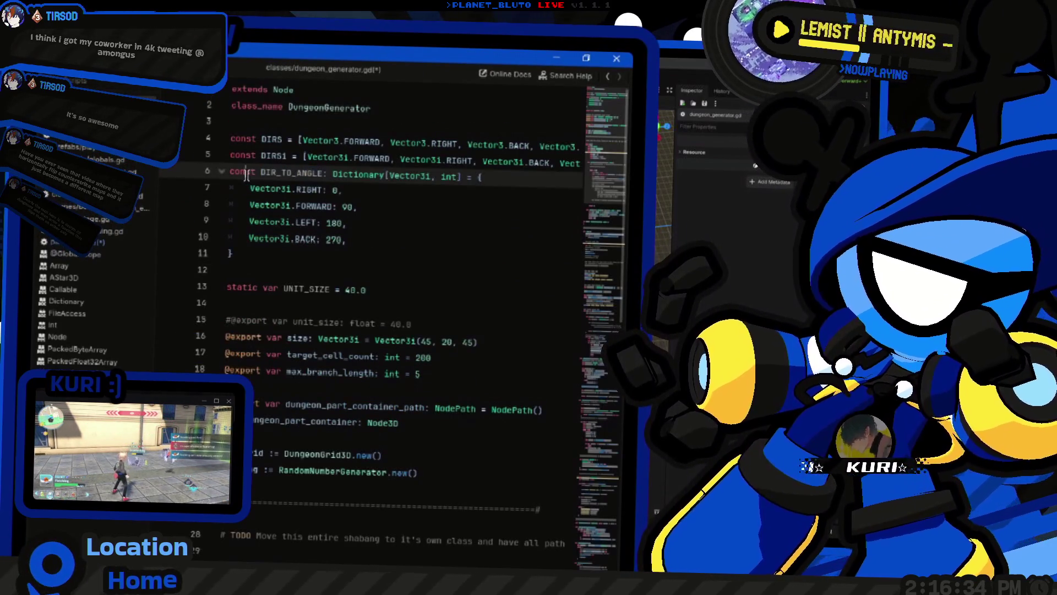
pyautogui.hotkey('ctrl', 'shift', 'Right')
pyautogui.write('static ')
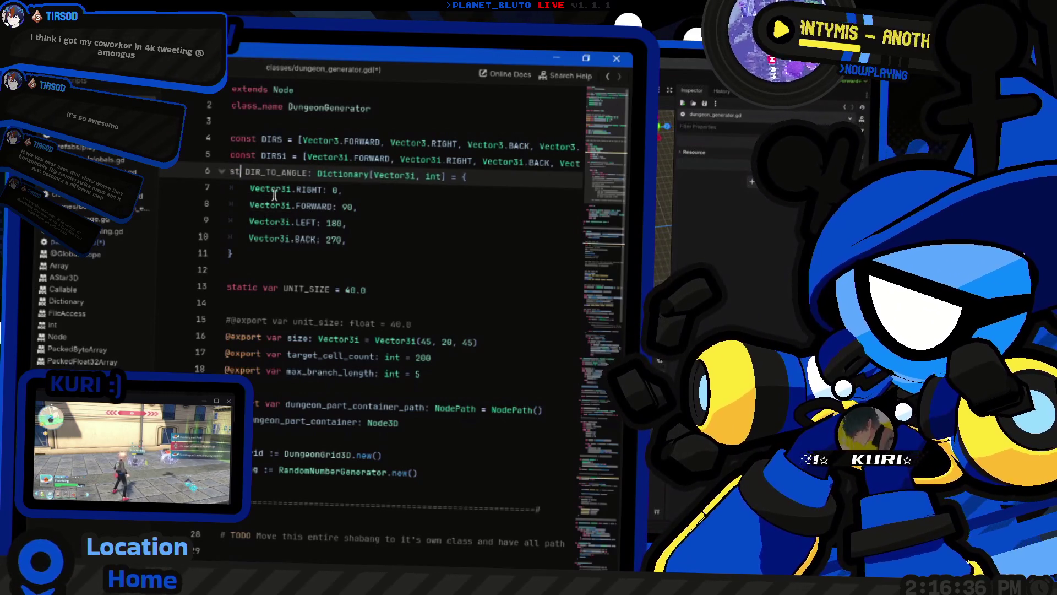
pyautogui.write('var')
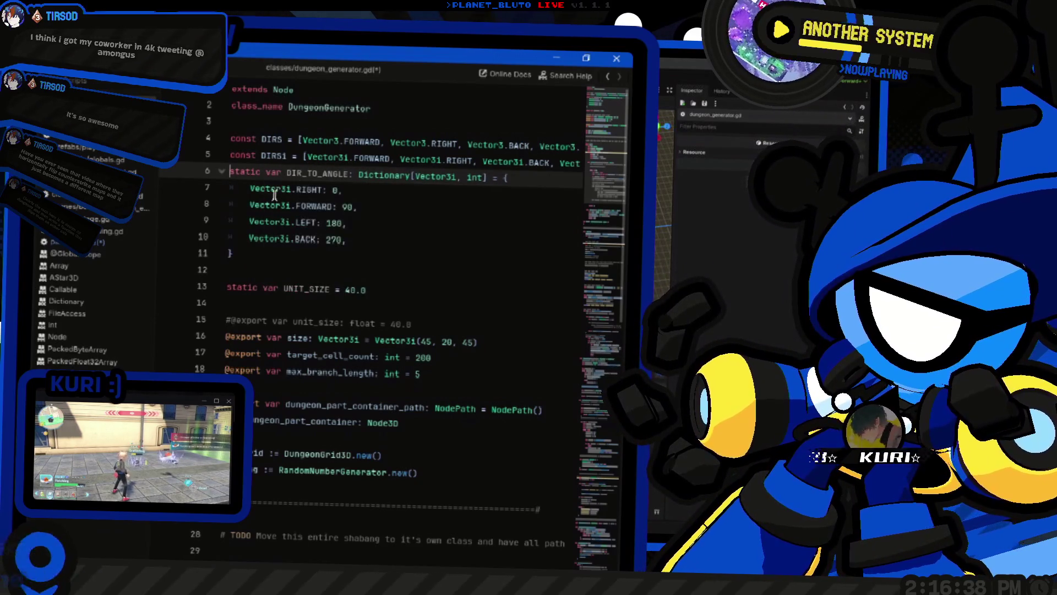
pyautogui.press('Home')
pyautogui.press('Return')
pyautogui.press('Down')
pyautogui.press('Down')
pyautogui.press('Down')
pyautogui.press('Down')
pyautogui.press('Down')
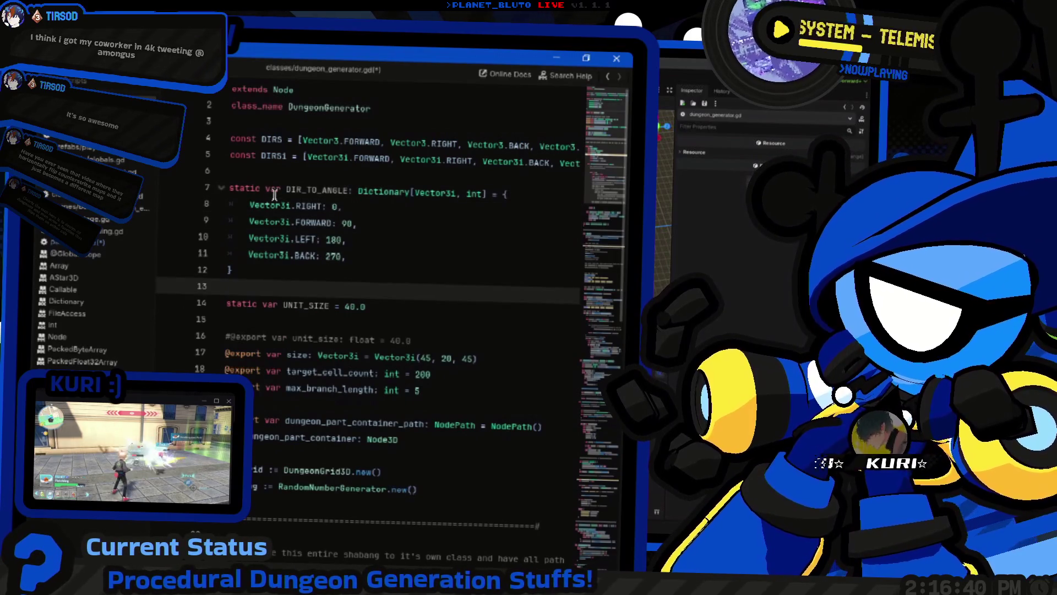
# Replace const with static var on the DIRS and DIRS1 declarations
pyautogui.doubleClick(318, 191)
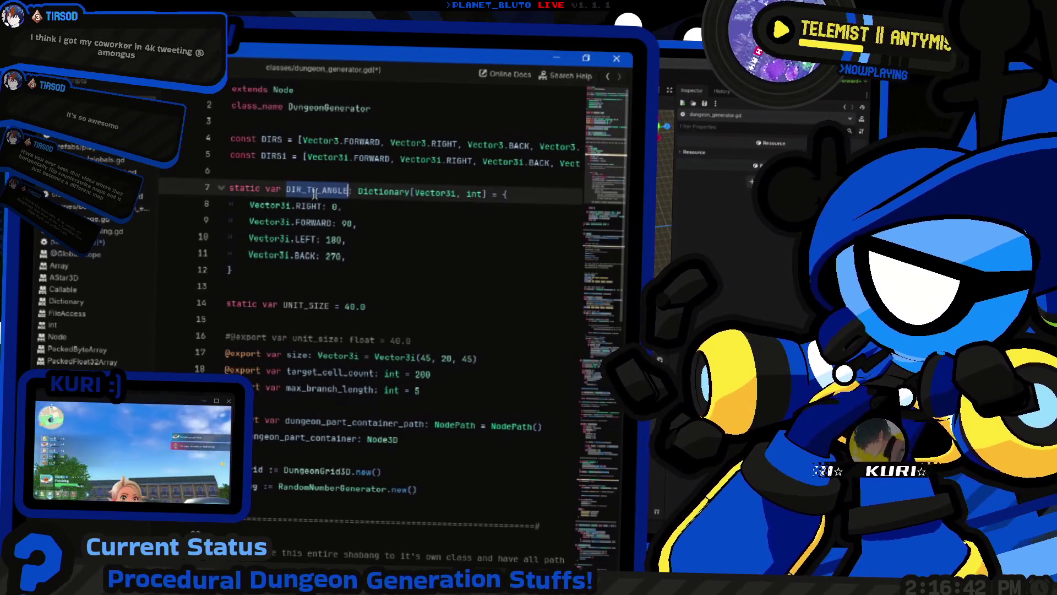
pyautogui.doubleClick(241, 139)
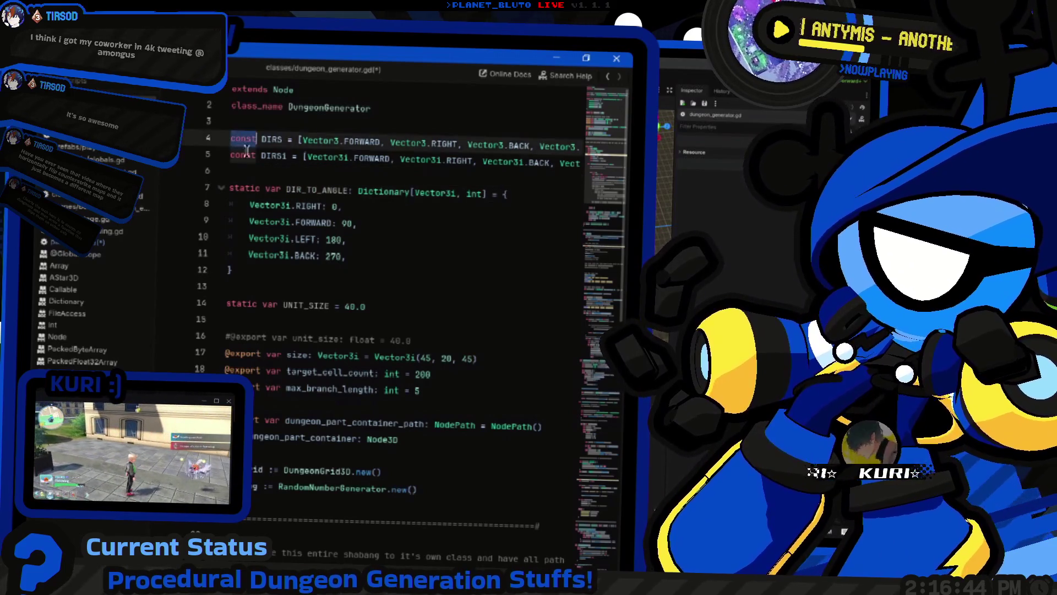
pyautogui.write('static var')
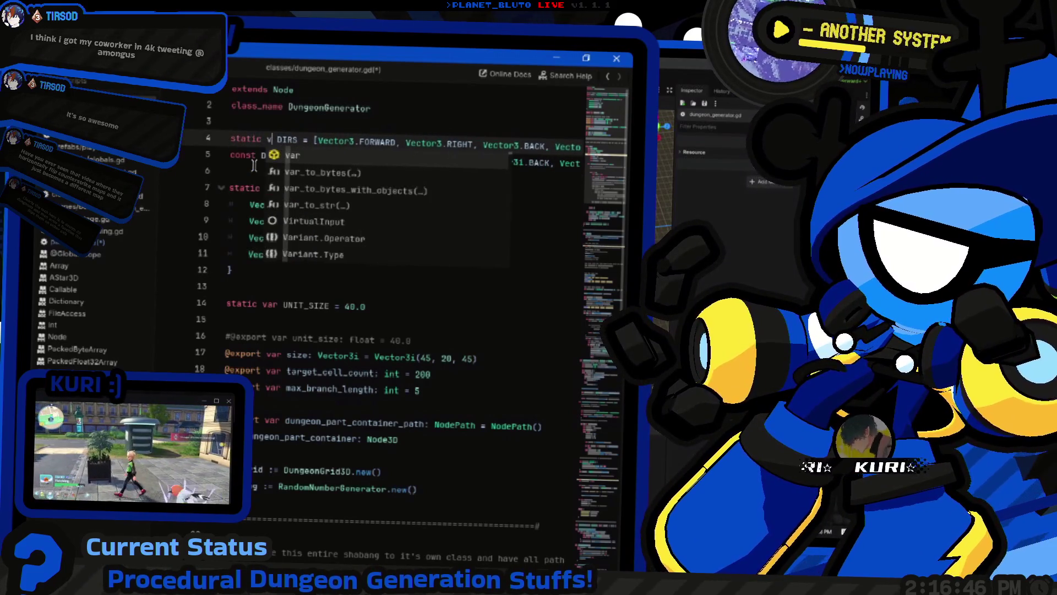
pyautogui.press('Down')
pyautogui.press('End')
pyautogui.press('Home')
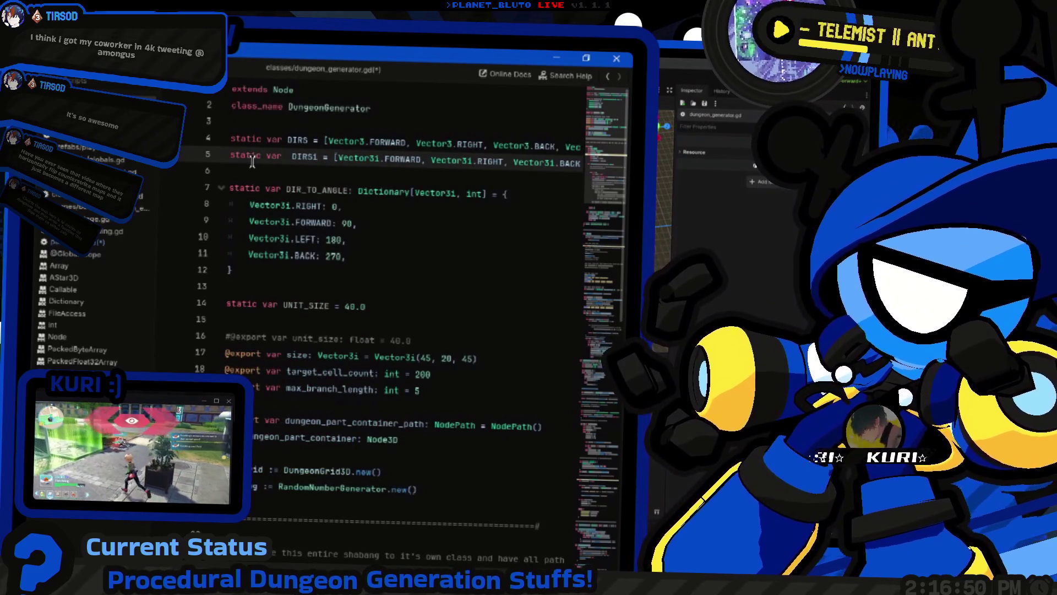
# Try adding a 'public' line above DIR_TO_ANGLE, then undo it
pyautogui.doubleClick(317, 190)
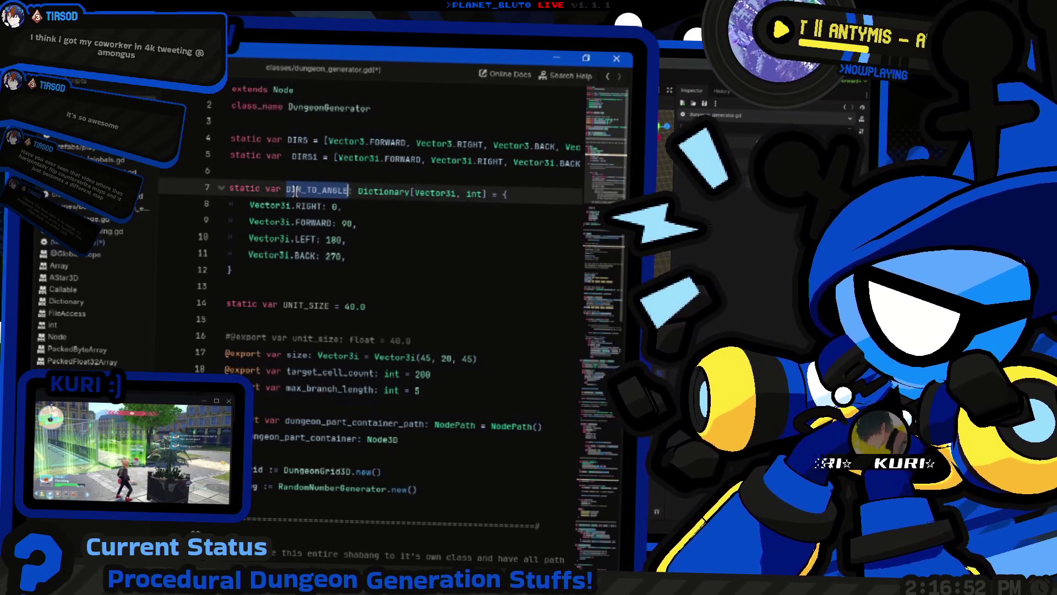
pyautogui.click(230, 166)
pyautogui.press('Return')
pyautogui.press('Return')
pyautogui.press('Up')
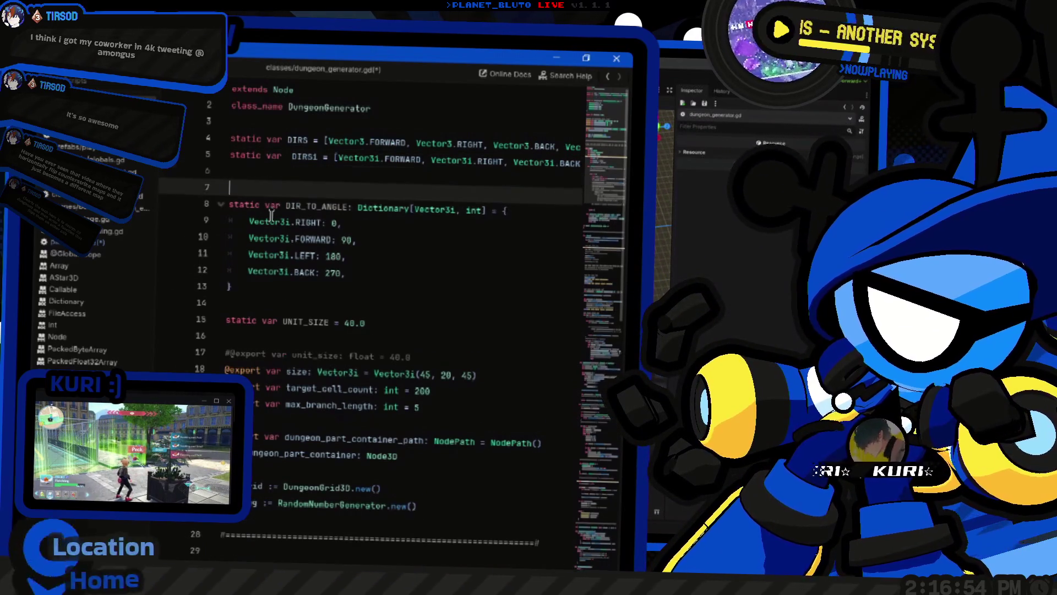
pyautogui.write('public')
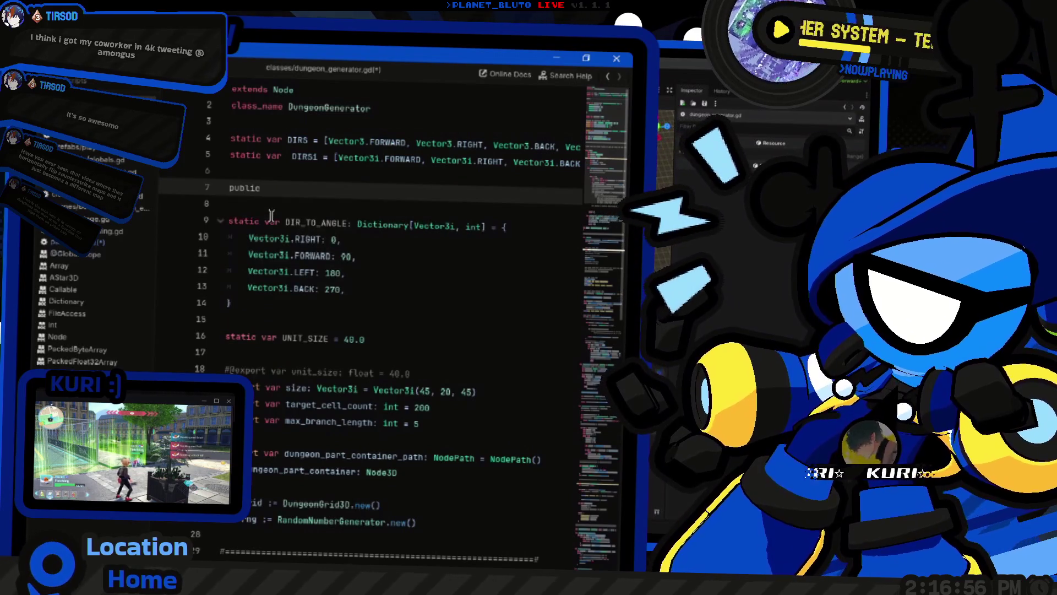
pyautogui.hotkey('ctrl', 'z')
pyautogui.hotkey('ctrl', 'z')
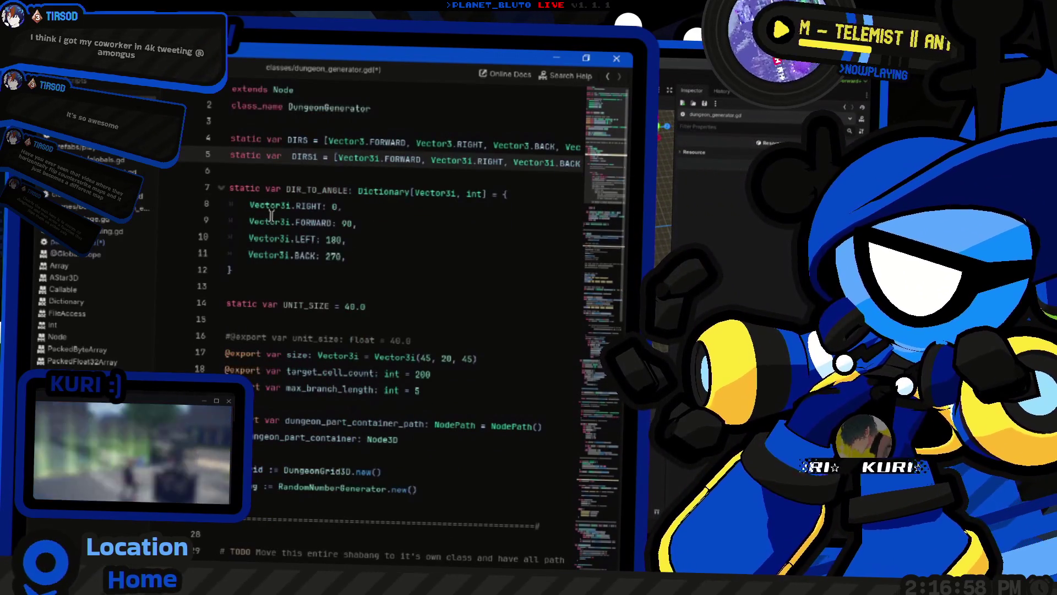
pyautogui.hotkey('ctrl', 'z')
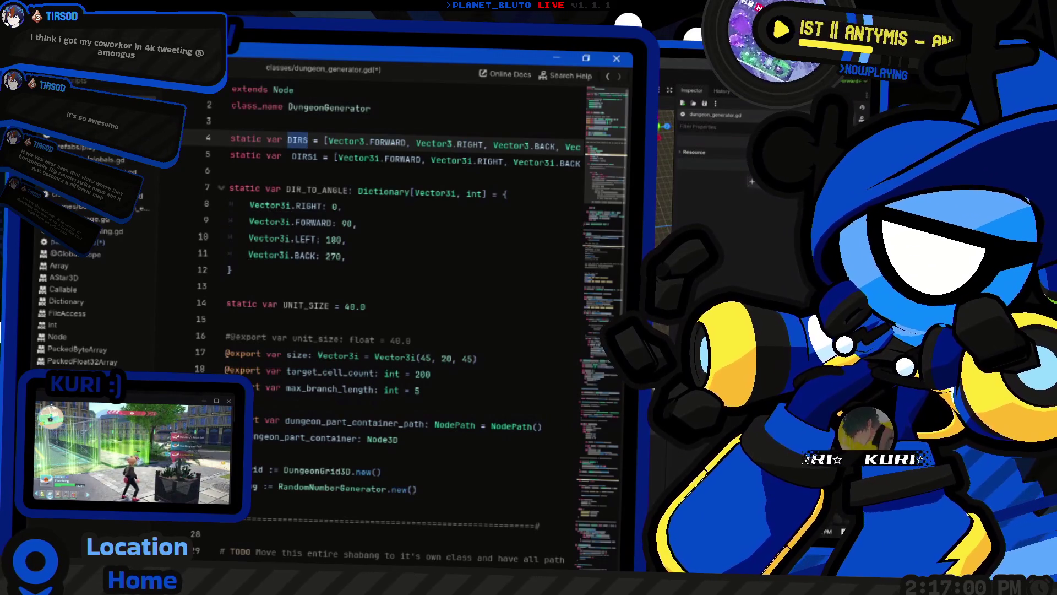
pyautogui.click(154, 201)
# In stair.gd, type DIRS and select the DungeonGenerator reference on line 10
pyautogui.click(61, 242)
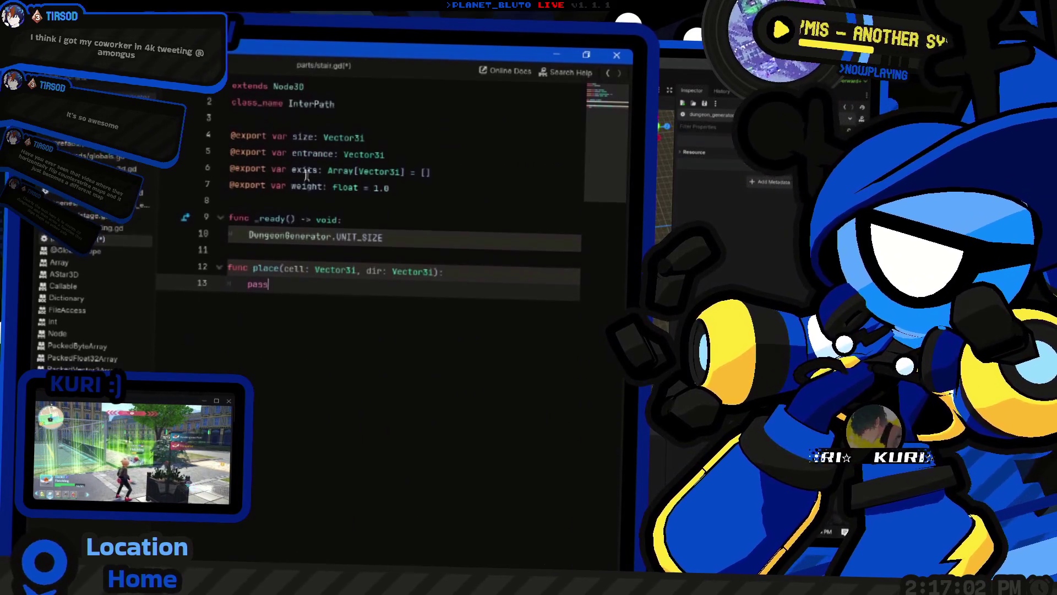
pyautogui.write('DIRS')
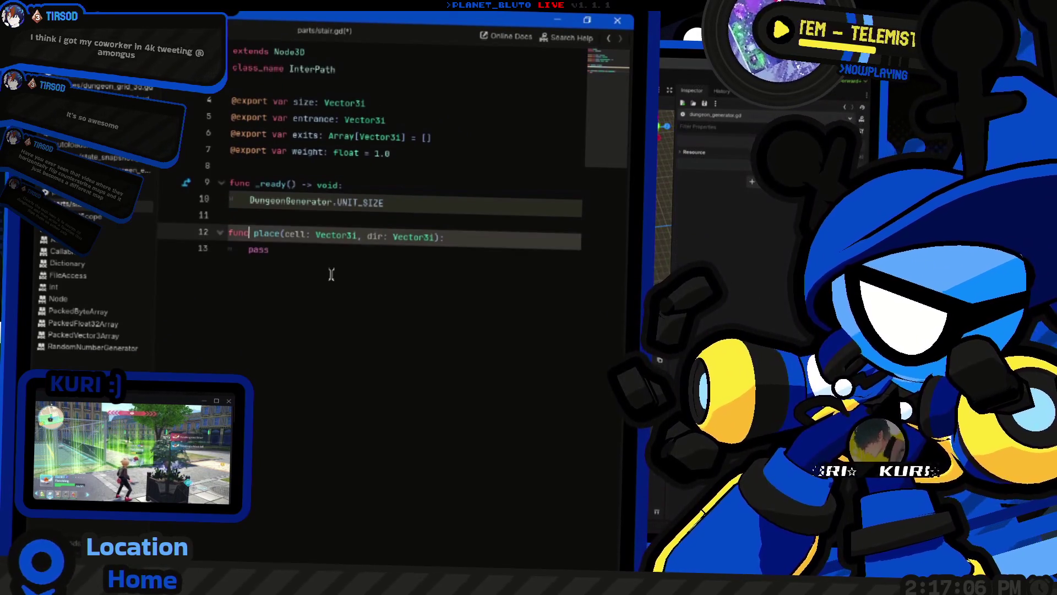
pyautogui.press('Up')
pyautogui.press('Up')
pyautogui.press('Up')
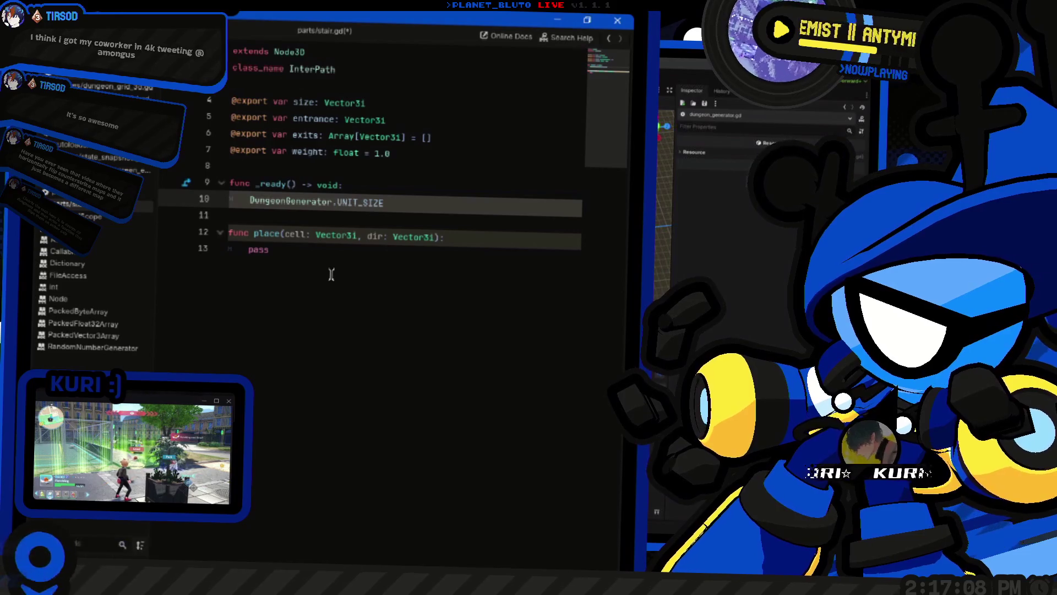
pyautogui.hotkey('ctrl', 'shift', 'Right')
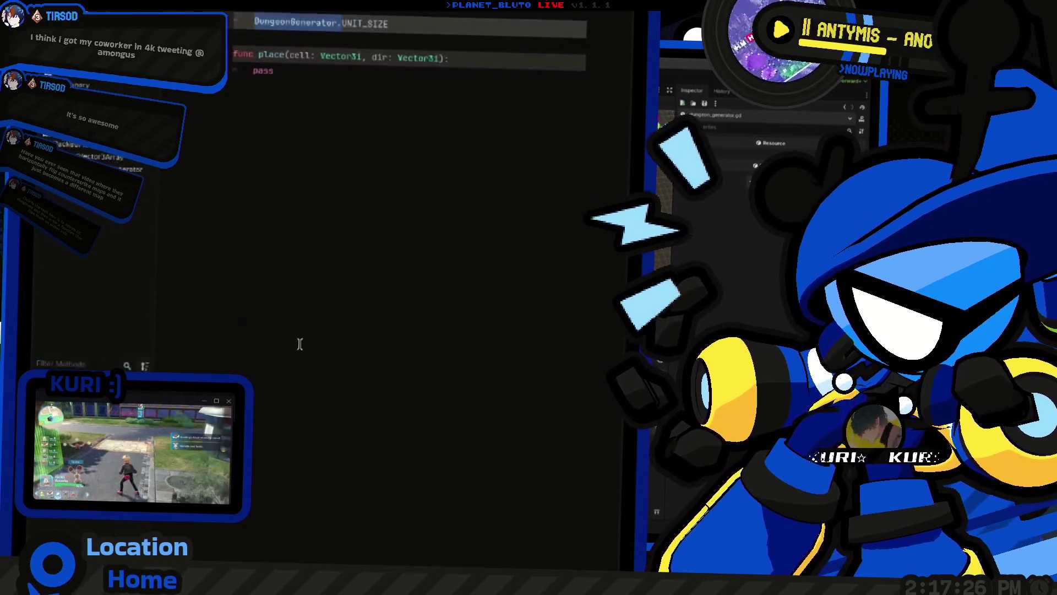
pyautogui.hotkey('alt', 'Tab')
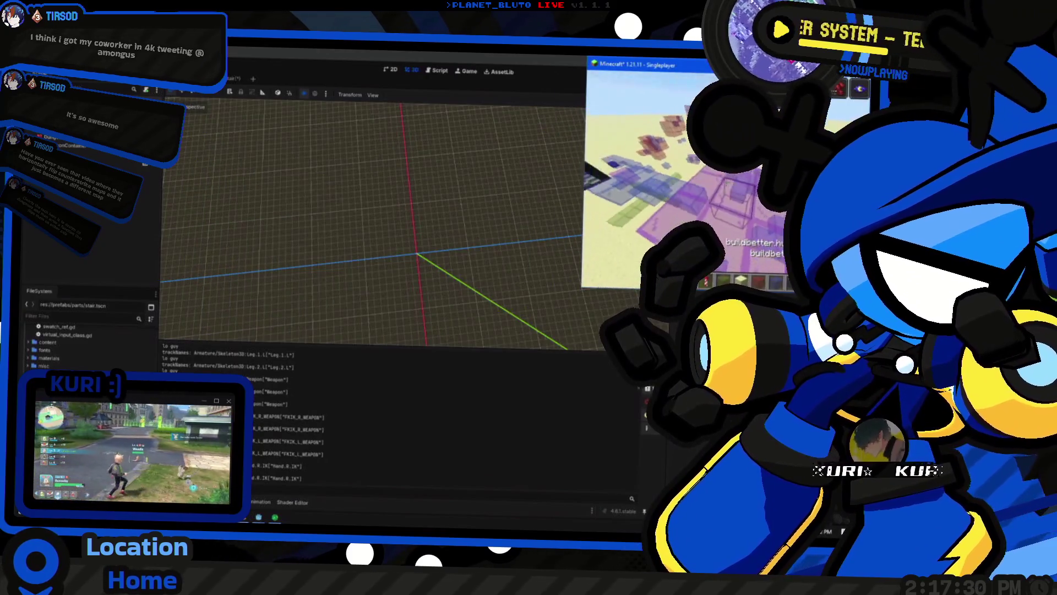
# Put Minecraft fullscreen and fly close to inspect the purple-and-blue block dungeon layout
pyautogui.press('e')
pyautogui.moveTo(692, 67)
pyautogui.mouseDown()
pyautogui.moveTo(611, 103)
pyautogui.moveTo(264, 208)
pyautogui.mouseUp()
pyautogui.press('F11')
pyautogui.press('e')
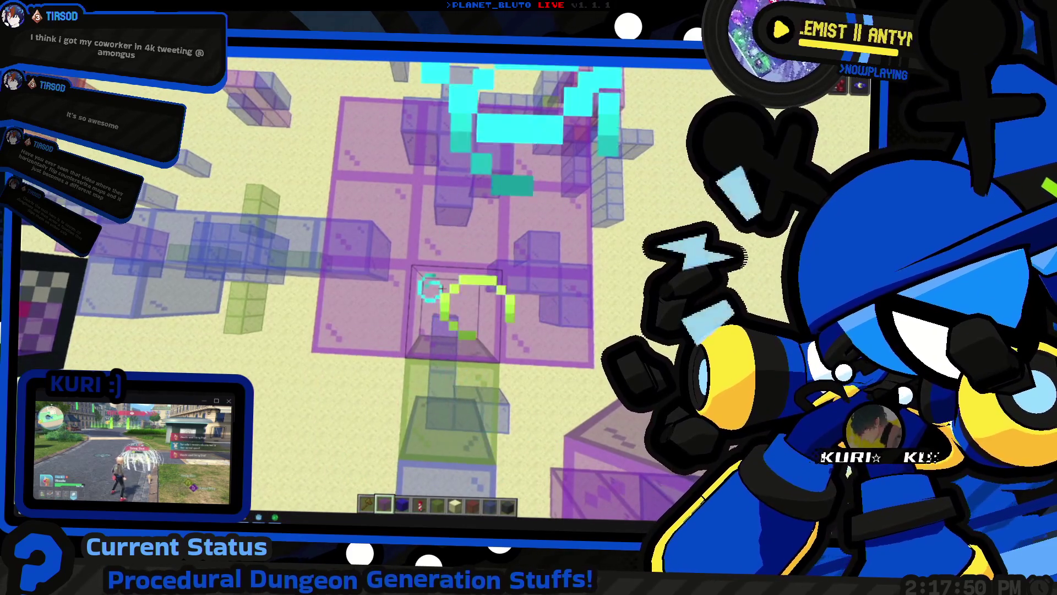
pyautogui.press('shift')
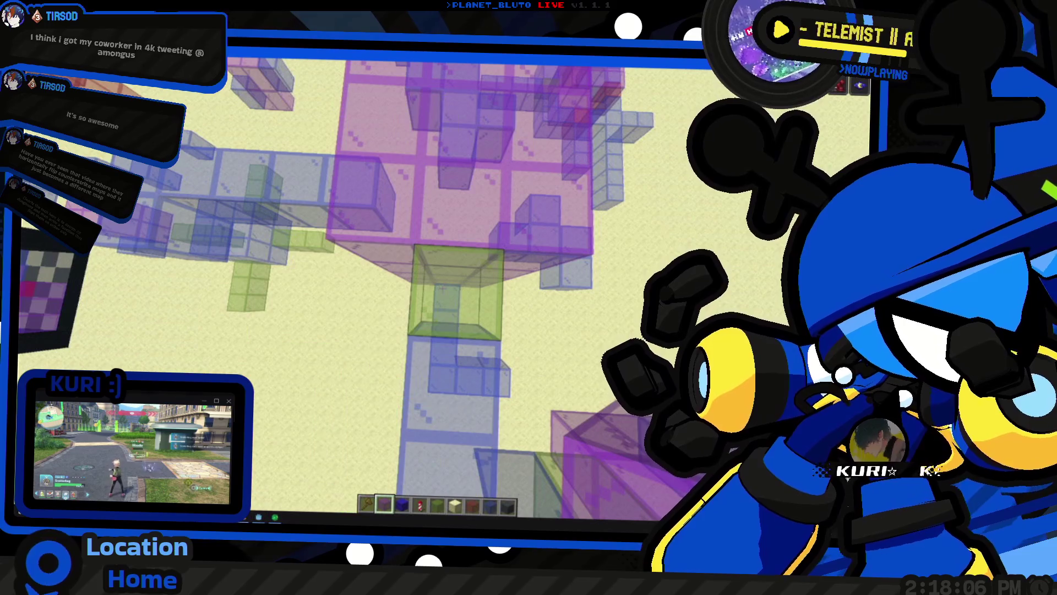
pyautogui.press('e')
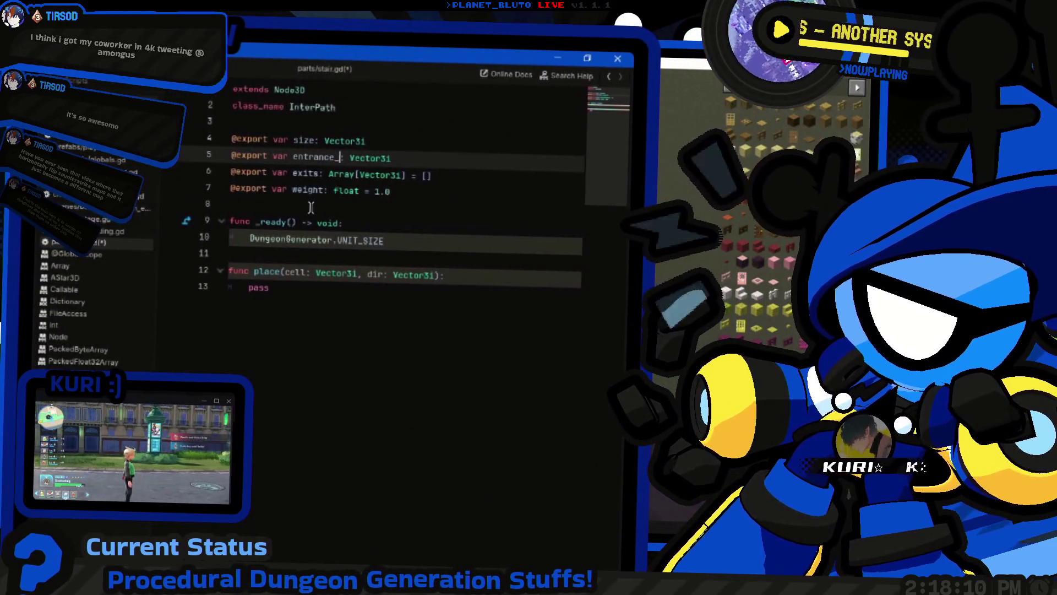
# Rename the entrance export on line 5 of stair.gd to entrance_offset
pyautogui.write('_offset')
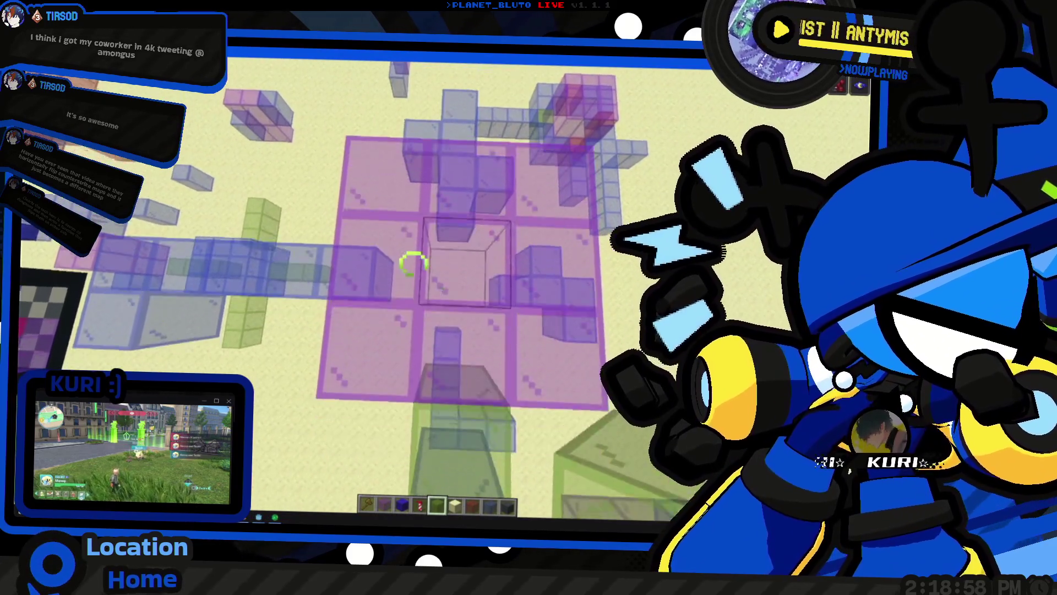
# Scribble green annotation strokes over the Minecraft block layout
pyautogui.moveTo(405, 440); pyautogui.dragTo(488, 303)
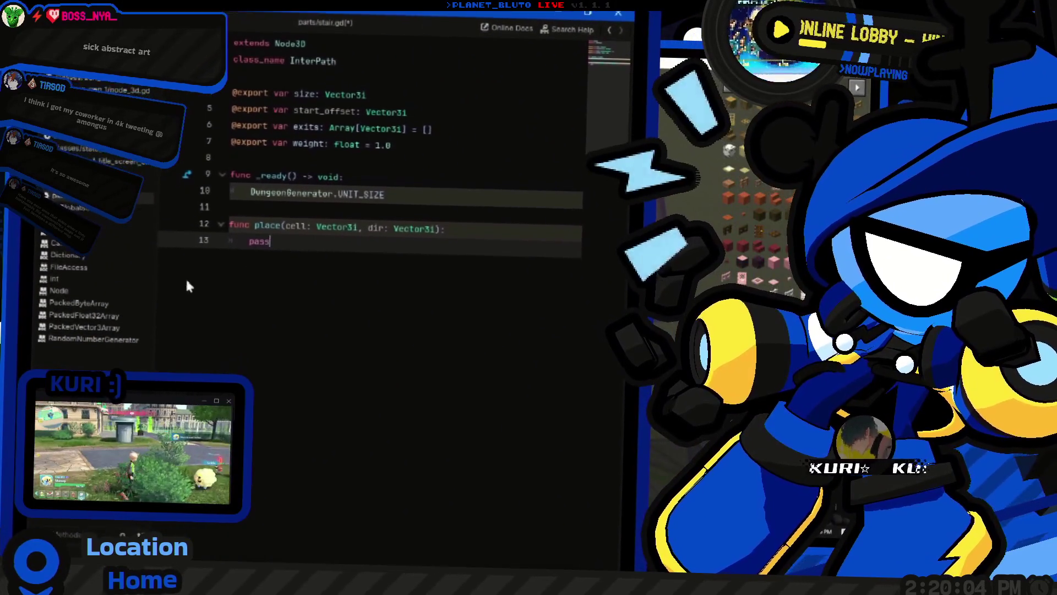
# Overwrite the pass placeholder in place() with the start of a 'cell +' expression
pyautogui.hotkey('shift', 'Home')
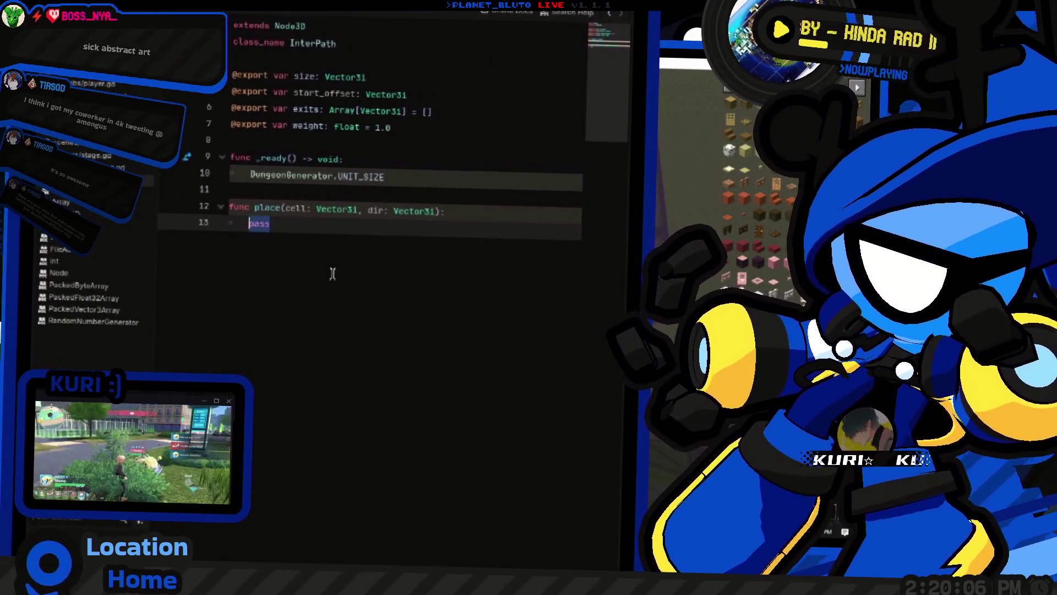
pyautogui.write('cell')
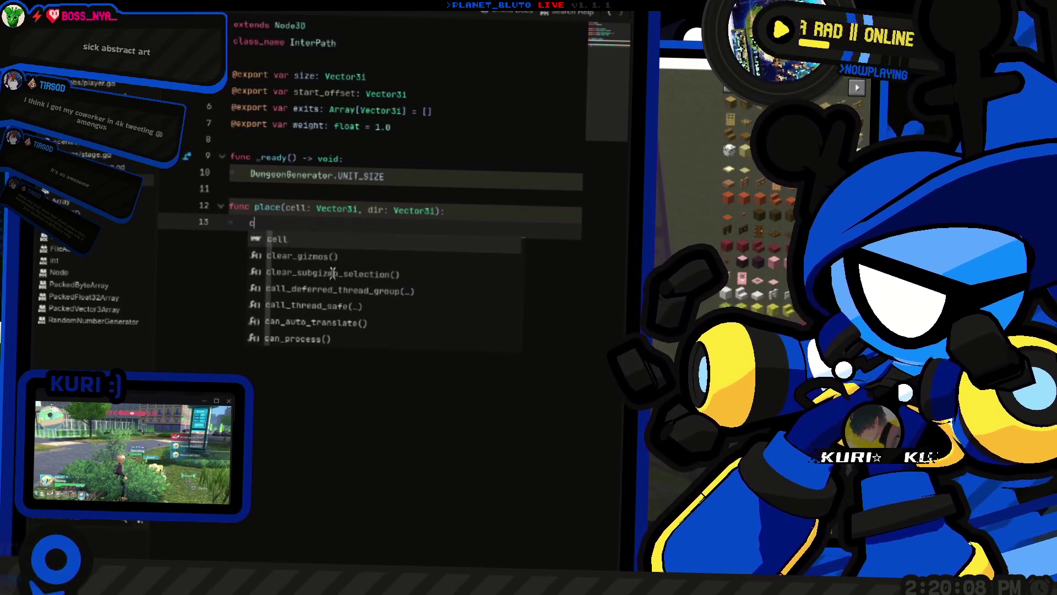
pyautogui.press('BackSpace')
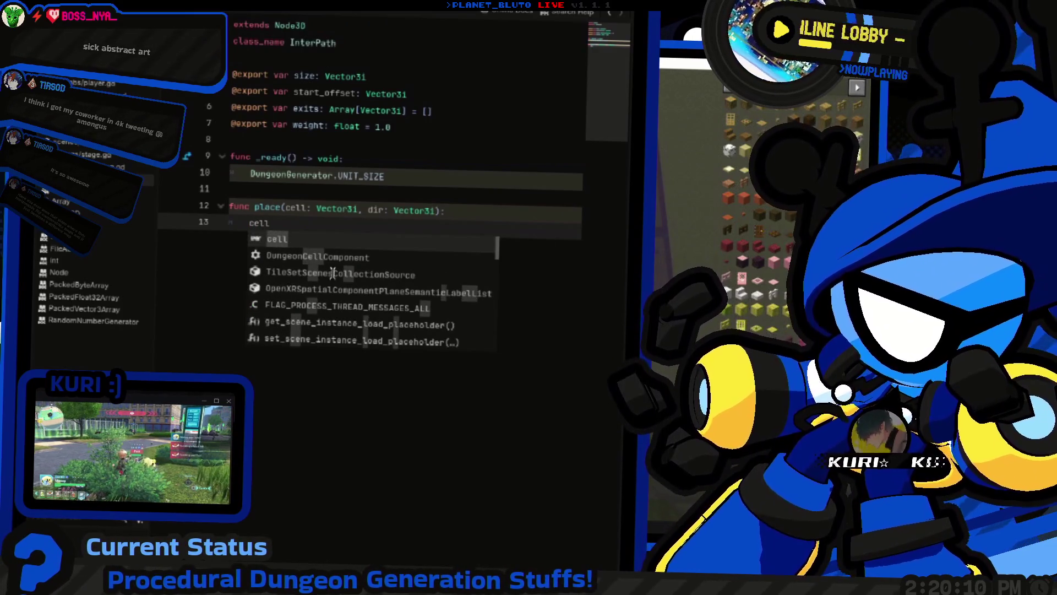
pyautogui.write('+')
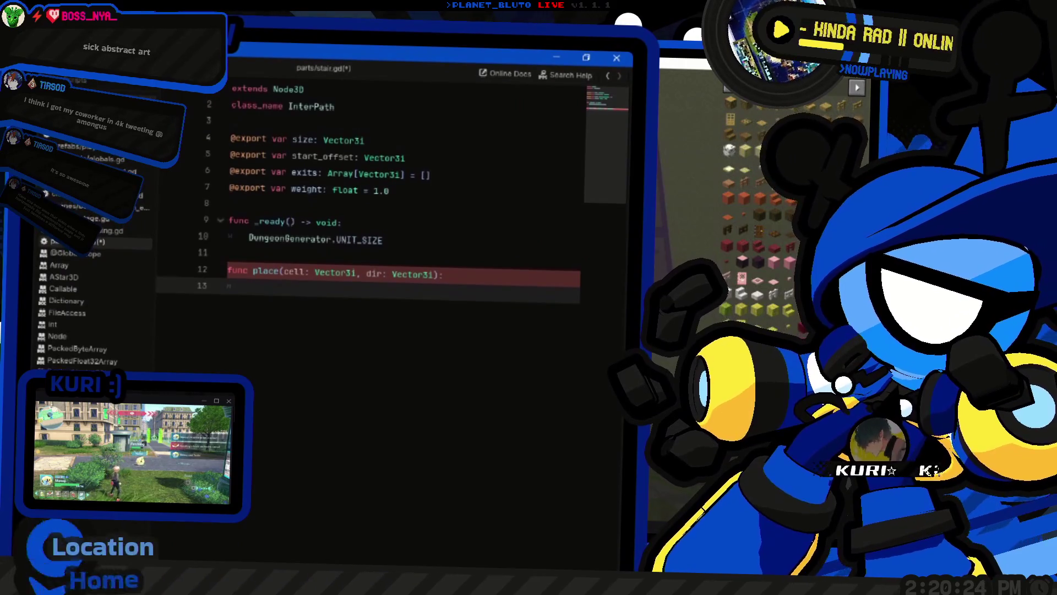
pyautogui.click(93, 241)
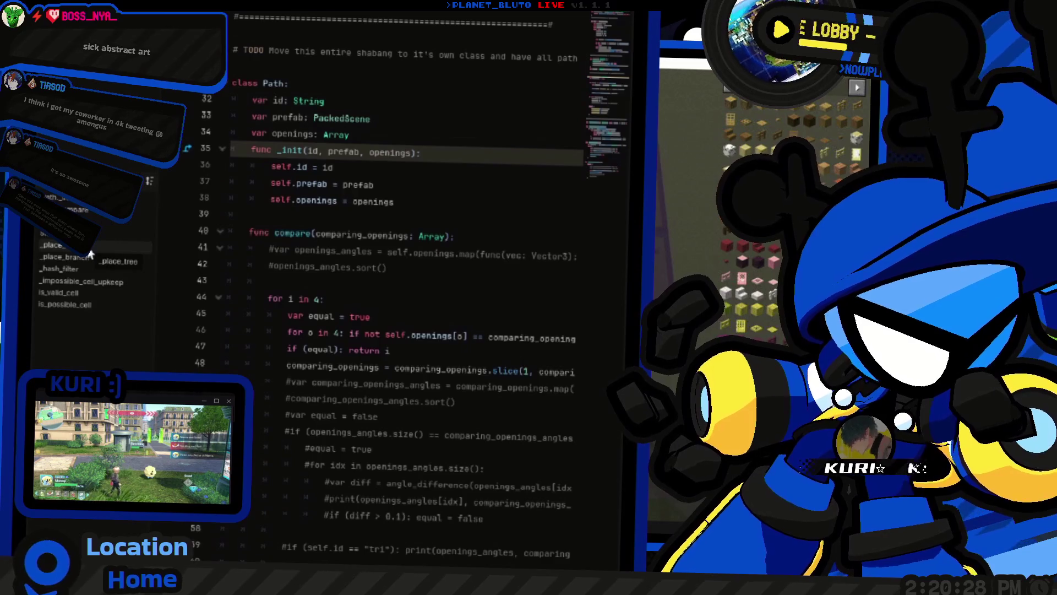
# Jump to the _place_tree function in the dungeon grid script and scroll through it
pyautogui.click(90, 251)
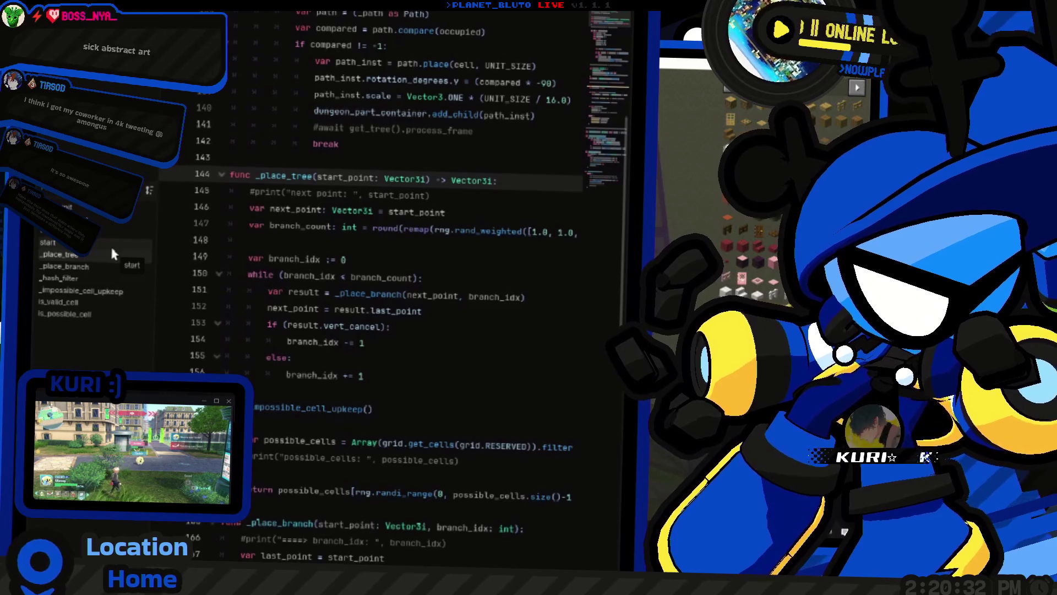
pyautogui.hscroll(5, 270, 281)
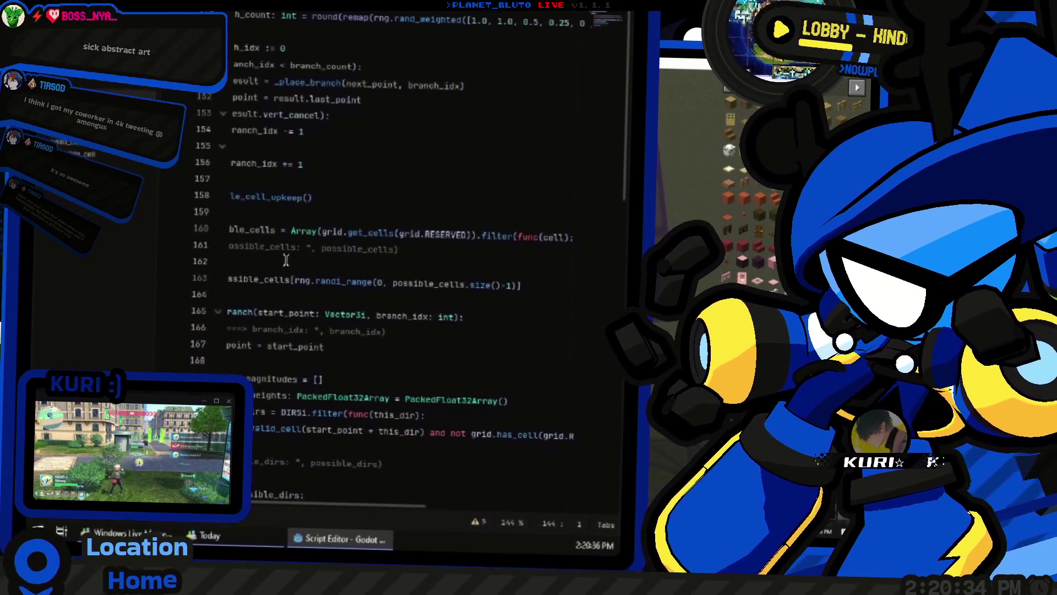
pyautogui.hscroll(4, 286, 252)
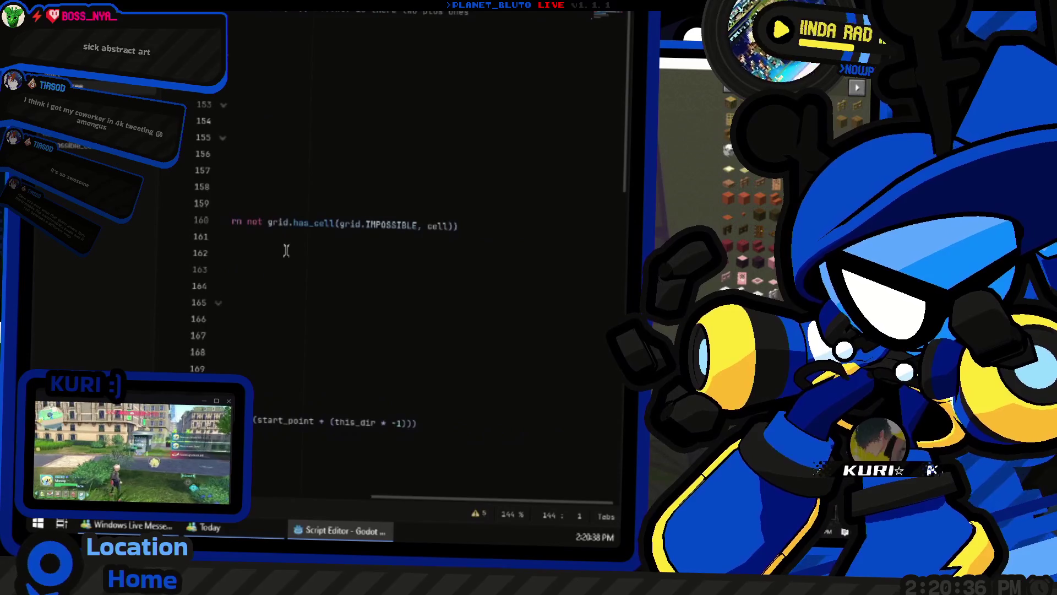
pyautogui.hscroll(-10, 286, 250)
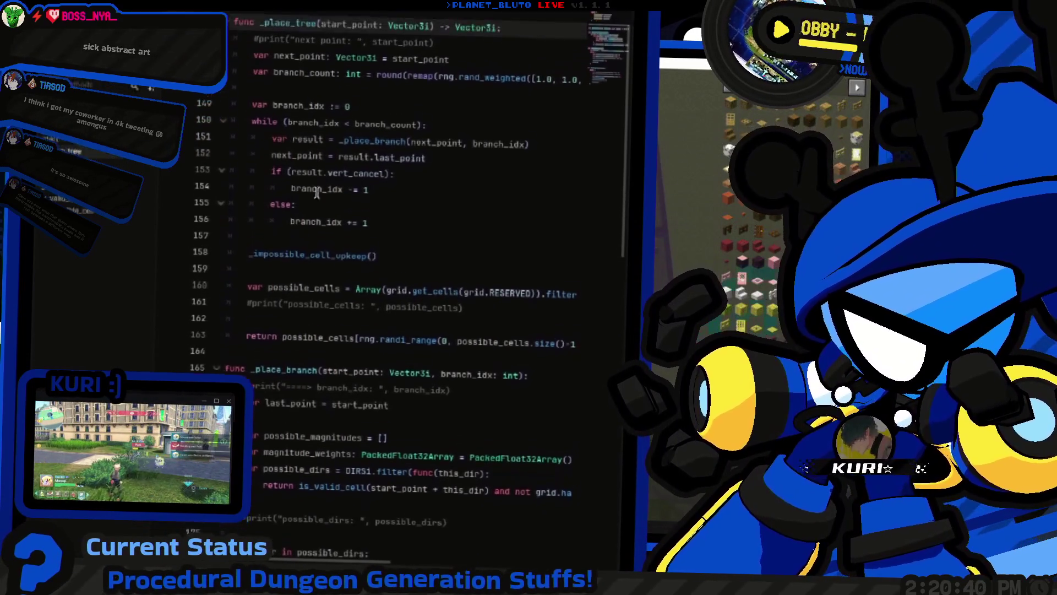
pyautogui.scroll(-10, 352, 225)
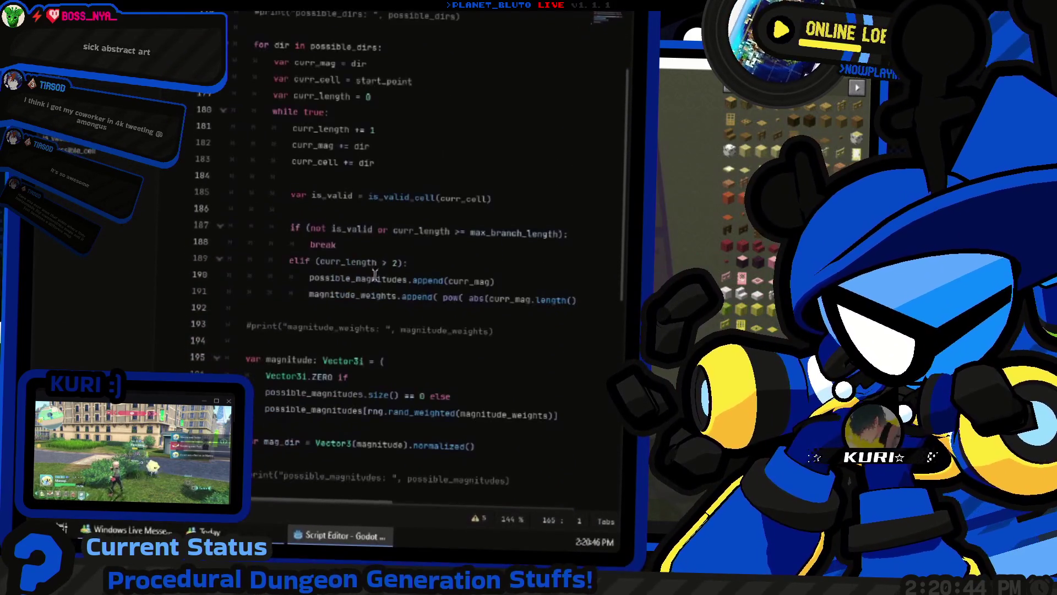
pyautogui.scroll(-6, 373, 267)
# Review the add_cell, fill_cube and fill definitions via the method list
pyautogui.click(317, 243)
pyautogui.keyDown('ctrl'); pyautogui.click(319, 245); pyautogui.keyUp('ctrl')
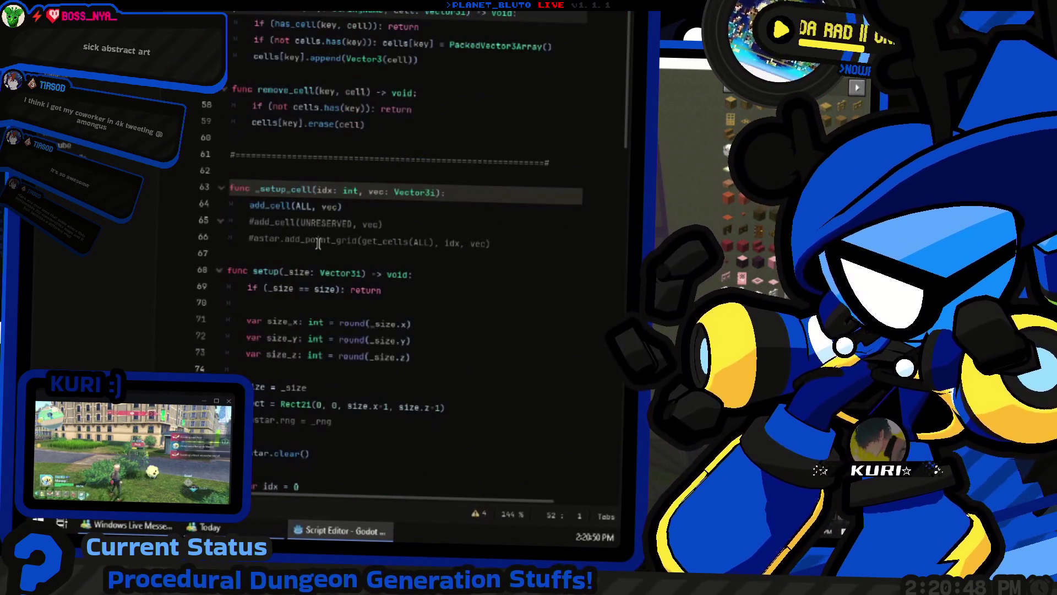
pyautogui.click(53, 245)
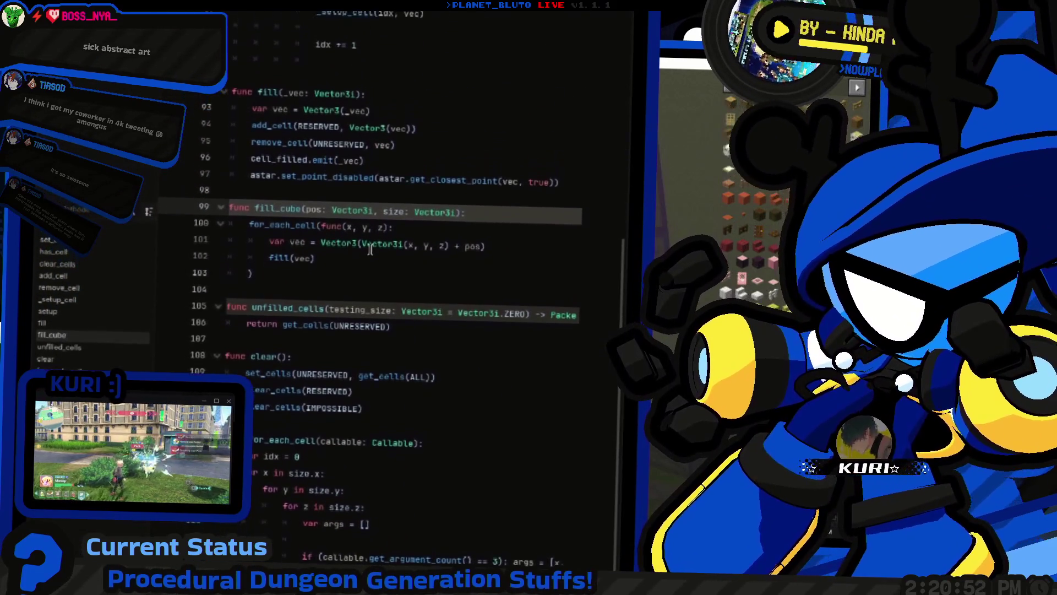
pyautogui.moveTo(370, 257)
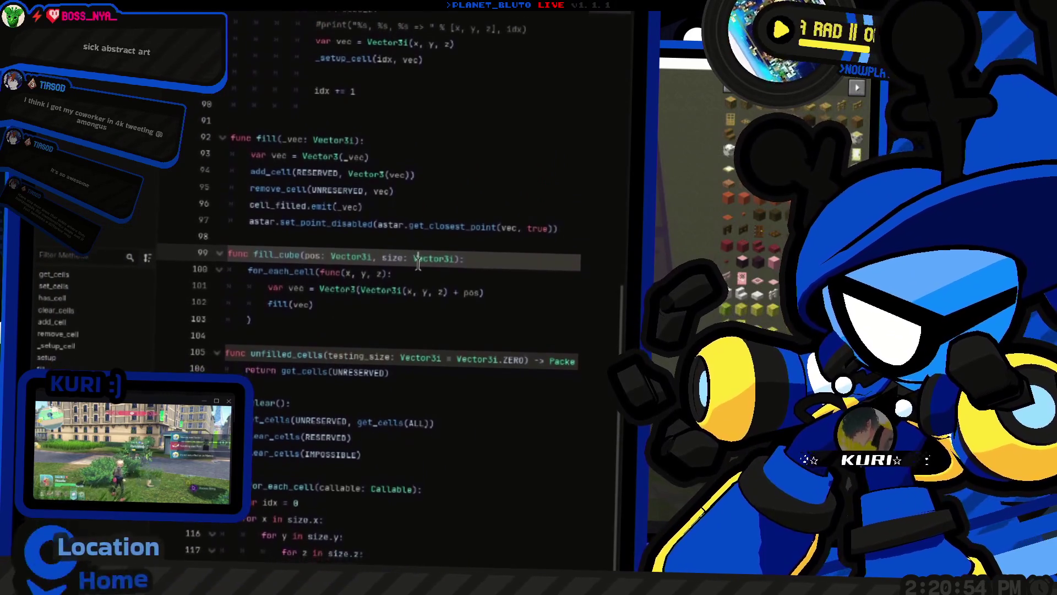
pyautogui.doubleClick(279, 249)
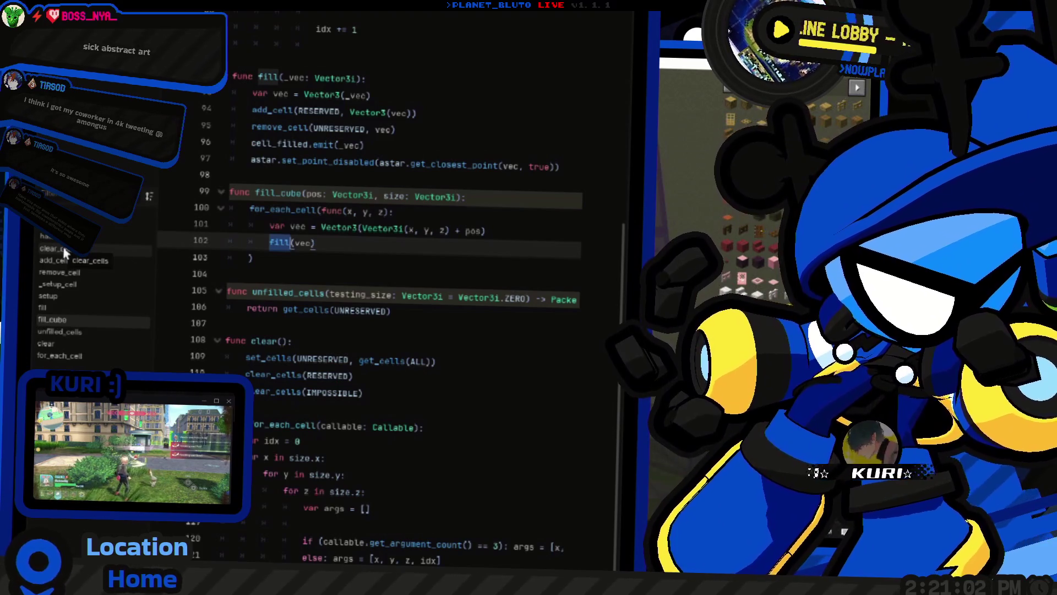
pyautogui.keyDown('ctrl'); pyautogui.click(281, 311); pyautogui.keyUp('ctrl')
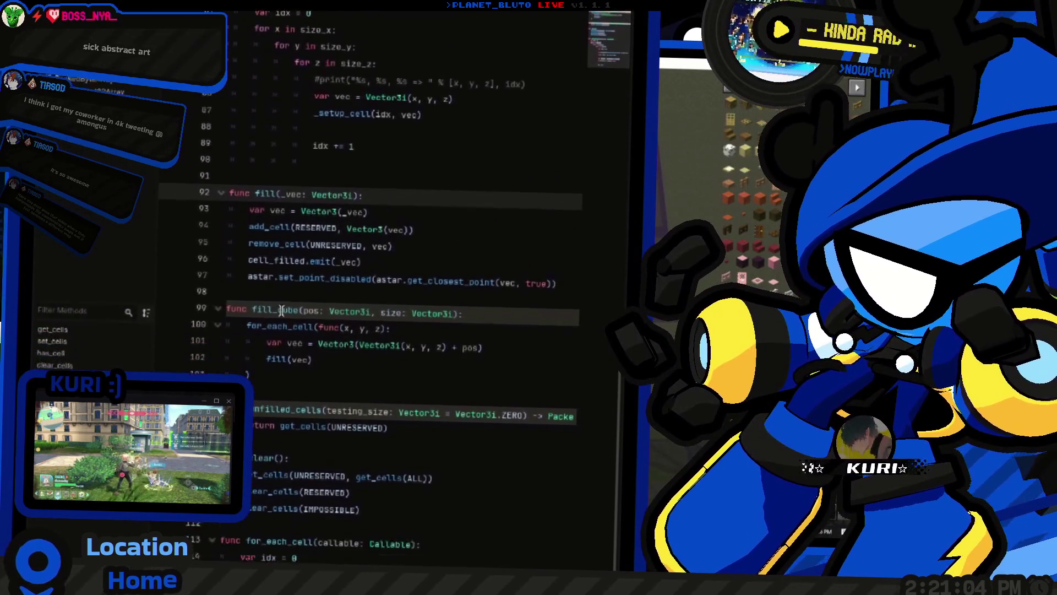
pyautogui.doubleClick(282, 311)
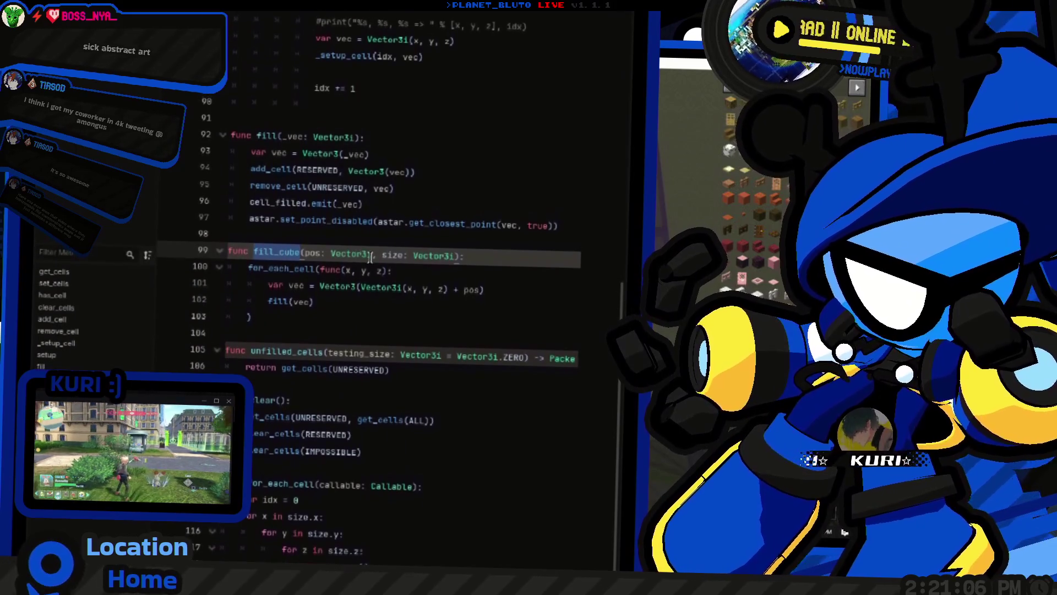
pyautogui.click(421, 260)
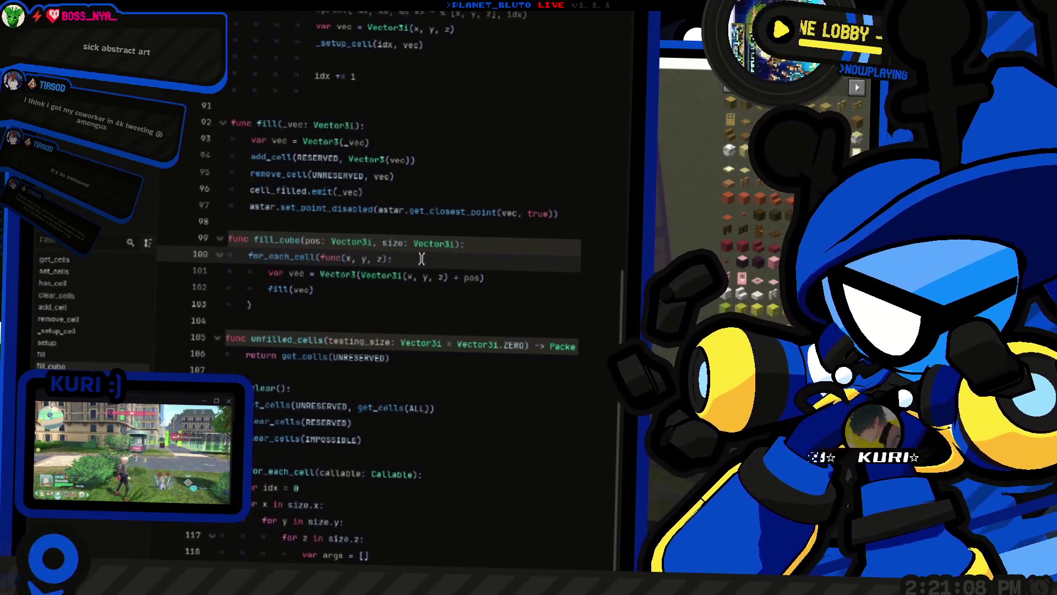
# Inspect the pos offset on line 101, then bring the Minecraft layout world to the front
pyautogui.scroll(-1, 421, 259)
pyautogui.doubleClick(472, 259)
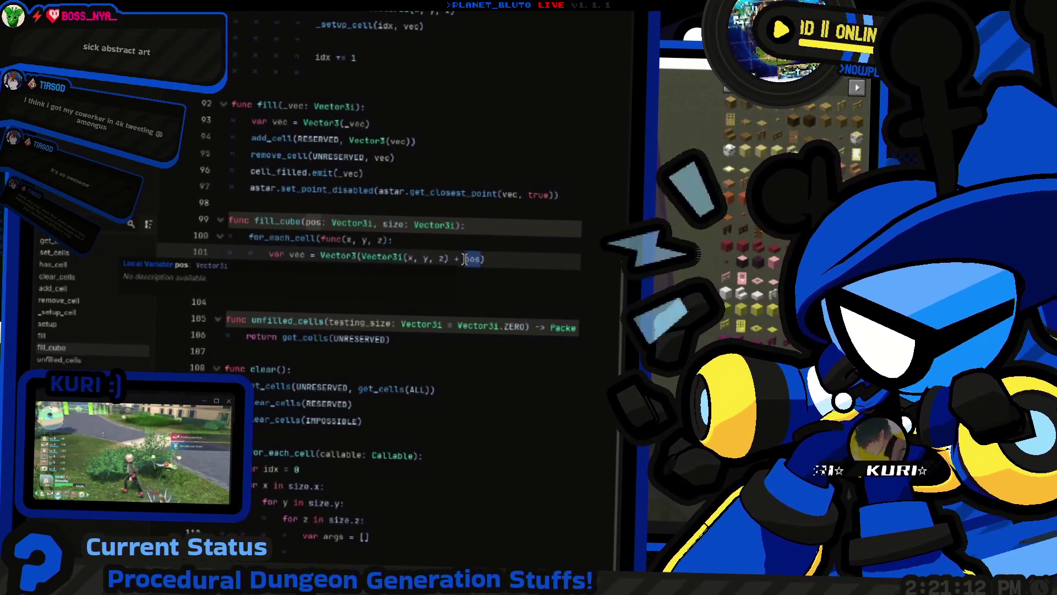
pyautogui.scroll(3, 385, 253)
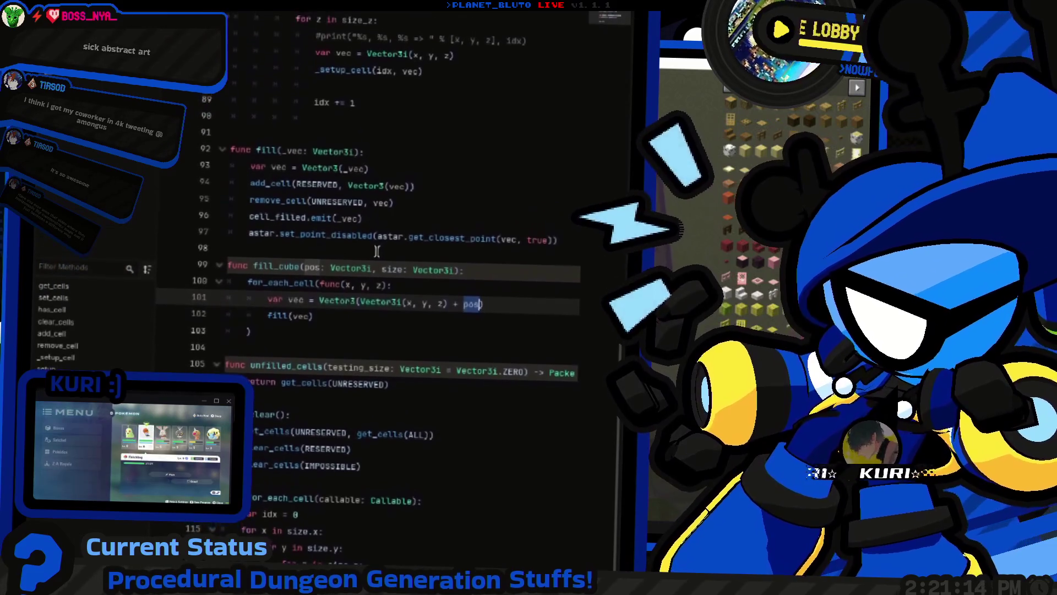
pyautogui.scroll(-1, 376, 251)
pyautogui.hotkey('alt', 'Tab')
pyautogui.press('e')
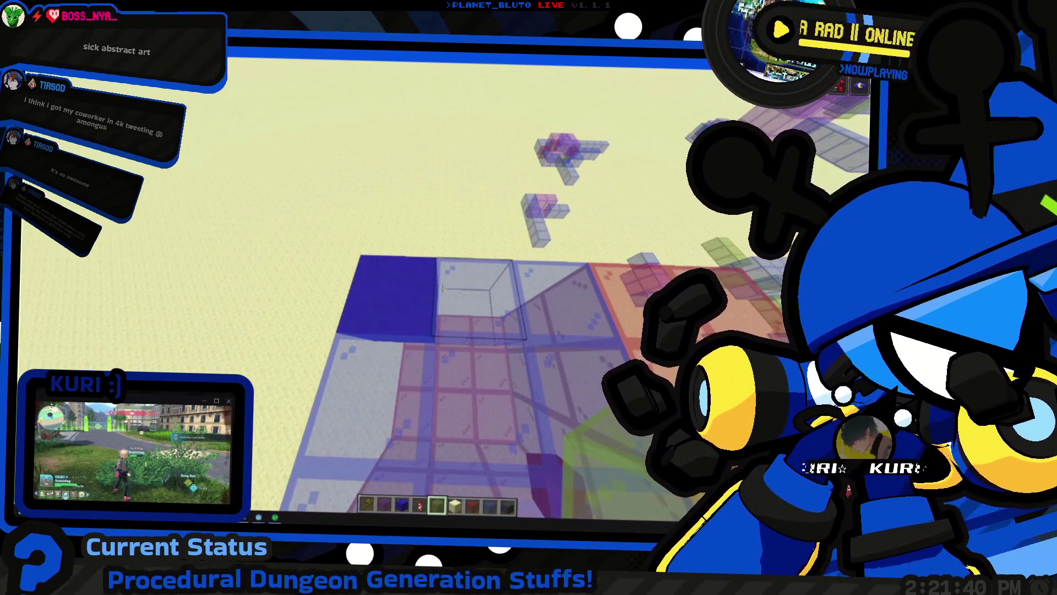
# Return to Godot and orbit the empty 3D viewport from overhead down to a low horizon view
pyautogui.hotkey('alt', 'Tab')
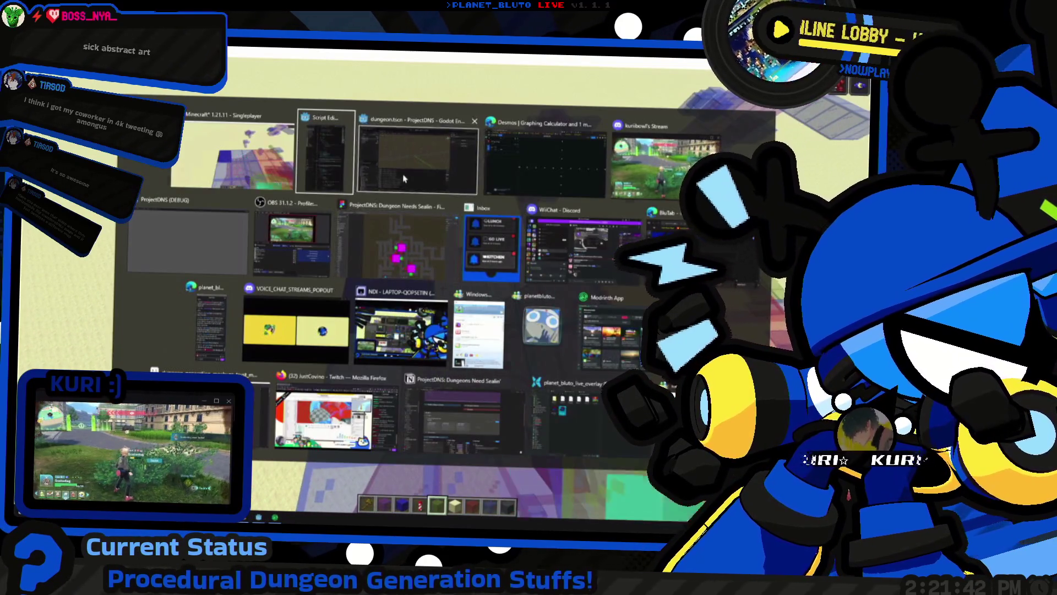
pyautogui.click(404, 179)
pyautogui.moveTo(196, 257)
pyautogui.mouseDown()
pyautogui.moveTo(484, 260)
pyautogui.moveTo(500, 292)
pyautogui.moveTo(378, 255)
pyautogui.moveTo(444, 140)
pyautogui.moveTo(432, 246)
pyautogui.moveTo(418, 215)
pyautogui.mouseUp()
pyautogui.moveTo(333, 184)
pyautogui.mouseDown()
pyautogui.moveTo(394, 272)
pyautogui.moveTo(523, 297)
pyautogui.moveTo(420, 284)
pyautogui.moveTo(328, 224)
pyautogui.mouseUp()
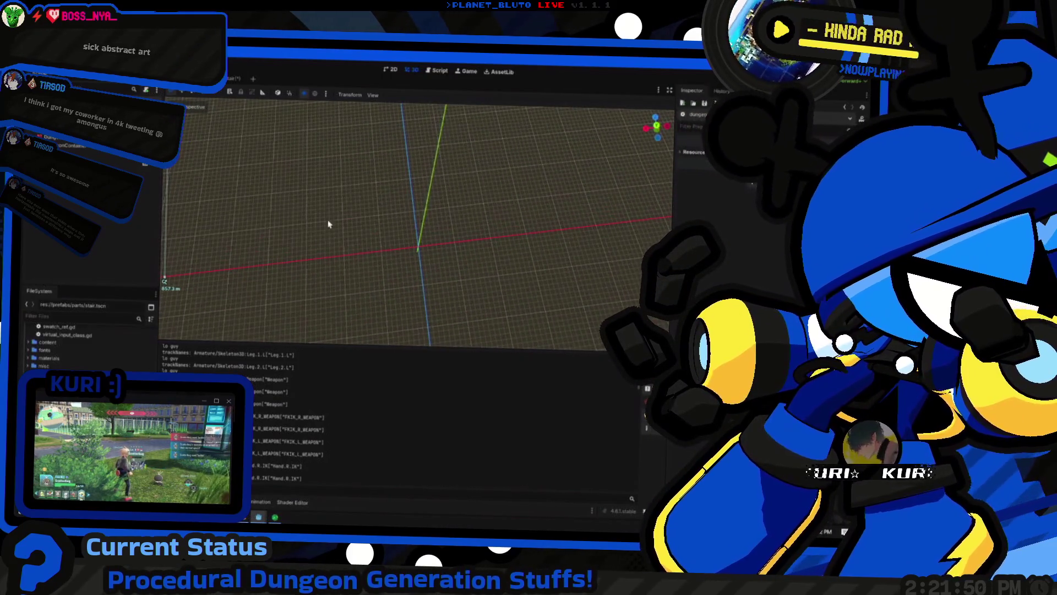
pyautogui.moveTo(390, 241)
pyautogui.mouseDown()
pyautogui.moveTo(396, 201)
pyautogui.moveTo(435, 146)
pyautogui.moveTo(427, 193)
pyautogui.moveTo(446, 134)
pyautogui.moveTo(427, 184)
pyautogui.moveTo(380, 249)
pyautogui.mouseUp()
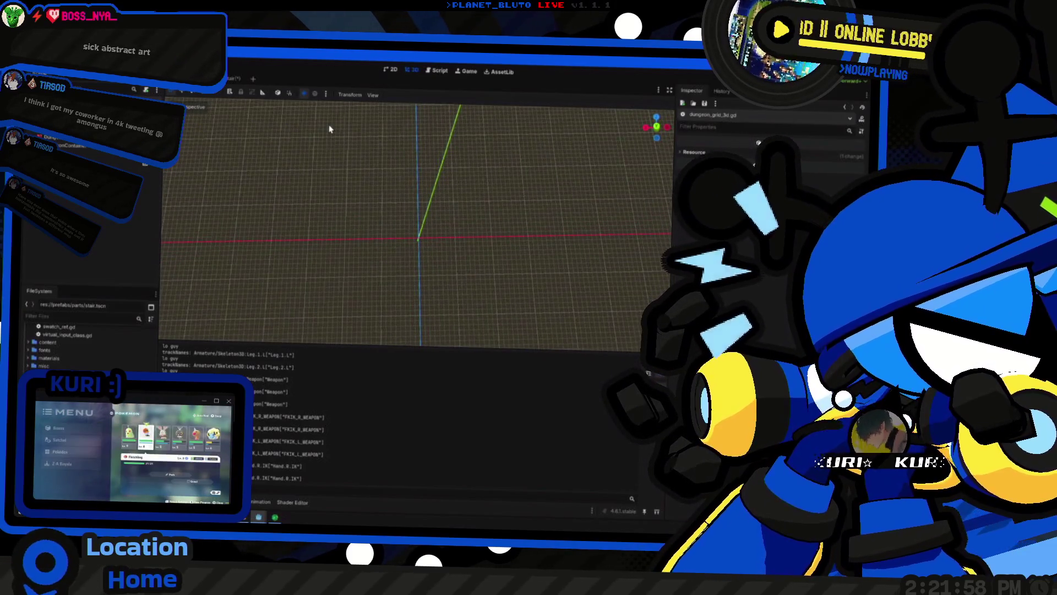
# Back in Minecraft, walk toward the glass cube's wall and open the creative inventory
pyautogui.hotkey('alt', 'Tab')
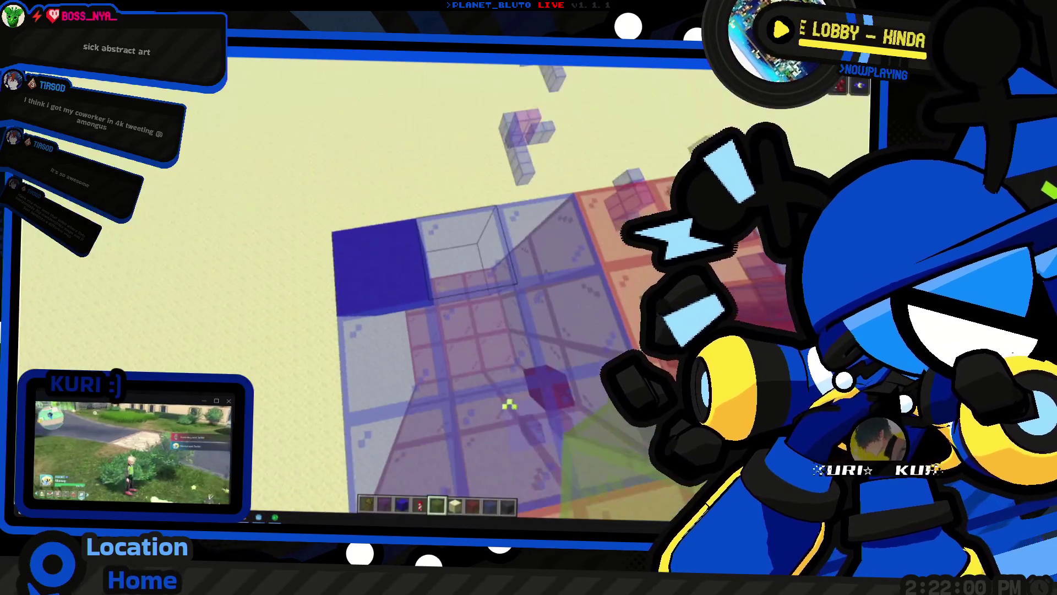
pyautogui.hotkey('alt', 'Tab')
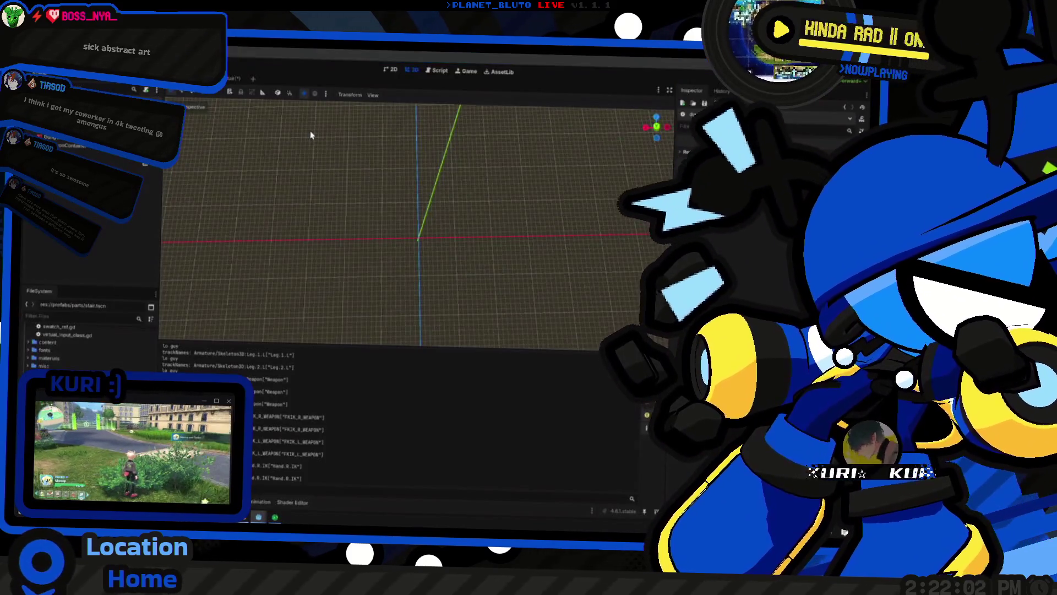
pyautogui.hotkey('alt', 'Tab')
pyautogui.press('s')
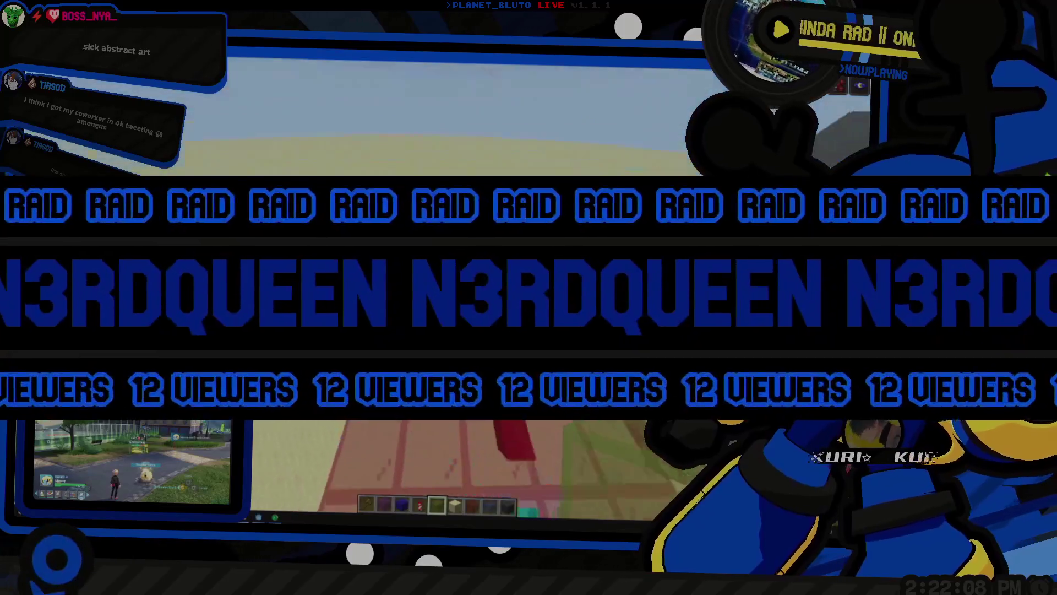
pyautogui.press('e')
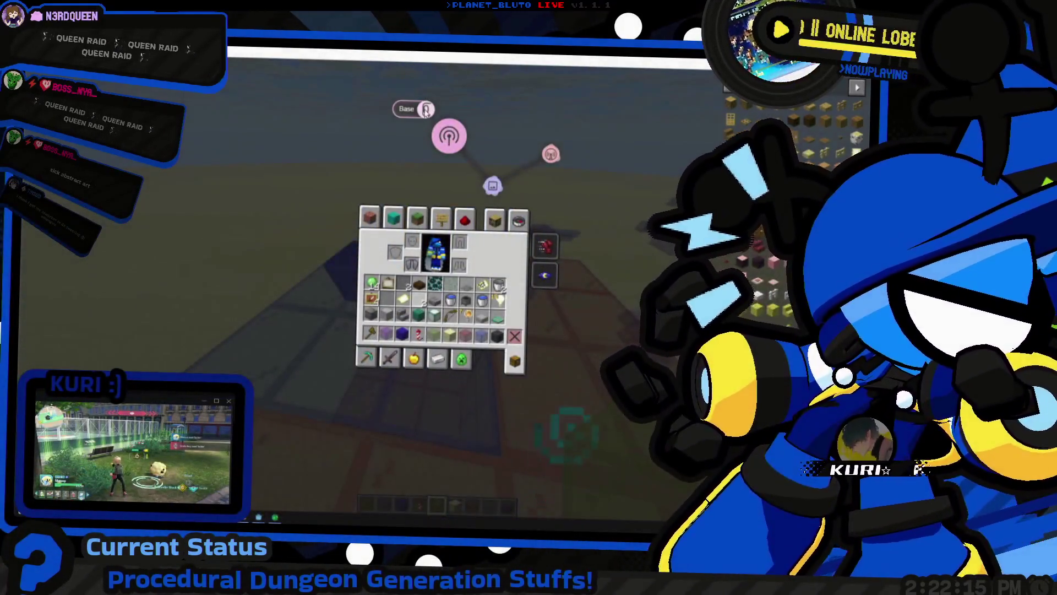
pyautogui.click(425, 109)
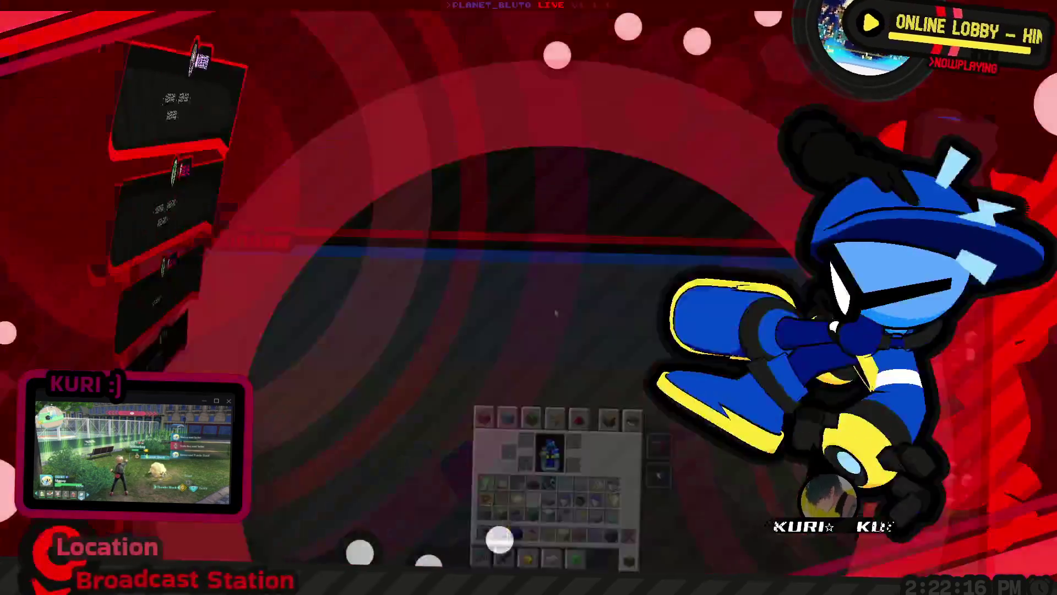
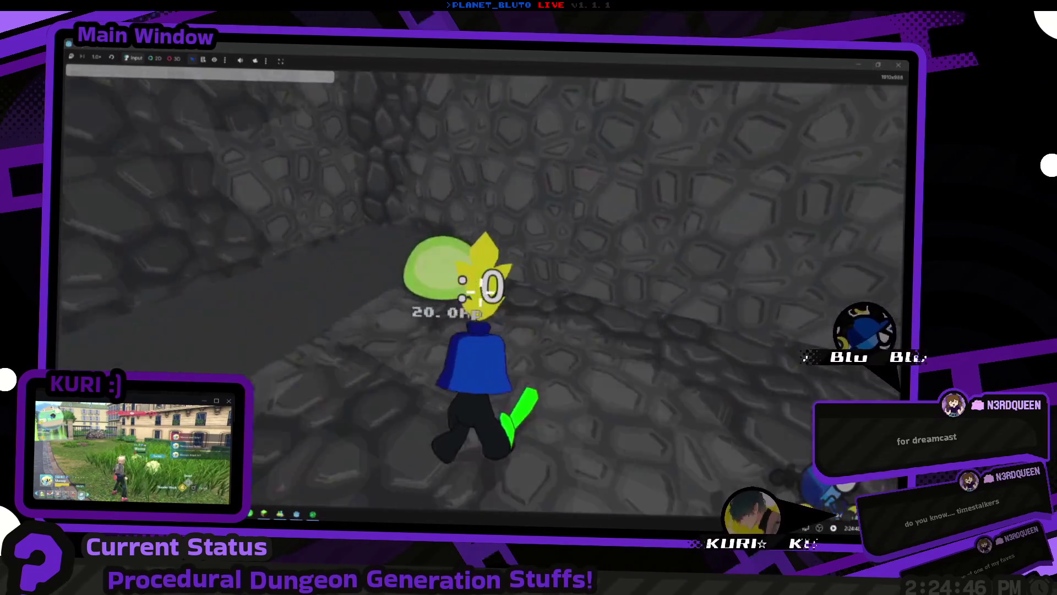
# Run the character through the dungeon corridors toward the walls, then bring up the window switcher
pyautogui.press('w')
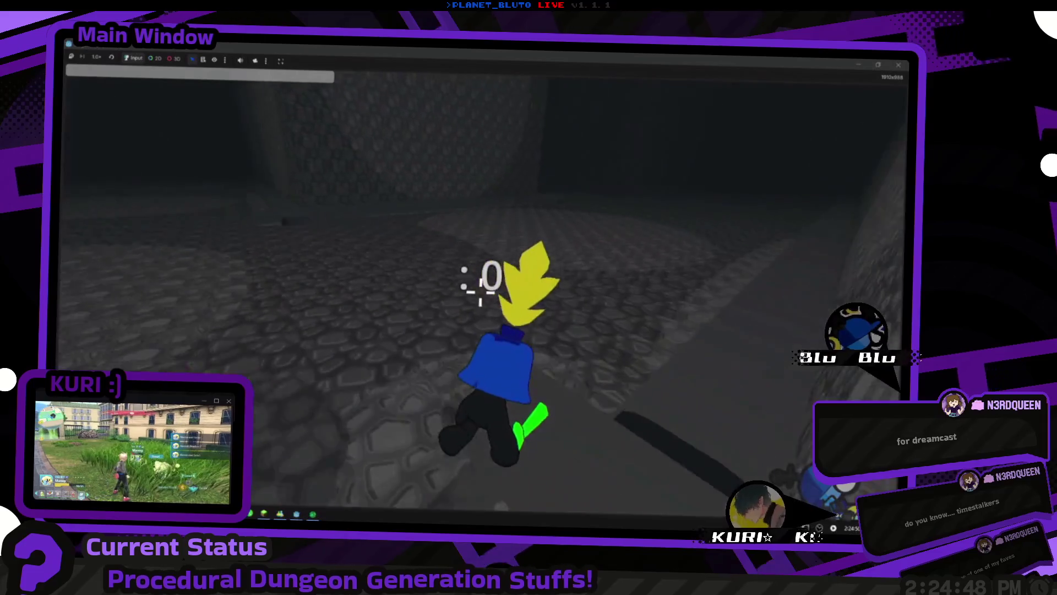
pyautogui.press('w')
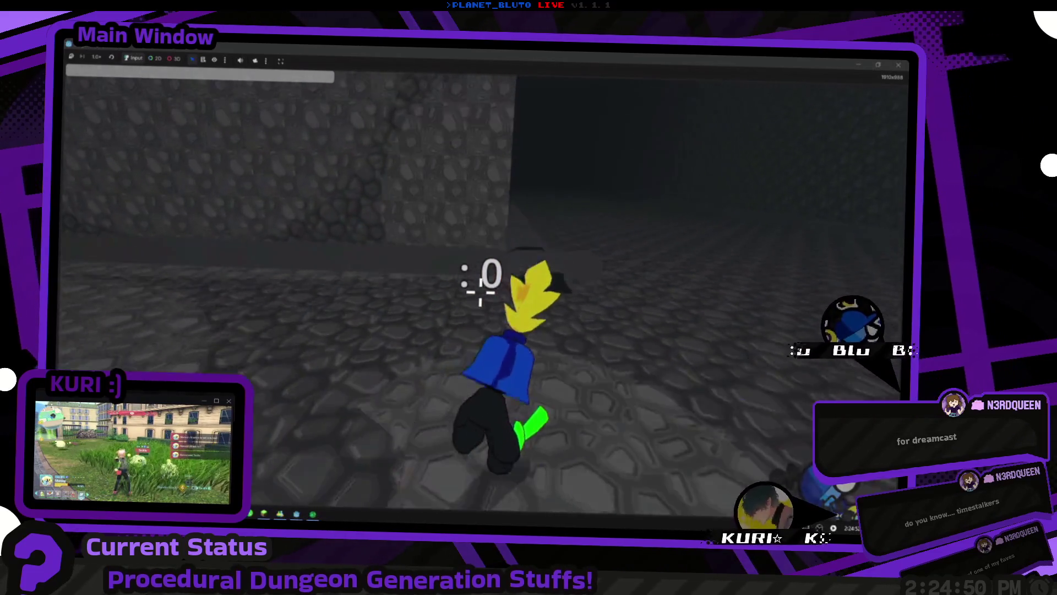
pyautogui.press('w')
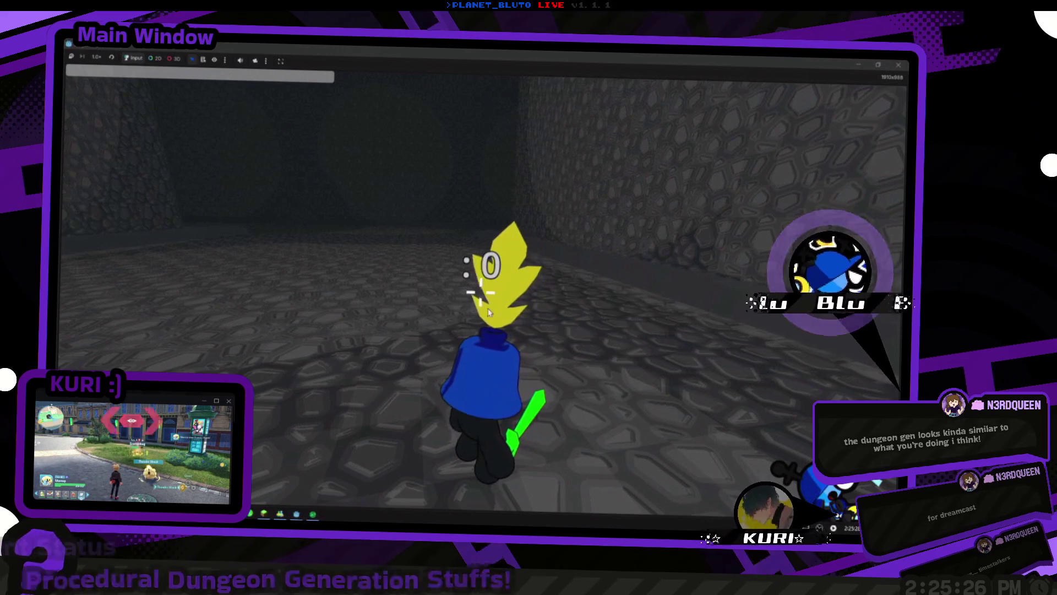
pyautogui.press('w')
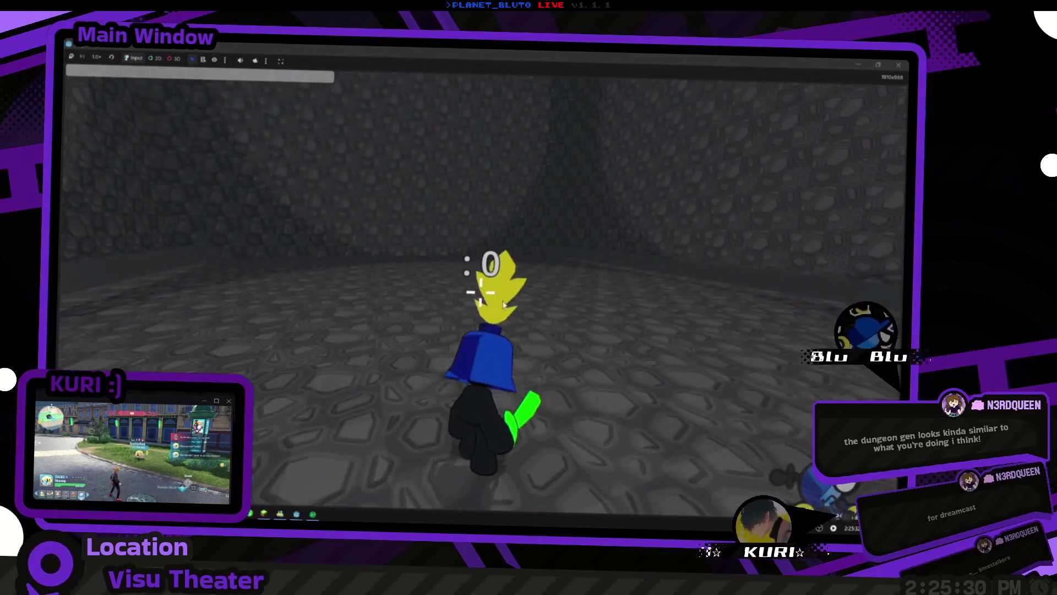
pyautogui.hotkey('alt', 'Tab')
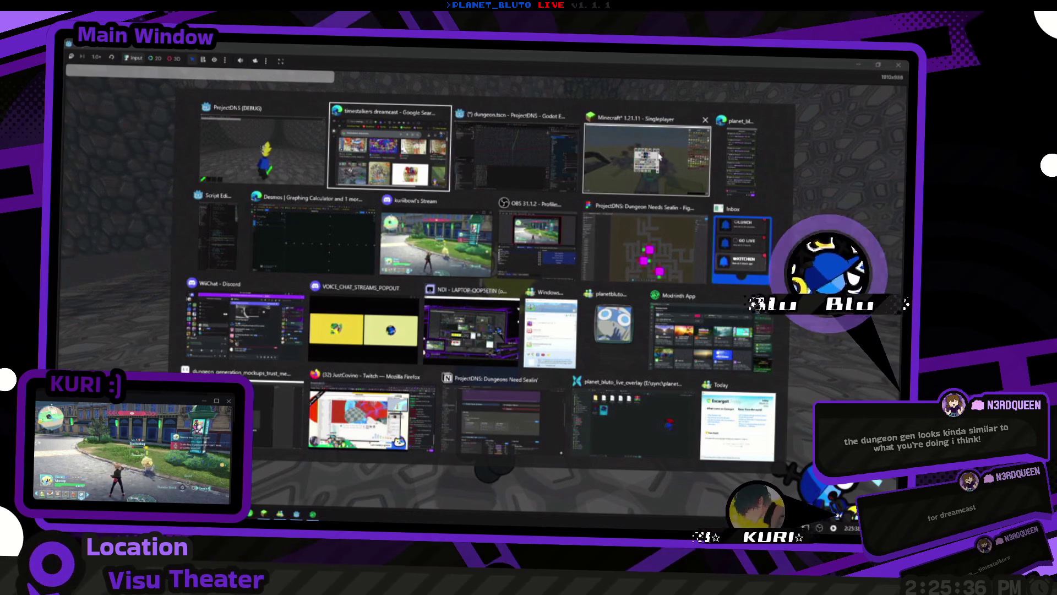
# Bring Minecraft to the front and glance through the creative inventory
pyautogui.click(659, 157)
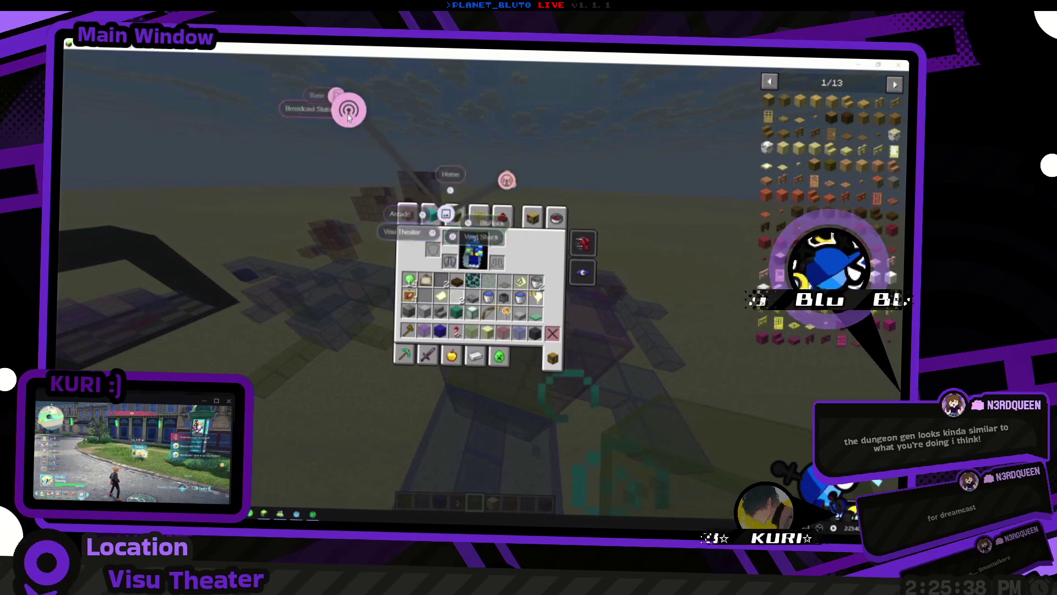
pyautogui.click(348, 111)
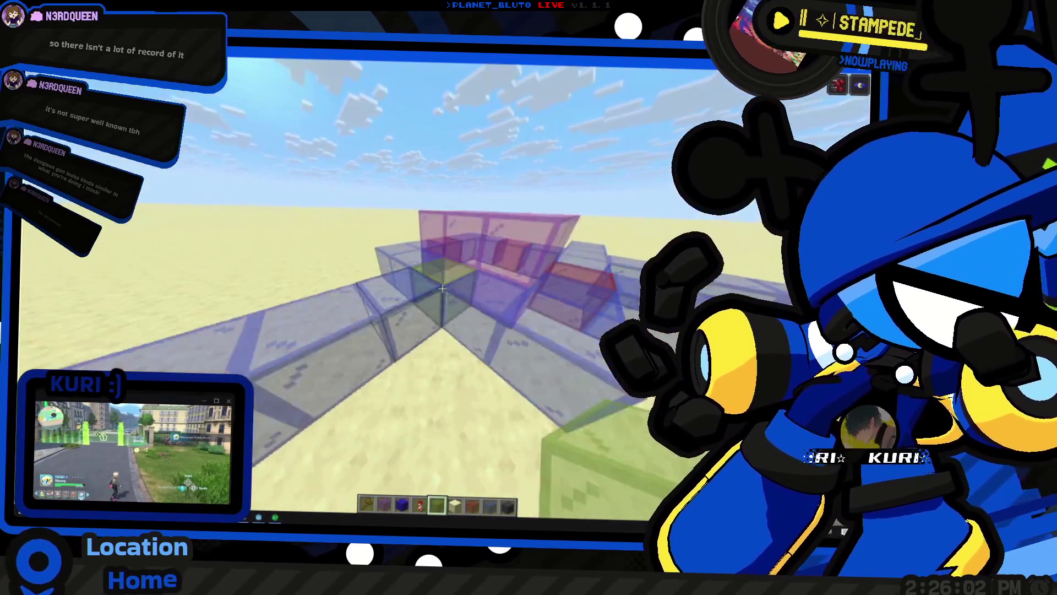
pyautogui.press('e')
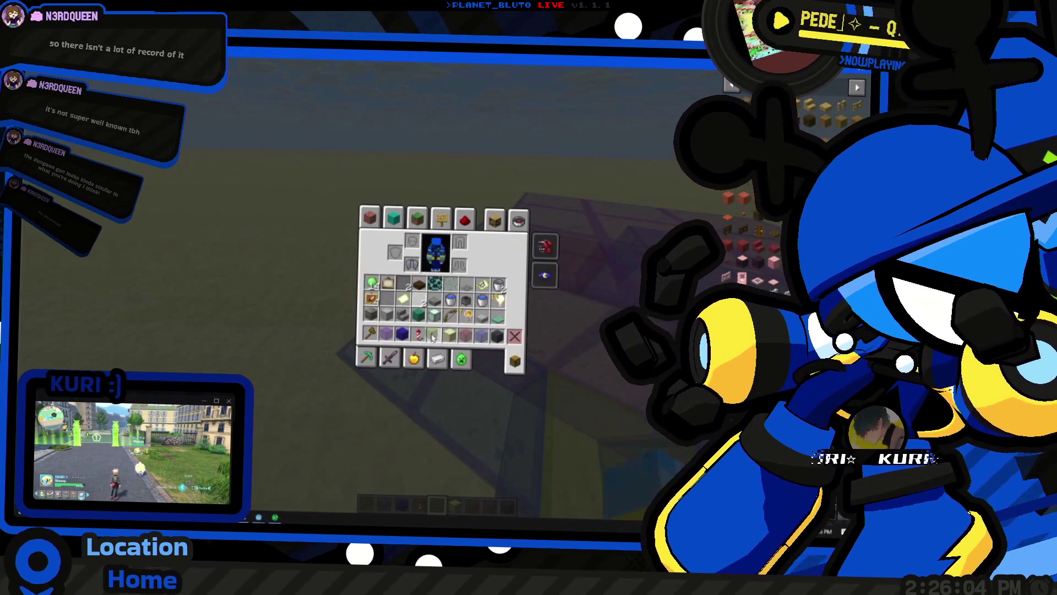
pyautogui.press('e')
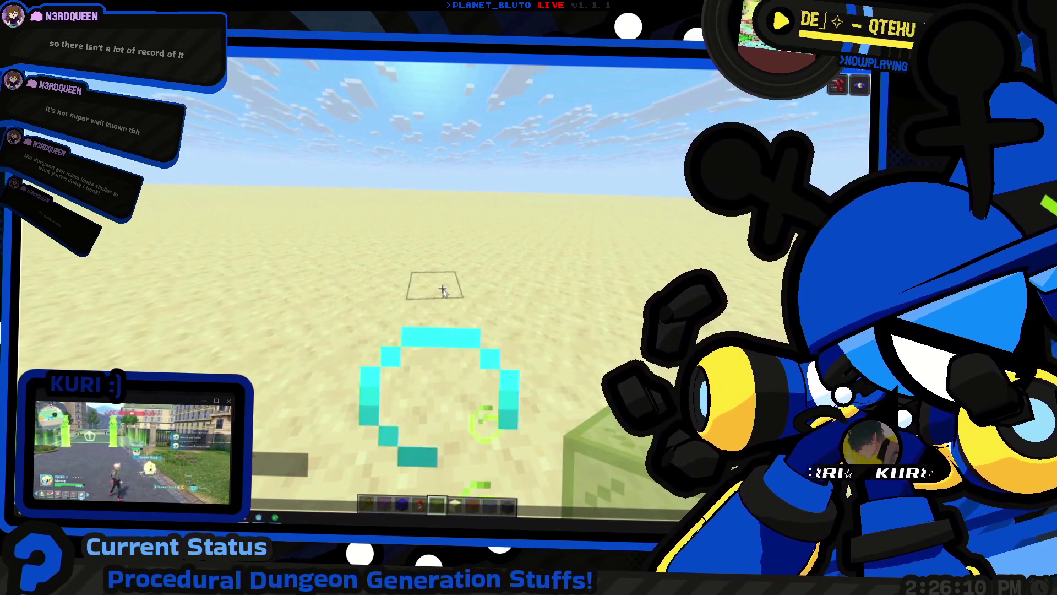
pyautogui.press('Escape')
pyautogui.press('Escape')
# Open the chest near the structures, then view the player's own inventory
pyautogui.rightClick(443, 288)
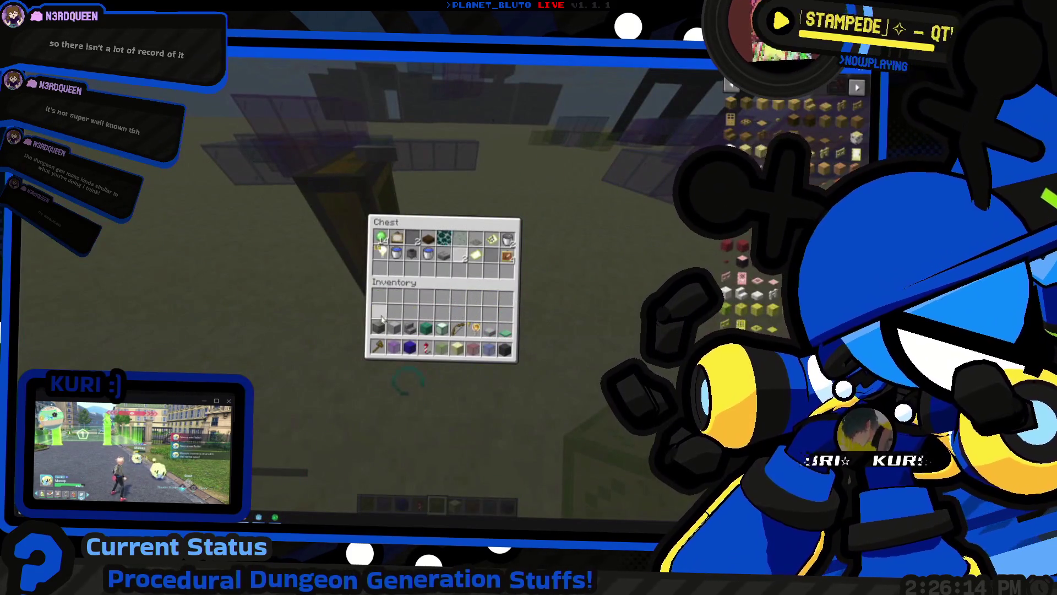
pyautogui.press('e')
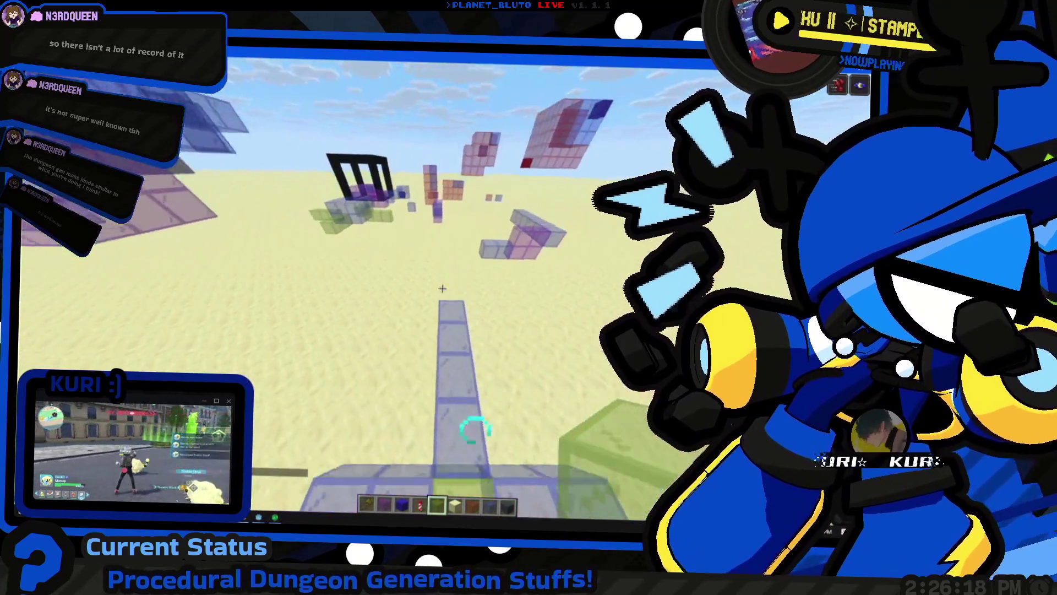
pyautogui.press('e')
pyautogui.click(514, 362)
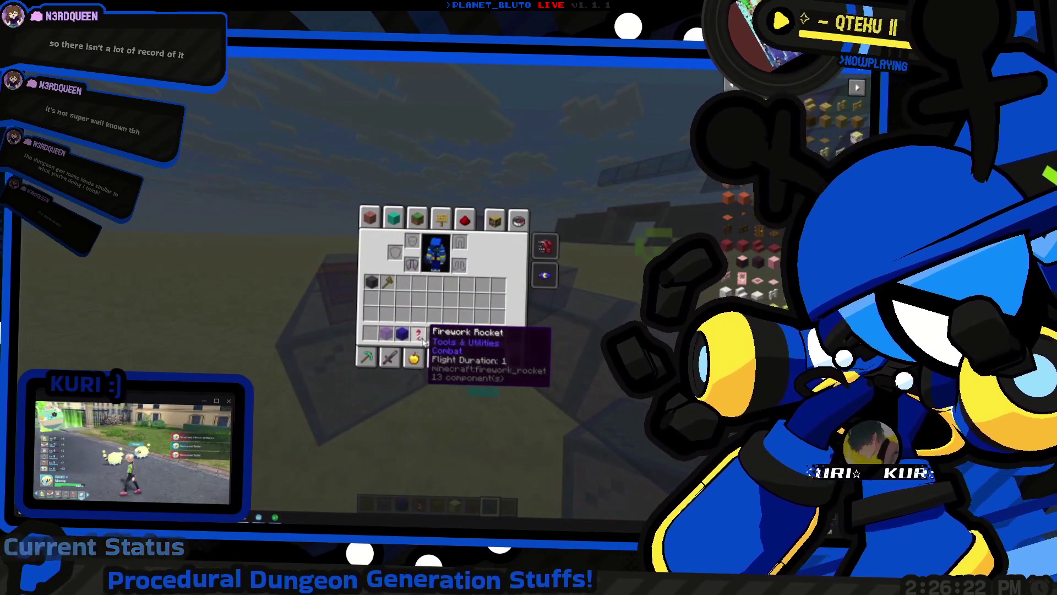
# Select blue concrete in slot 4 and fly above the glass-and-terracotta structure before switching windows
pyautogui.press('e')
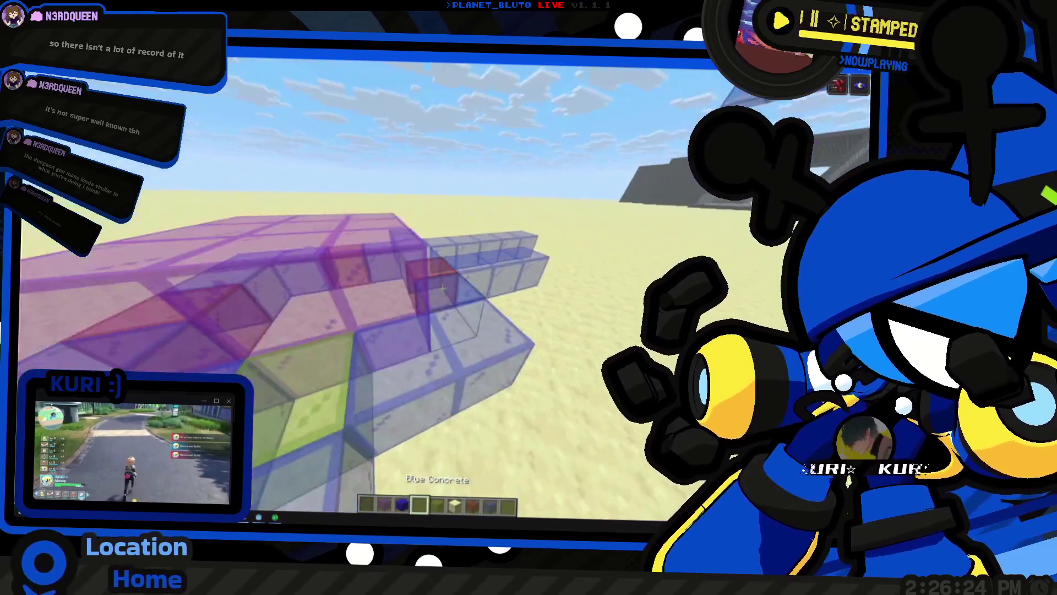
pyautogui.press('4')
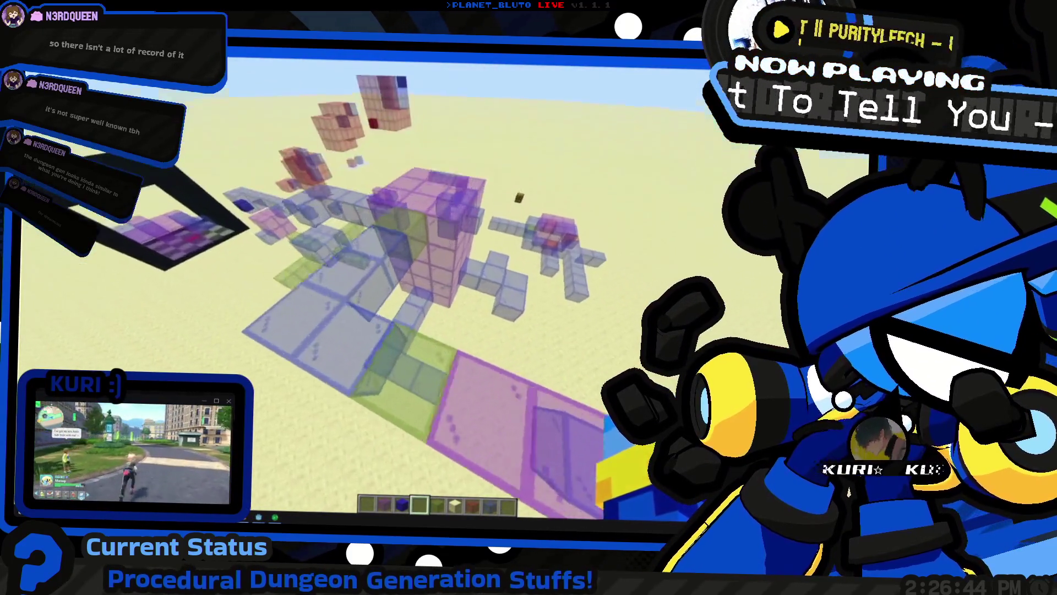
pyautogui.press('e')
pyautogui.press('e')
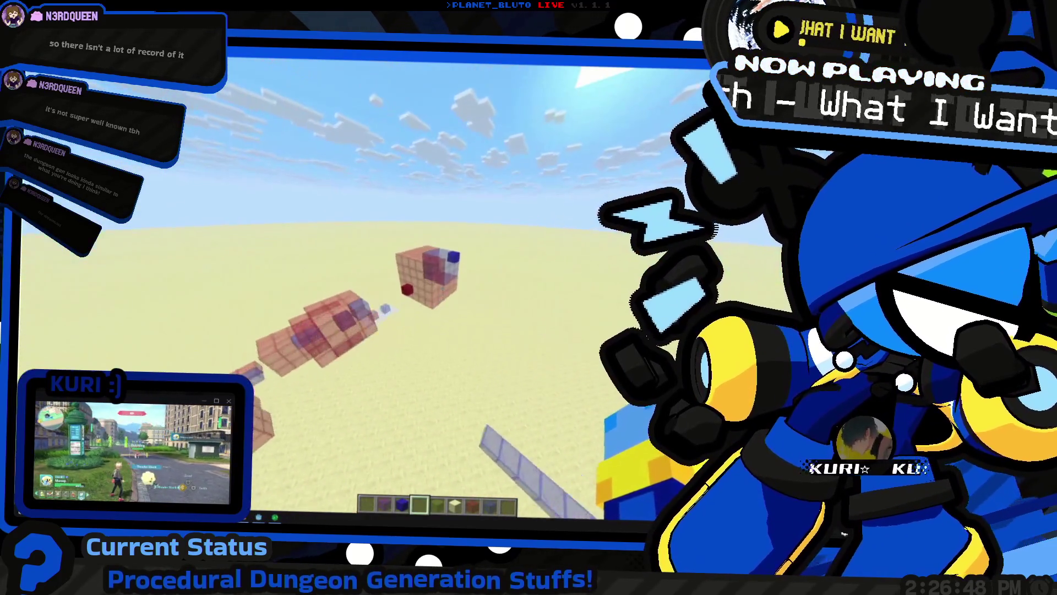
pyautogui.press('w')
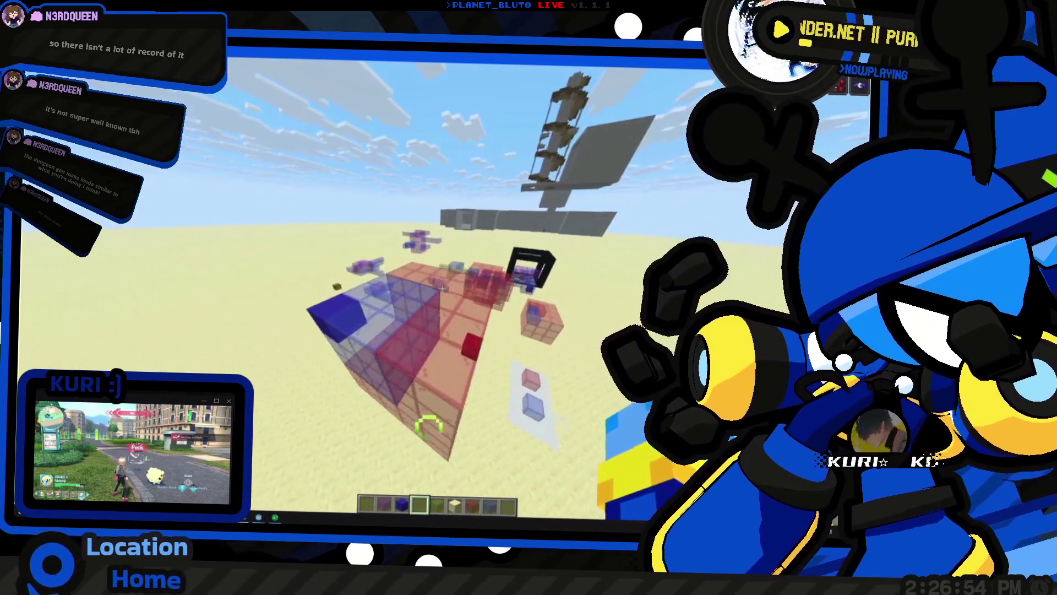
pyautogui.press('e')
pyautogui.press('e')
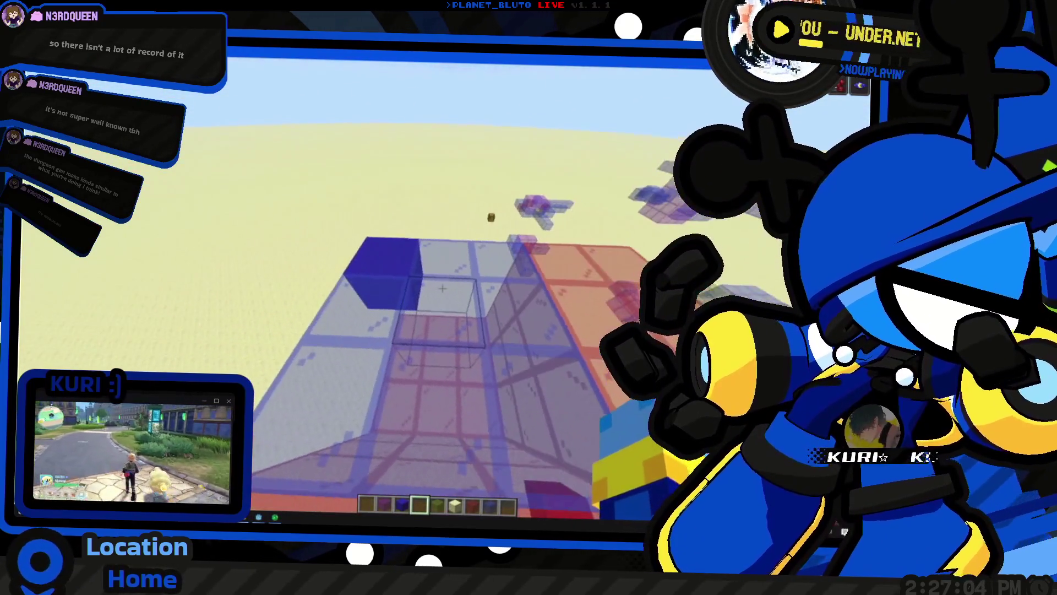
pyautogui.hotkey('alt', 'Tab')
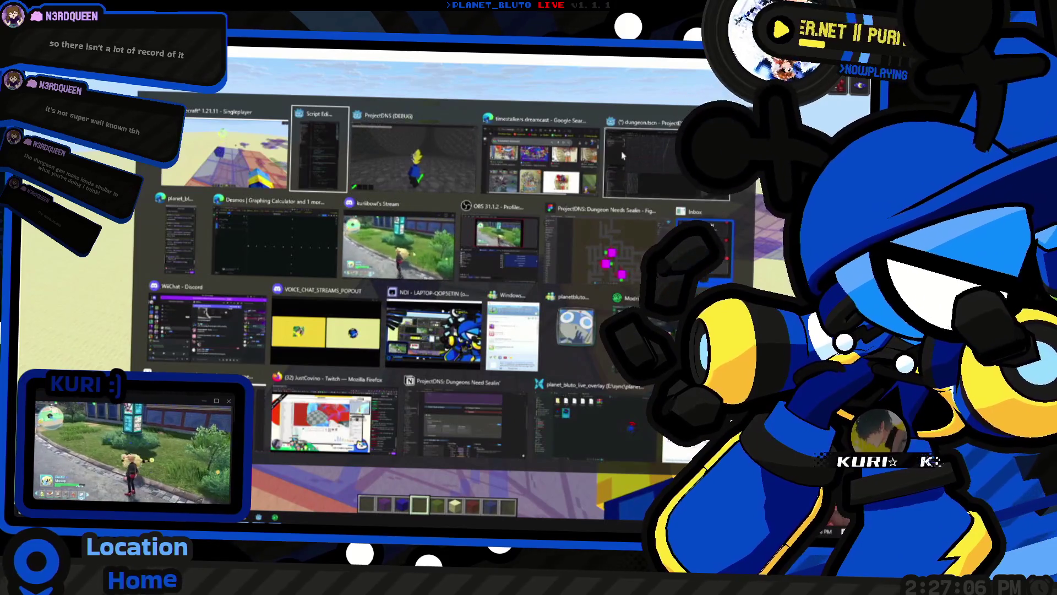
# Switch to Godot's dungeon.tscn editor, orbit the empty 3D view, then return to Minecraft
pyautogui.click(623, 156)
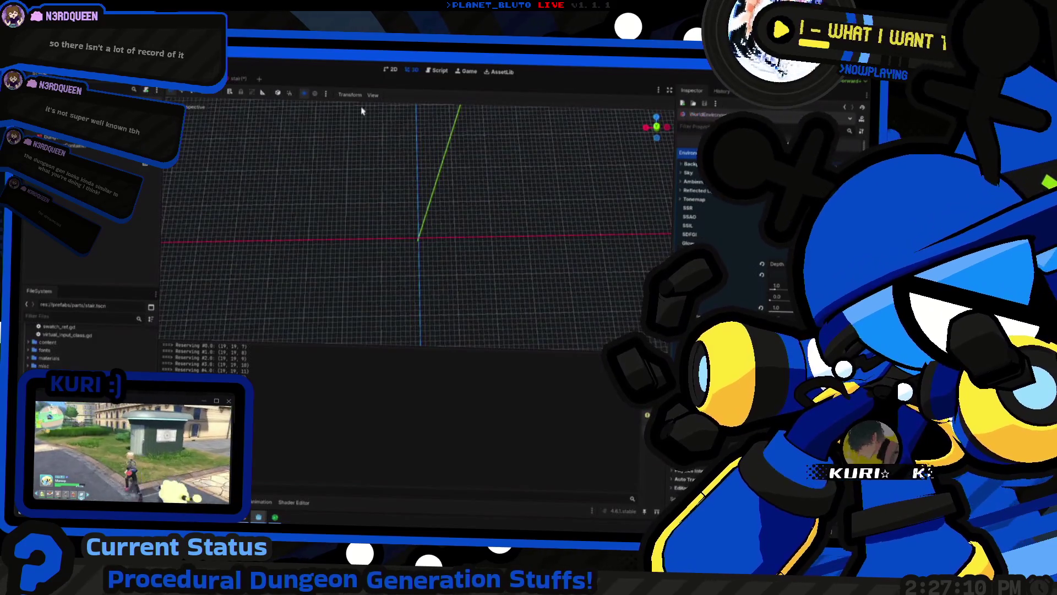
pyautogui.hotkey('alt', 'Tab')
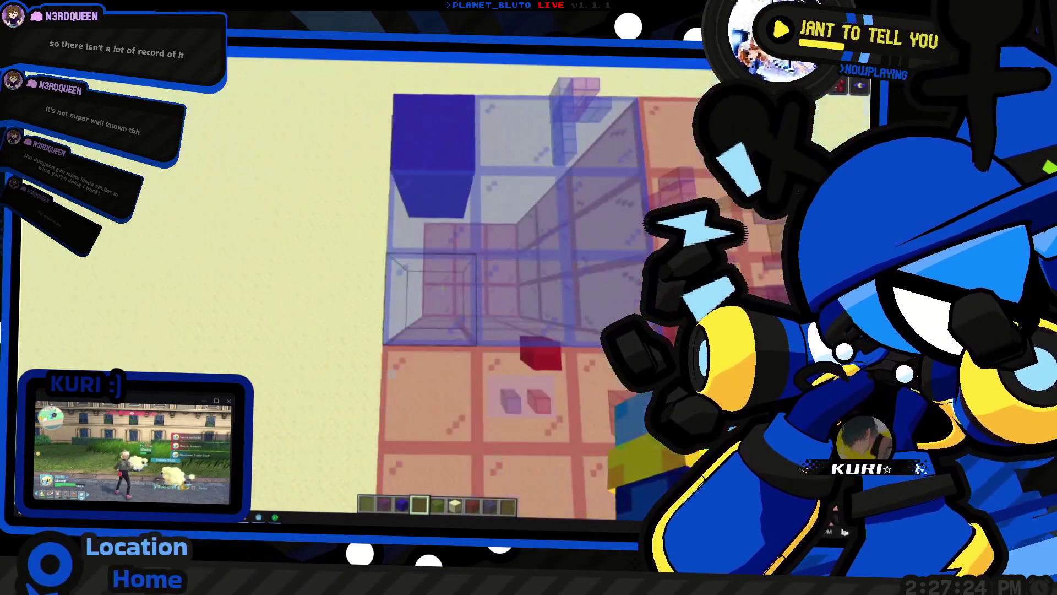
pyautogui.hotkey('alt', 'Tab')
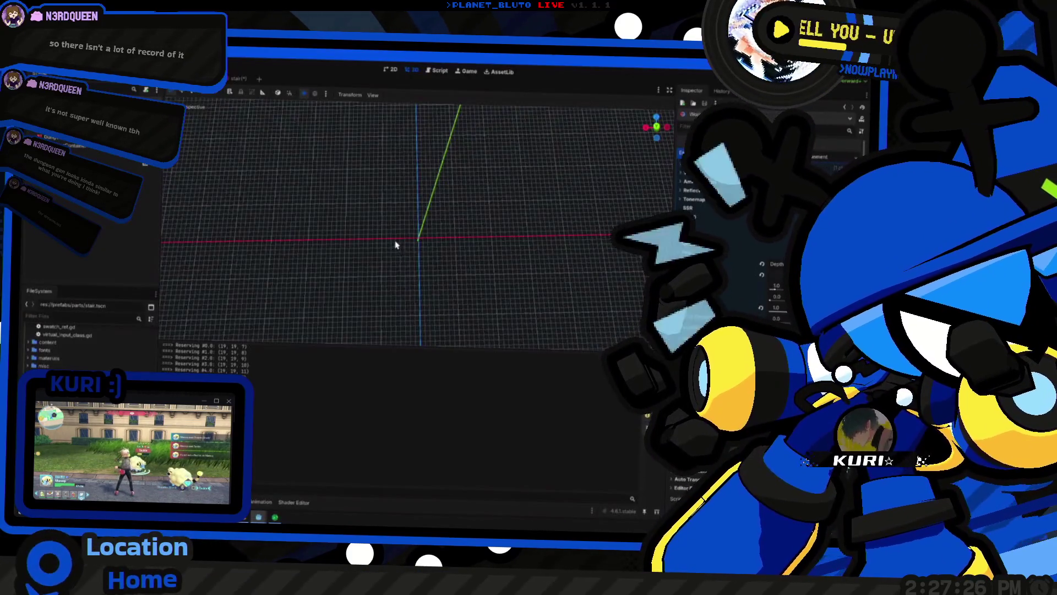
pyautogui.moveTo(384, 230)
pyautogui.mouseDown()
pyautogui.moveTo(429, 265)
pyautogui.moveTo(406, 236)
pyautogui.moveTo(383, 244)
pyautogui.mouseUp()
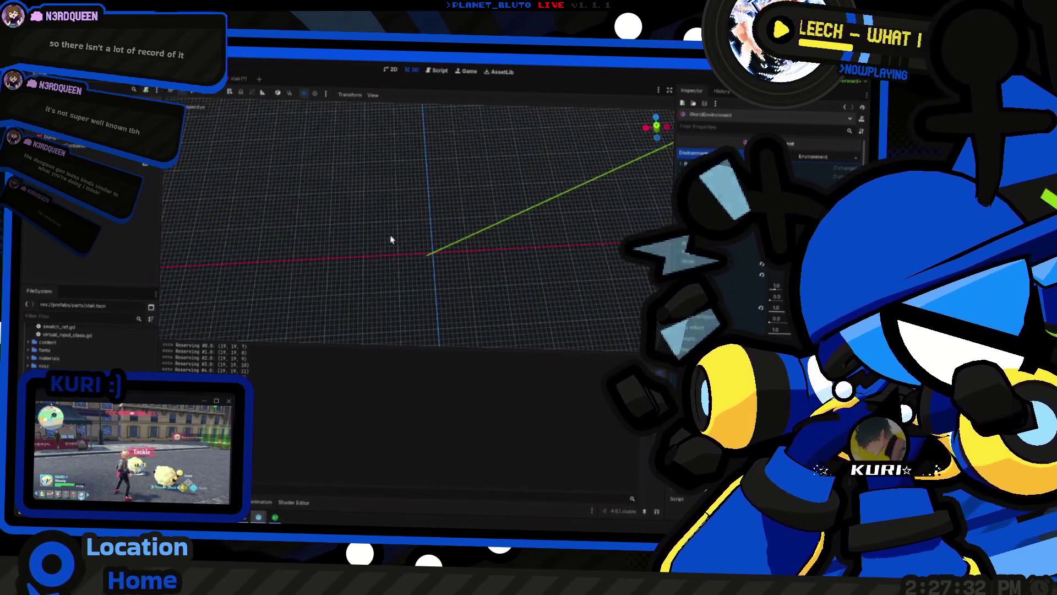
pyautogui.hotkey('alt', 'Tab')
pyautogui.hotkey('alt', 'Tab')
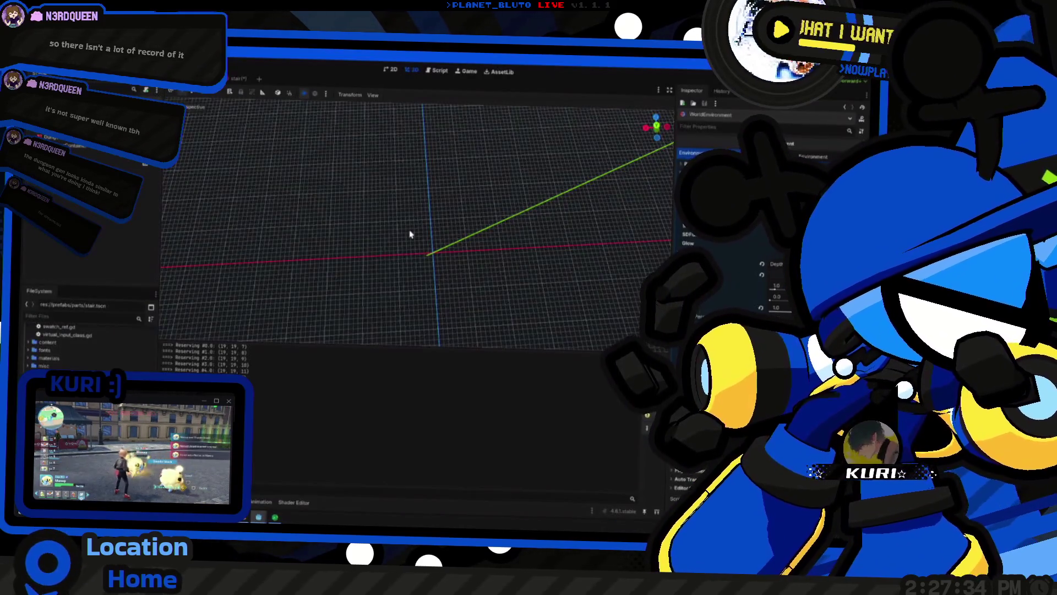
pyautogui.hotkey('alt', 'Tab')
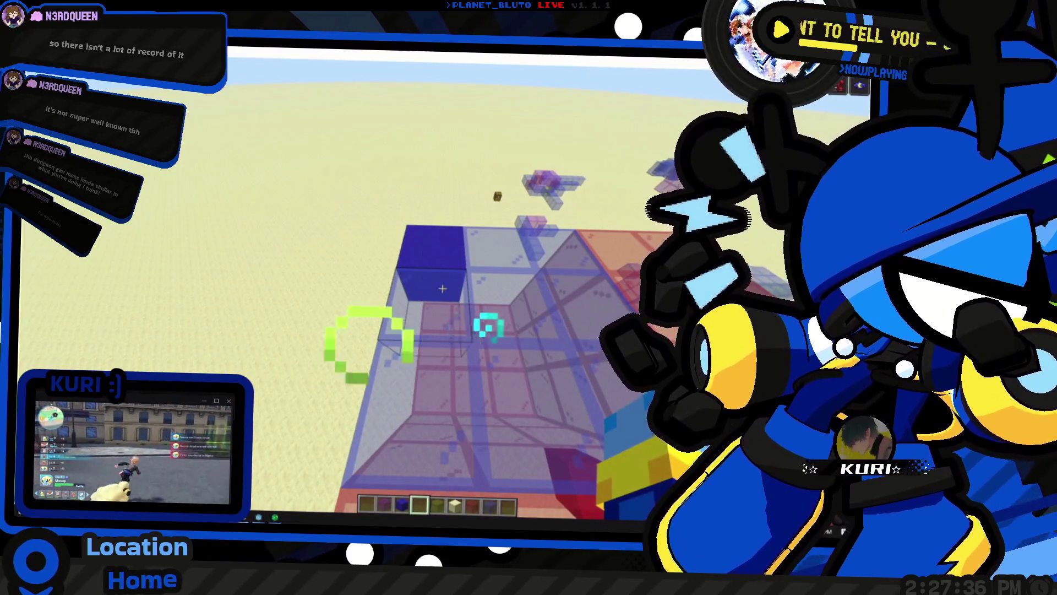
pyautogui.hotkey('alt', 'Tab')
pyautogui.hotkey('alt', 'Tab')
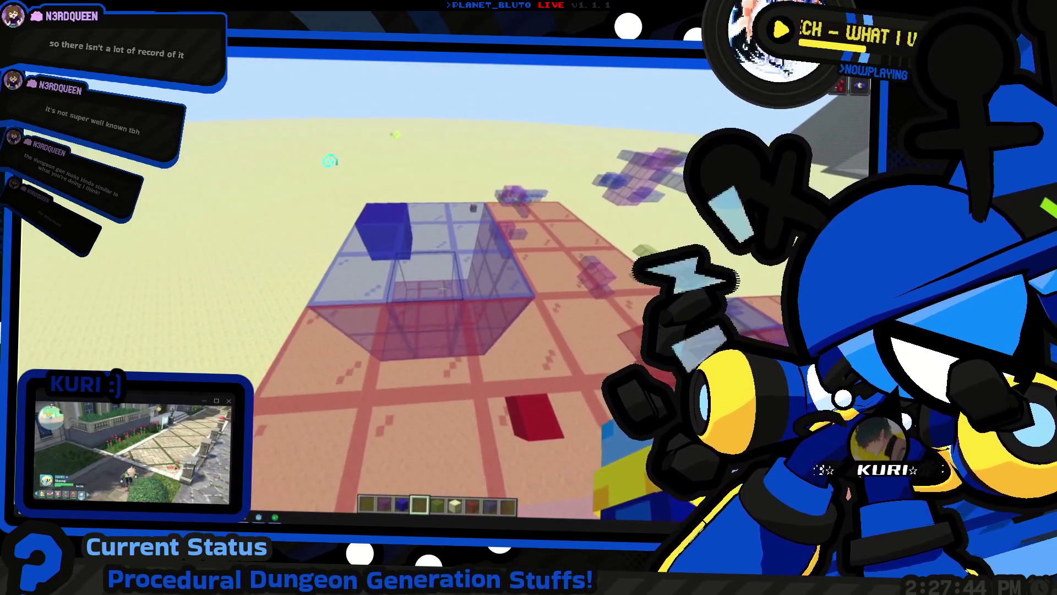
pyautogui.hotkey('alt', 'Tab')
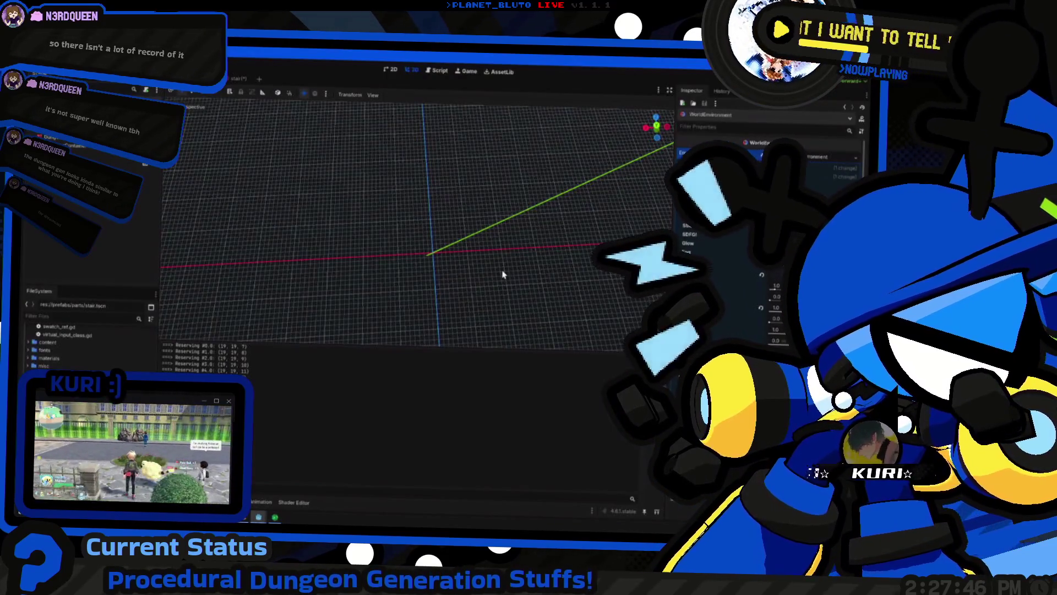
pyautogui.hotkey('alt', 'Tab')
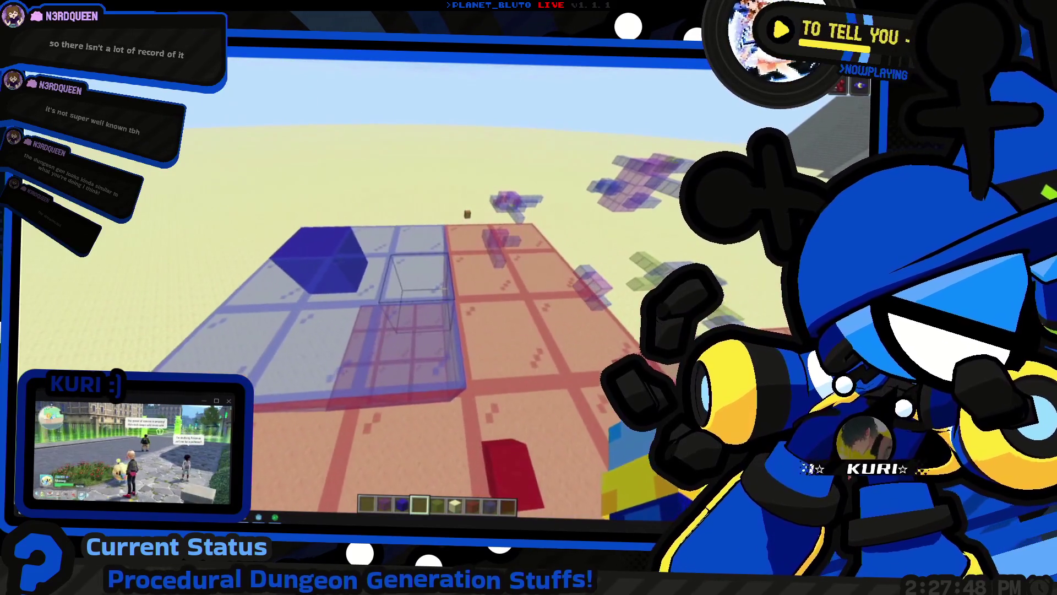
# Try the Blue and Green Stained Glass slots while flying high over the build
pyautogui.press('8')
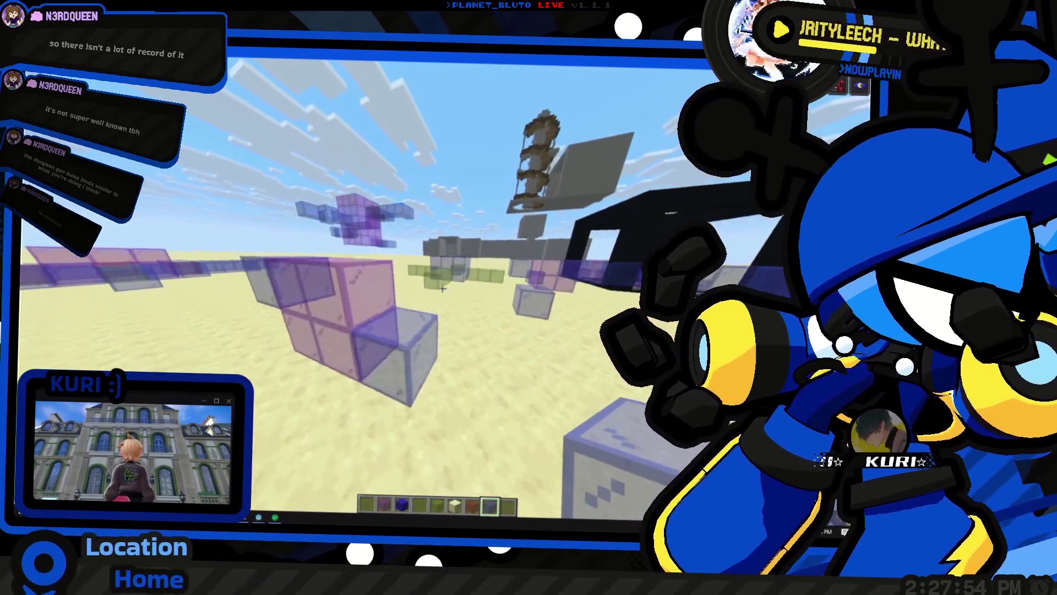
pyautogui.press('5')
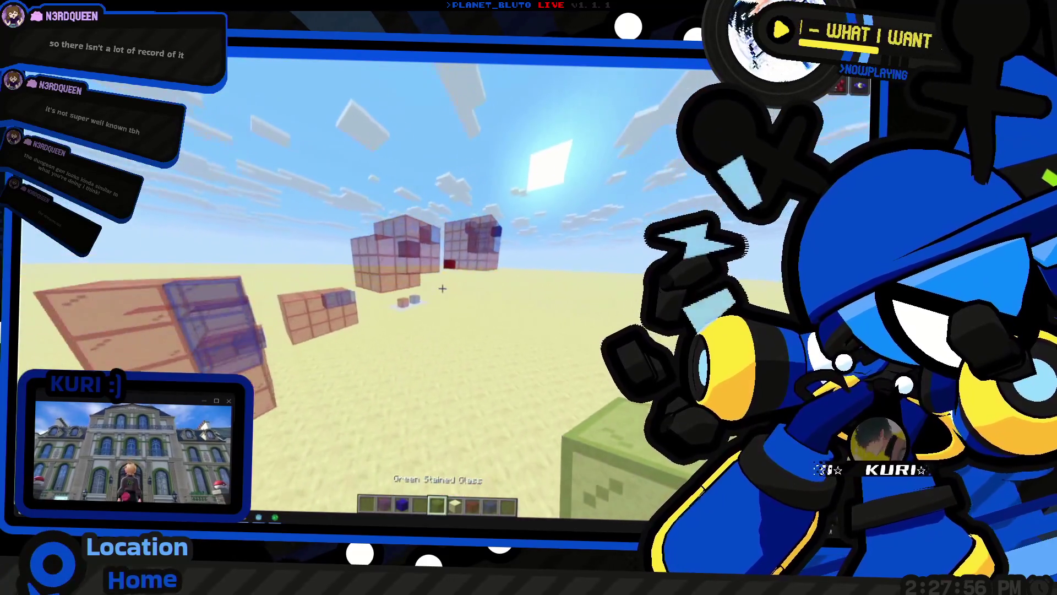
pyautogui.press('w')
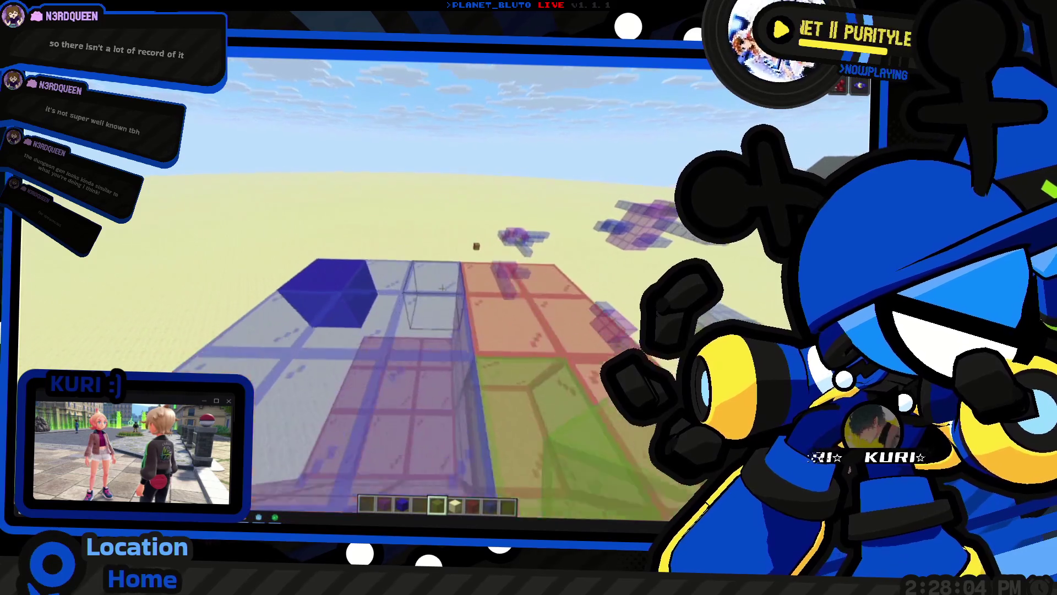
pyautogui.hotkey('alt', 'Tab')
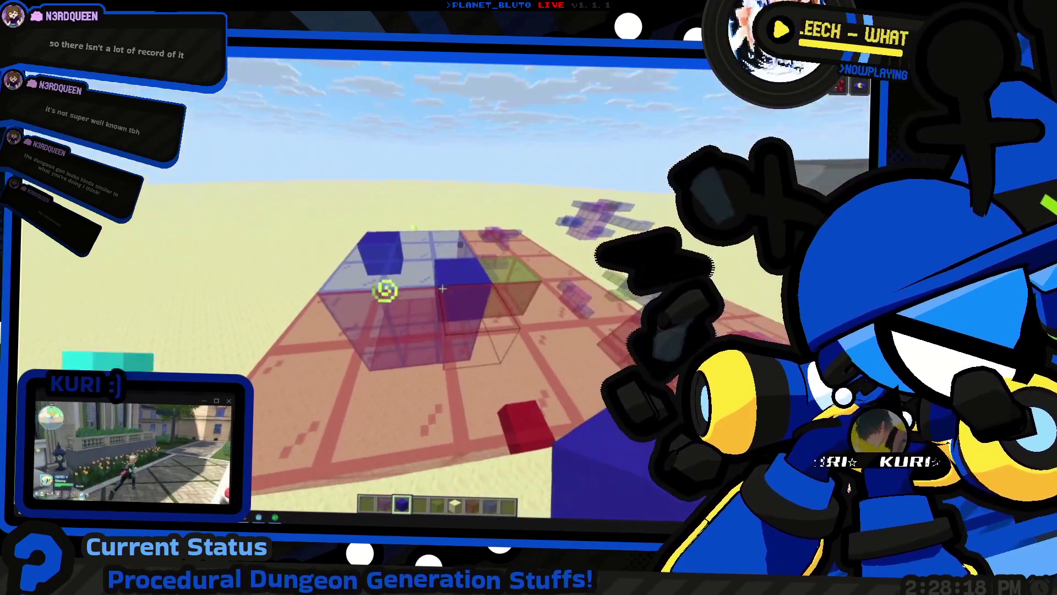
# Replace the solid blue block with Blue Stained Glass, then go to Godot's script editor
pyautogui.press('8')
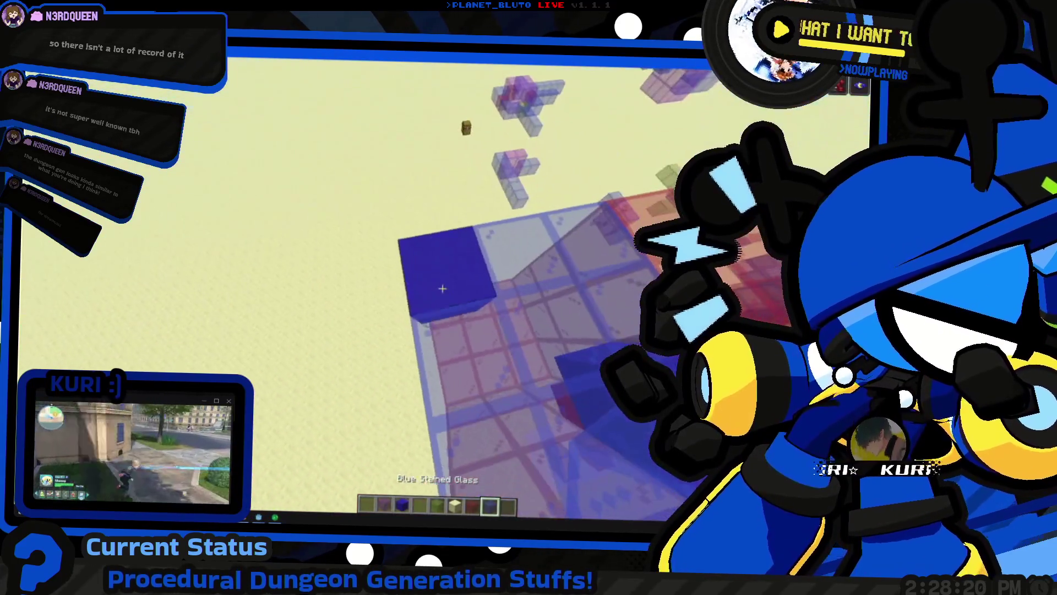
pyautogui.click(442, 288)
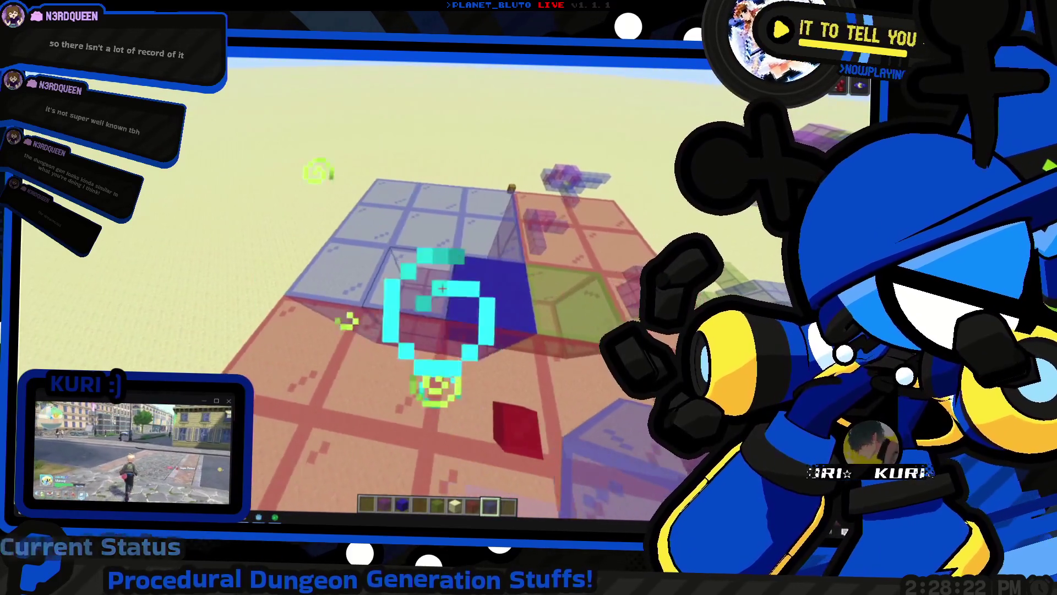
pyautogui.rightClick(442, 288)
pyautogui.press('e')
pyautogui.hotkey('alt', 'Tab')
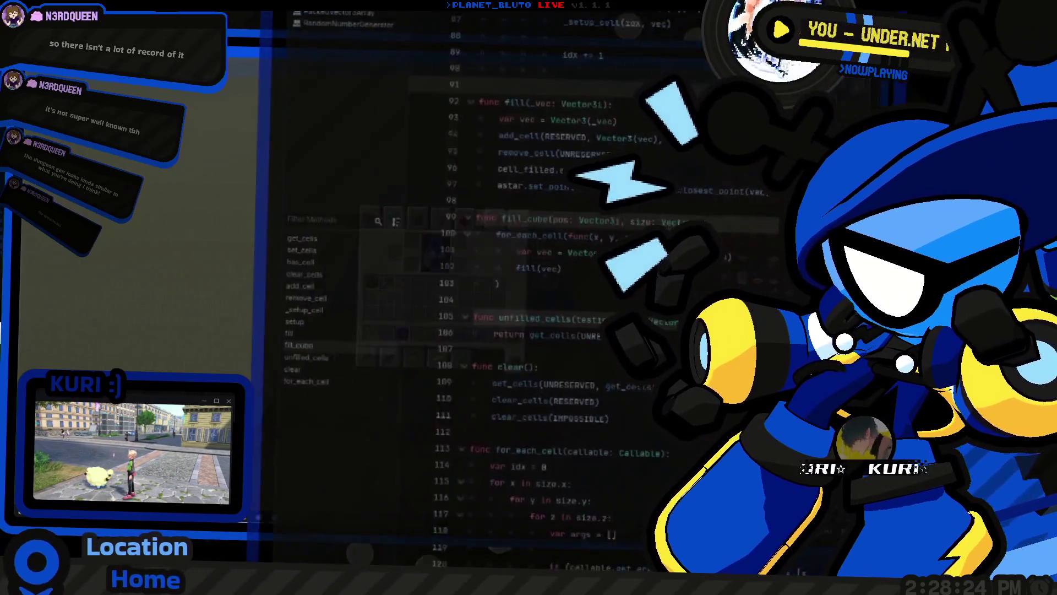
# Change line 101's Vector3i x component to size.x-x in fill_cube, then return to Minecraft
pyautogui.scroll(-3, 419, 270)
pyautogui.click(420, 271)
pyautogui.write('size.x-')
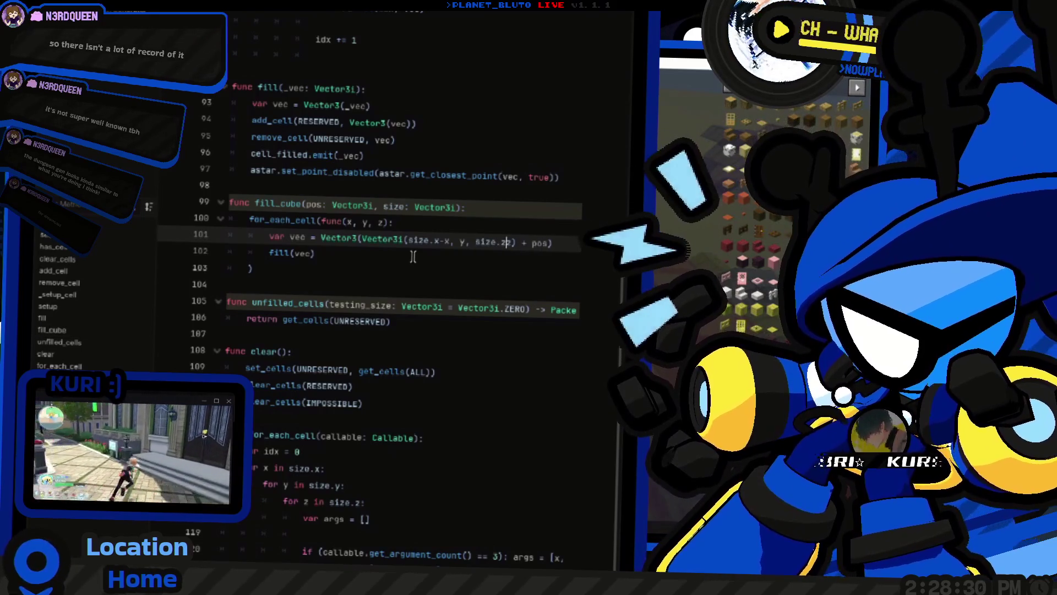
pyautogui.hotkey('alt', 'Tab')
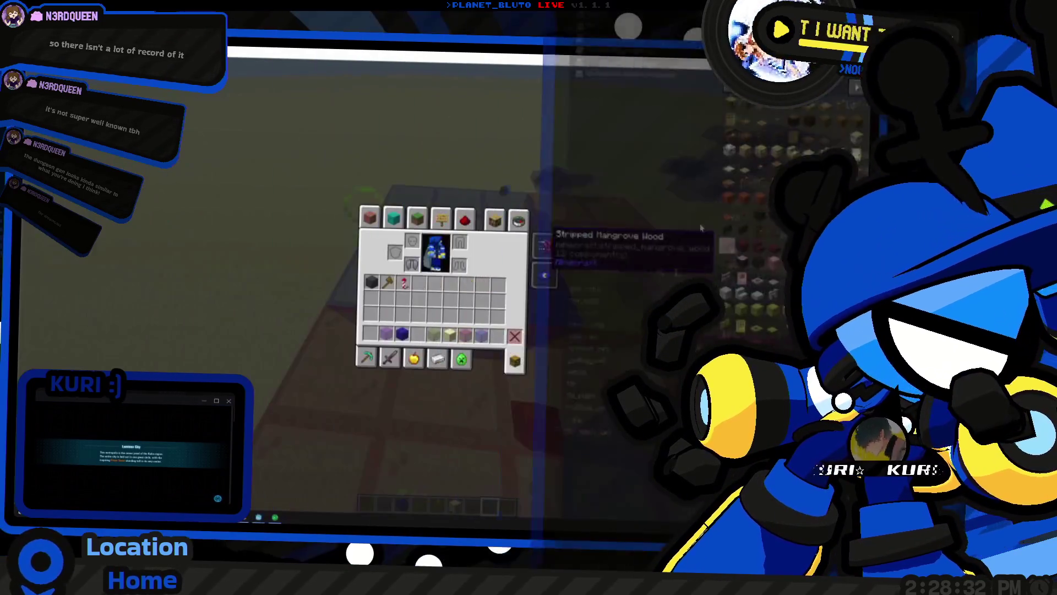
# Fly around the red, purple and pink glass builds to inspect them
pyautogui.press('e')
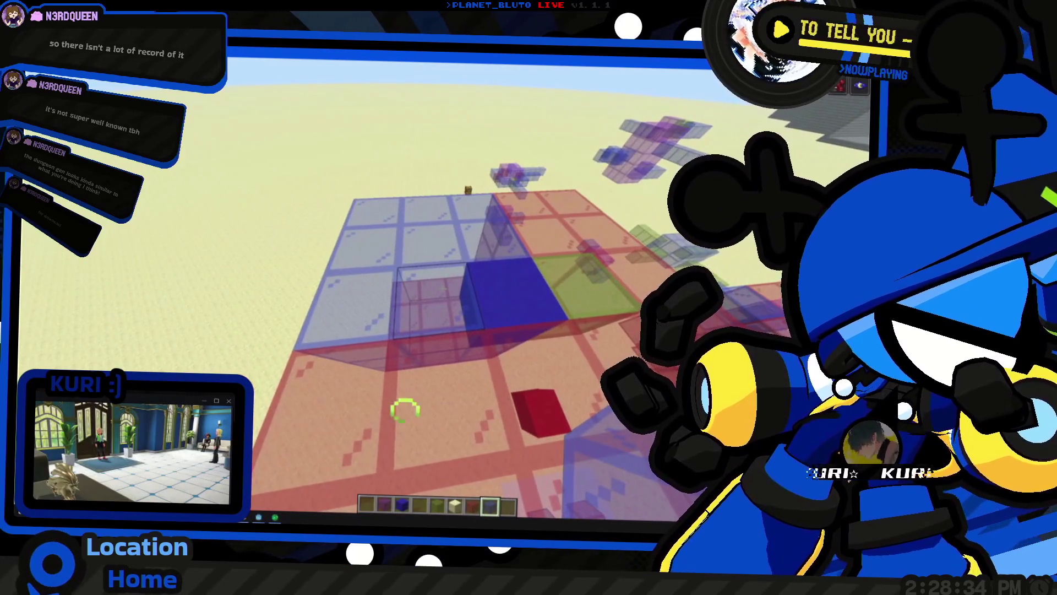
pyautogui.hotkey('alt', 'Tab')
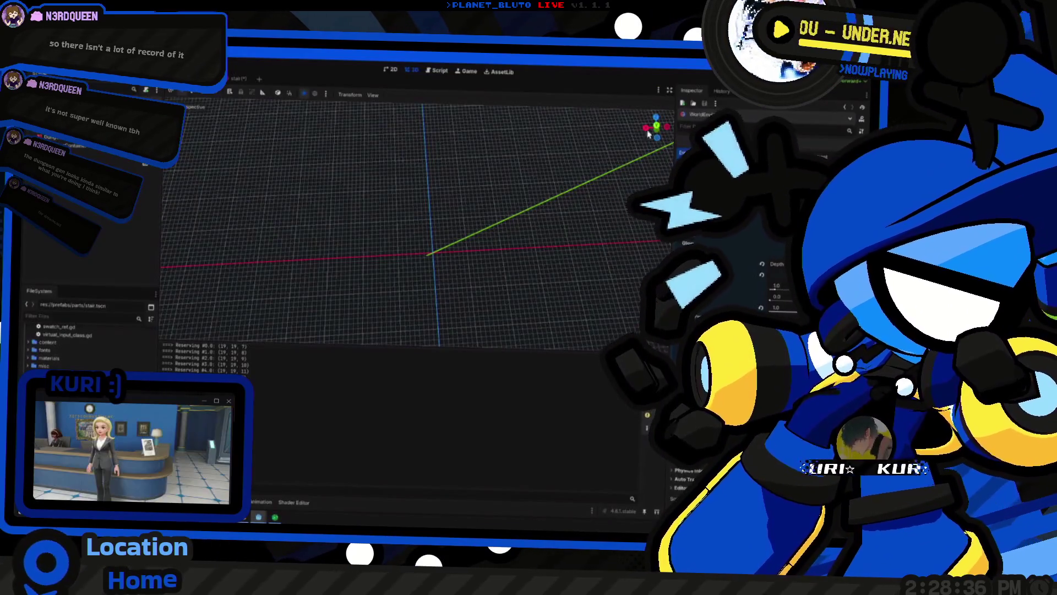
pyautogui.hotkey('alt', 'Tab')
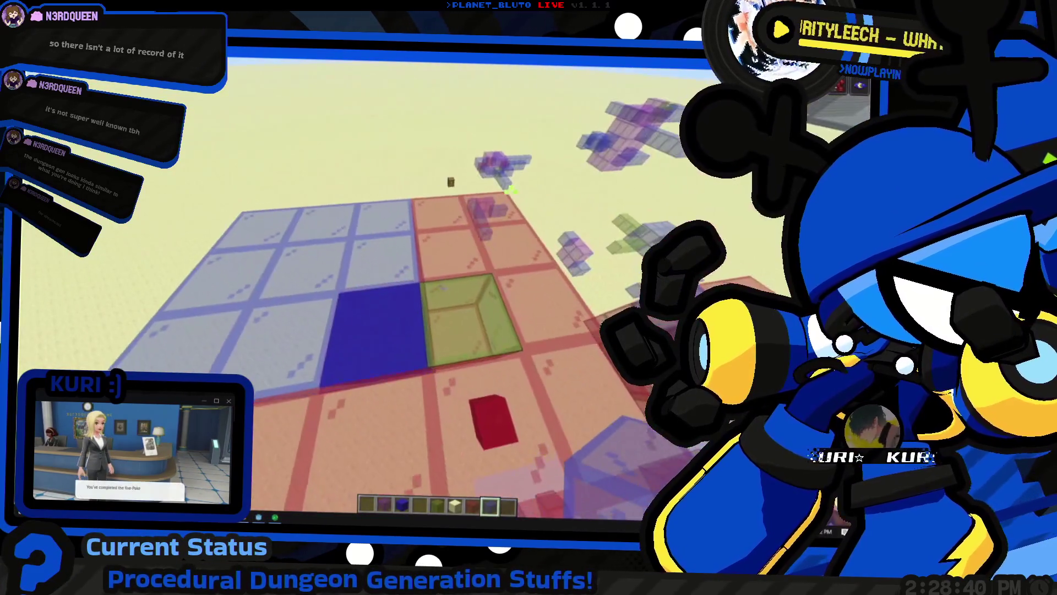
pyautogui.press('w')
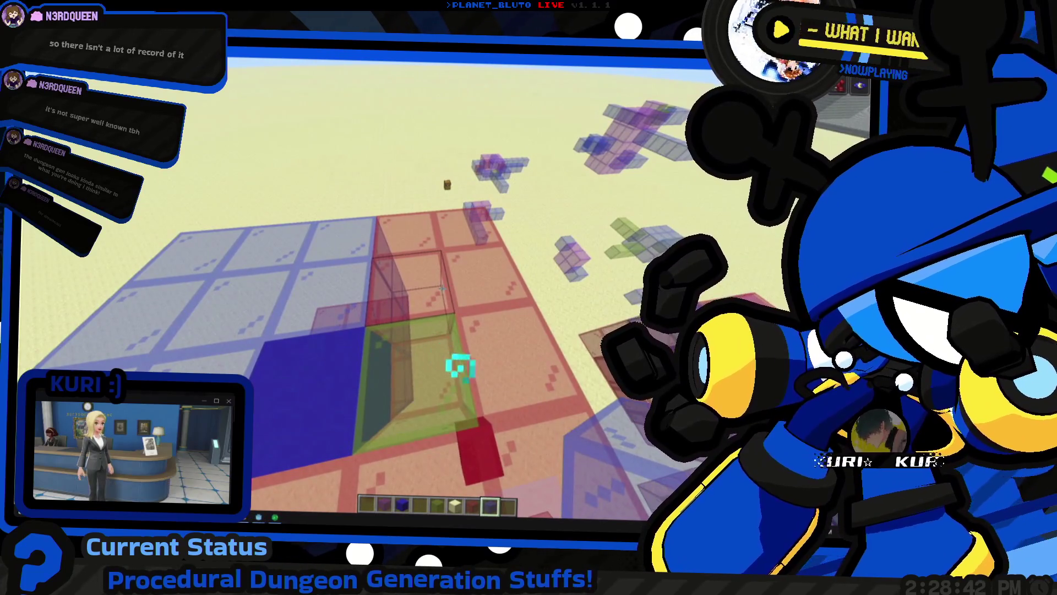
pyautogui.press('s')
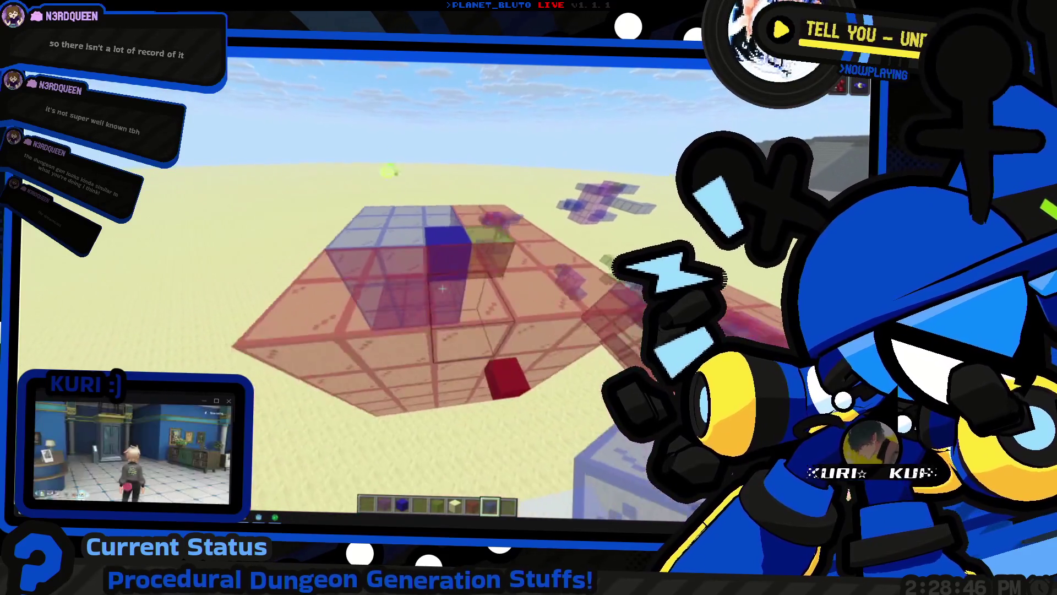
pyautogui.press('w')
pyautogui.press('w')
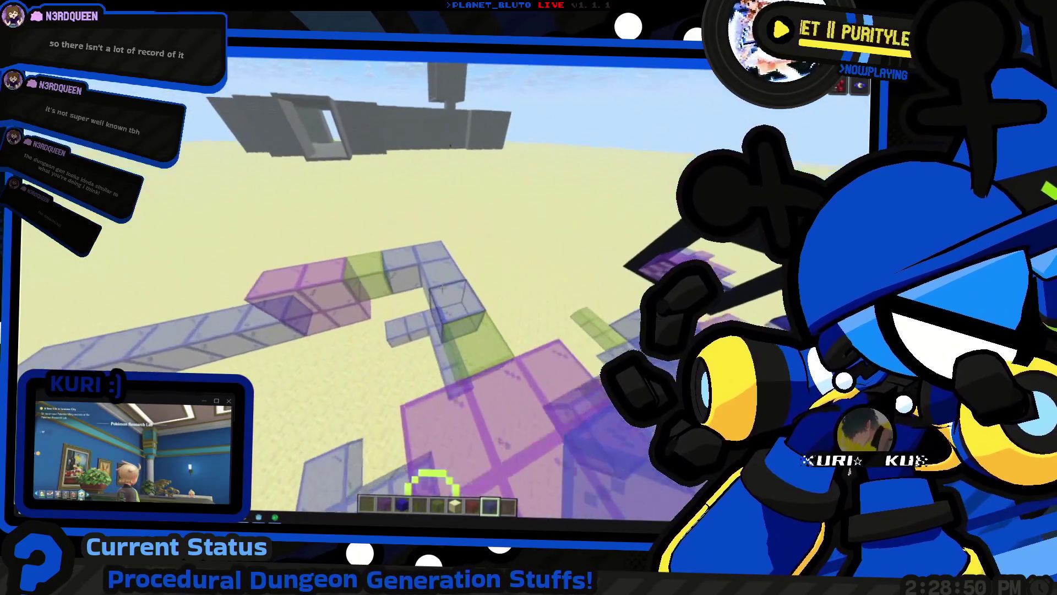
pyautogui.press('w')
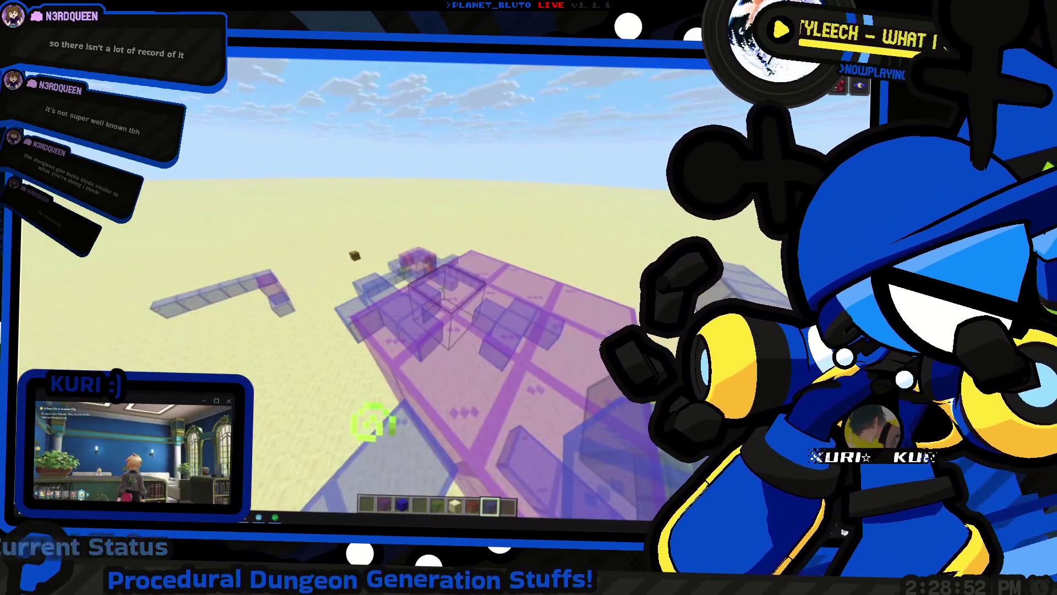
pyautogui.press('w')
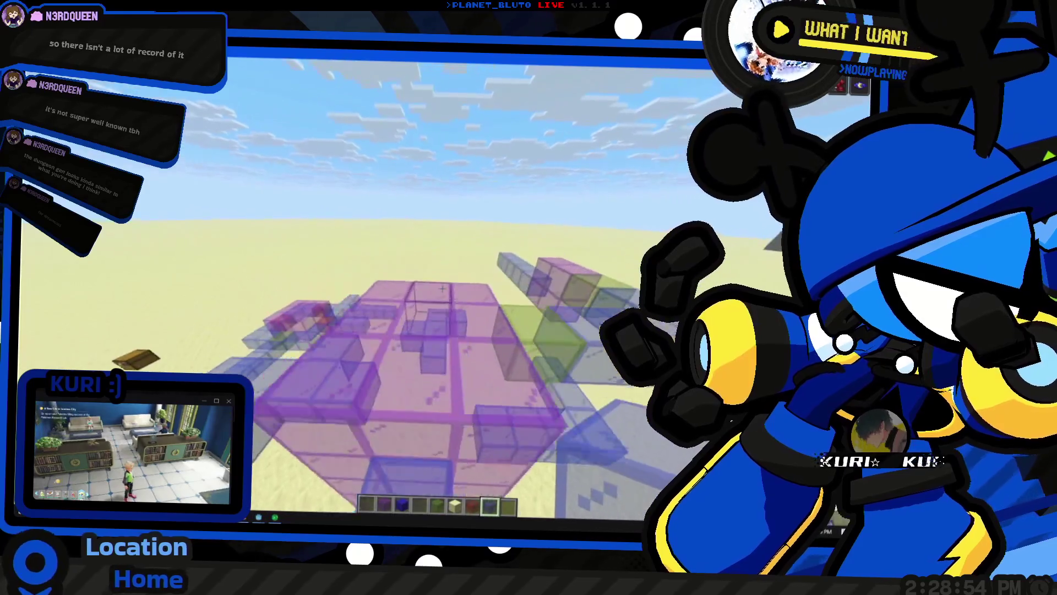
pyautogui.press('w')
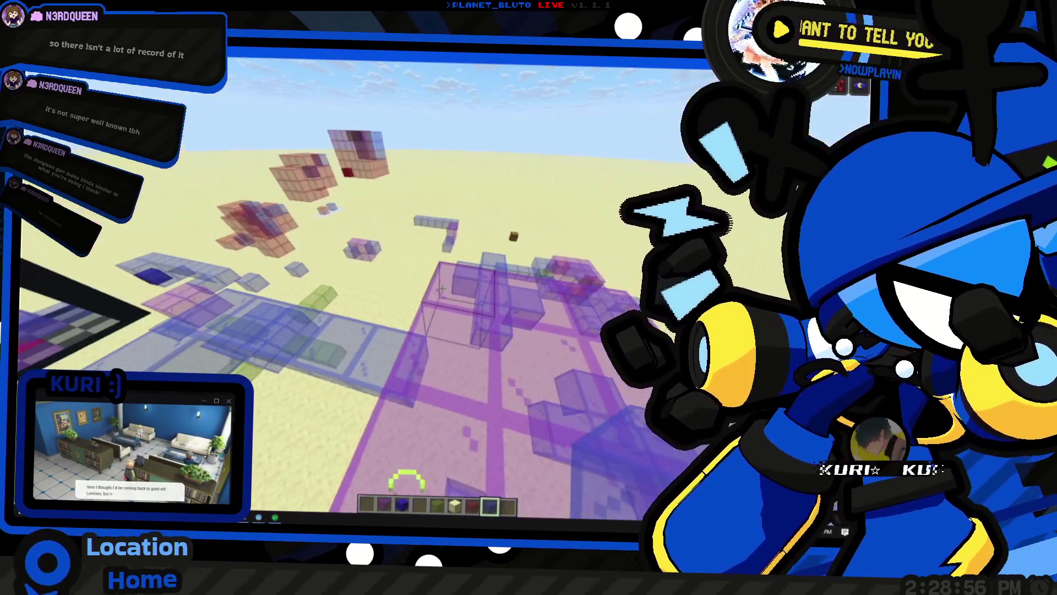
pyautogui.press('w')
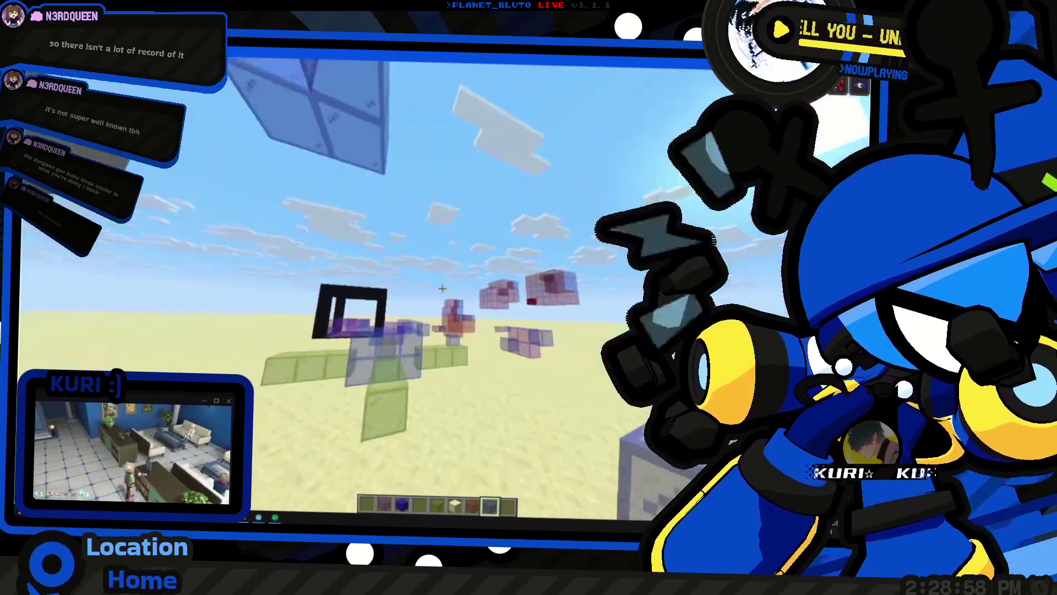
pyautogui.press('w')
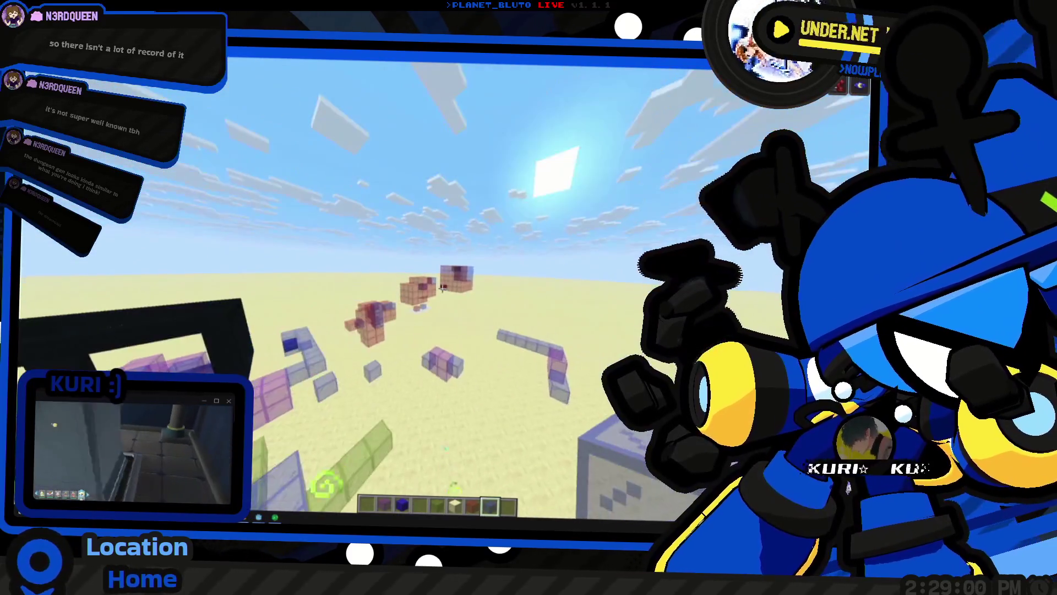
pyautogui.press('w')
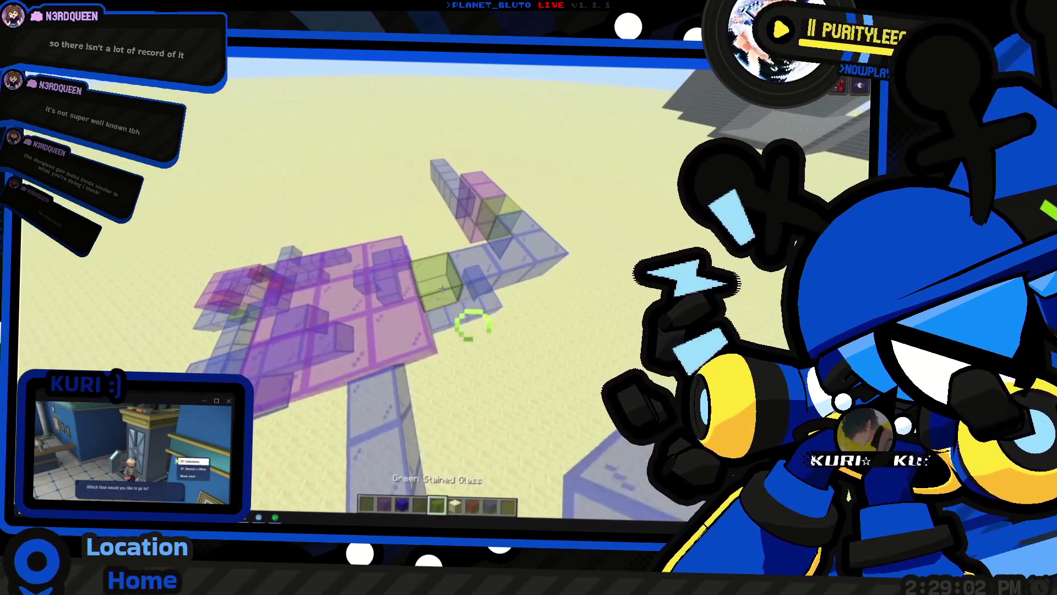
pyautogui.press('s')
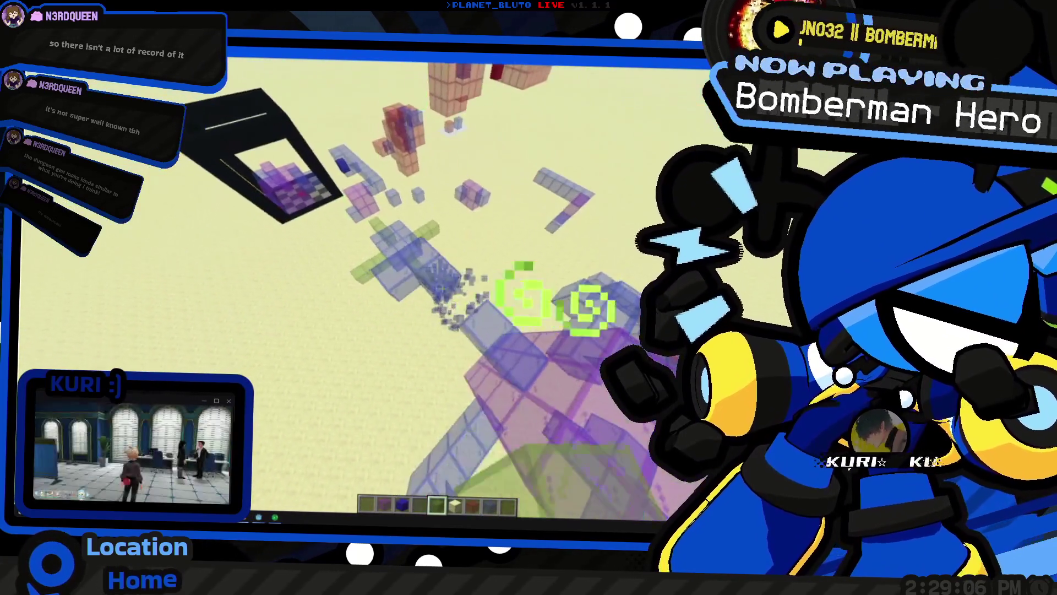
# Break the stray glass blocks near the green block and around the purple build
pyautogui.click(442, 288)
pyautogui.click(435, 292)
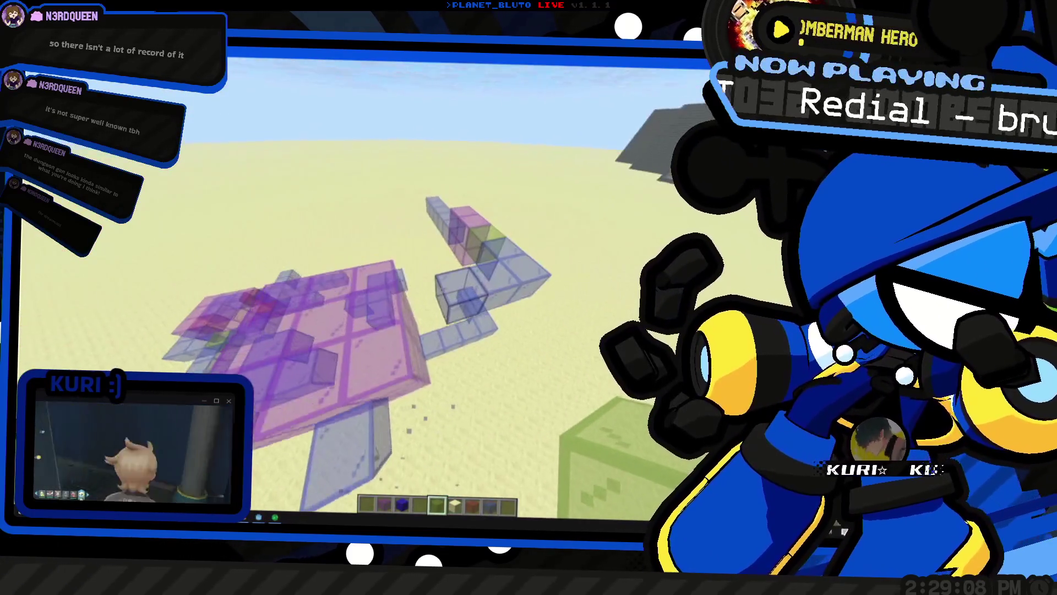
pyautogui.press('space')
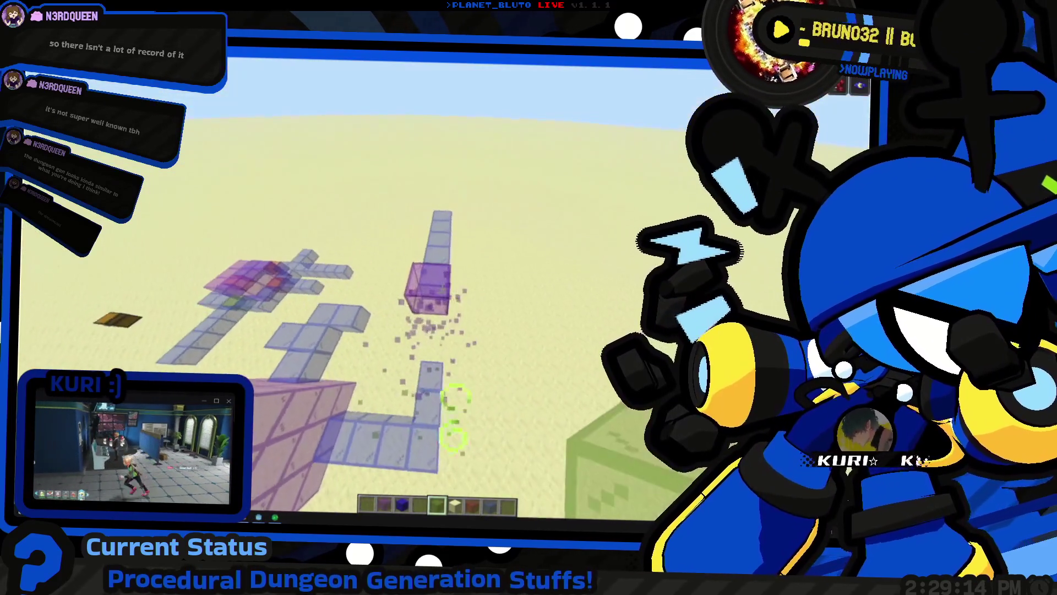
pyautogui.moveTo(442, 289)
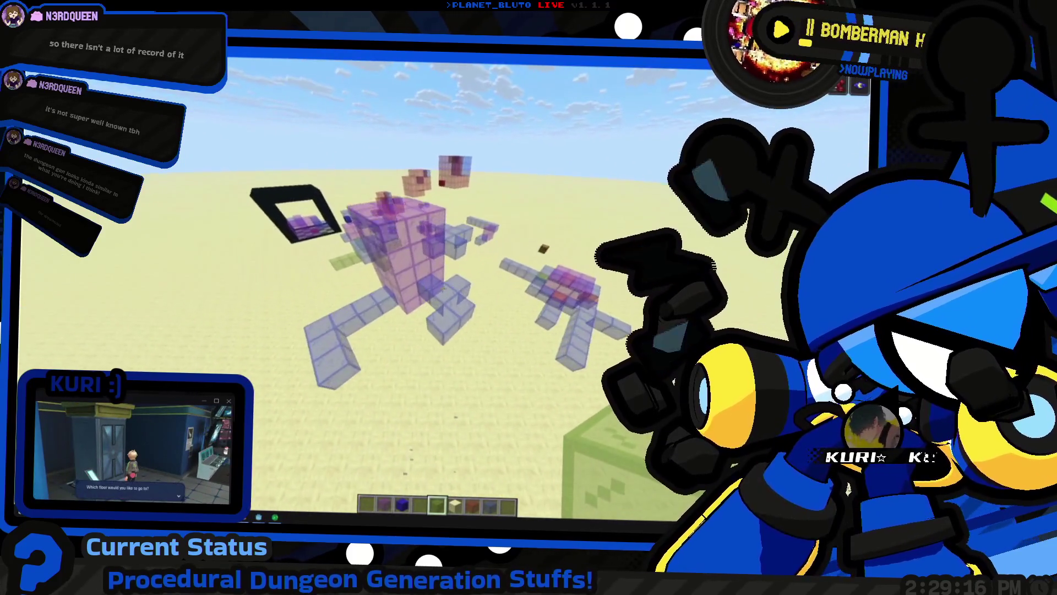
pyautogui.click(442, 292)
pyautogui.click(442, 292)
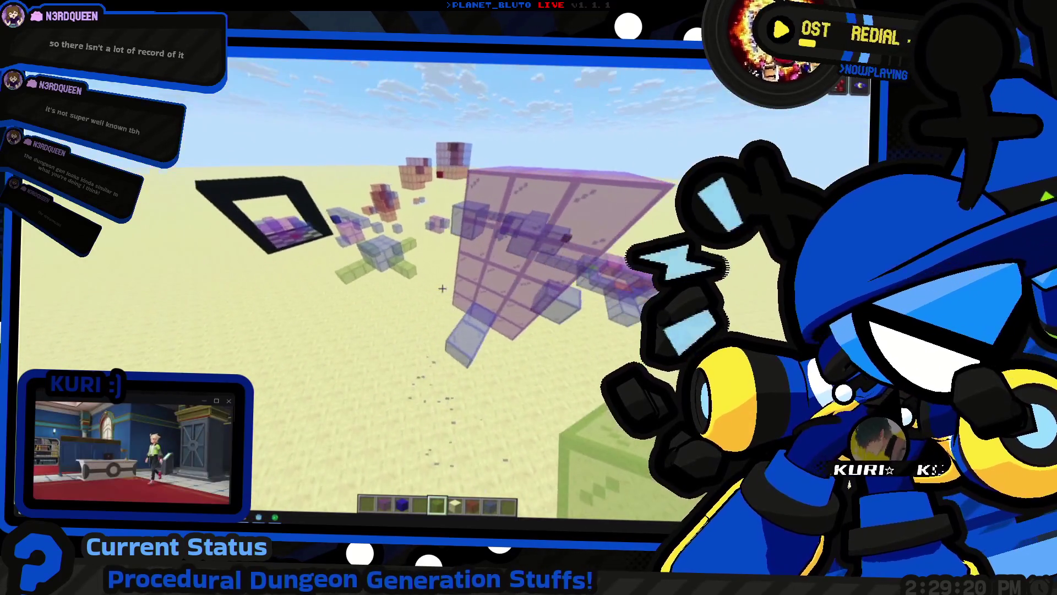
pyautogui.moveTo(442, 289)
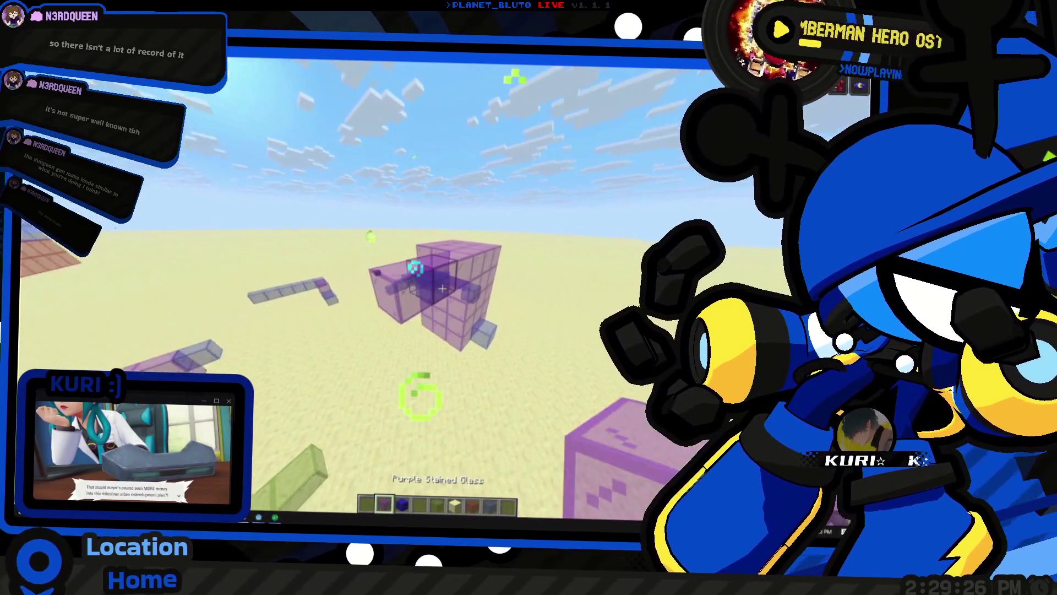
pyautogui.click(442, 288)
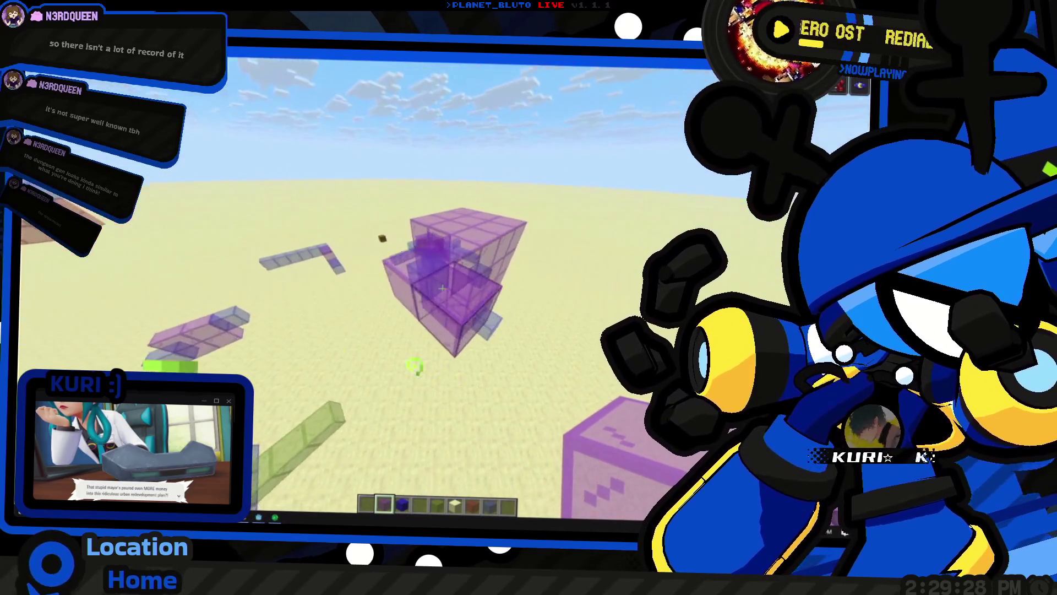
pyautogui.click(442, 288)
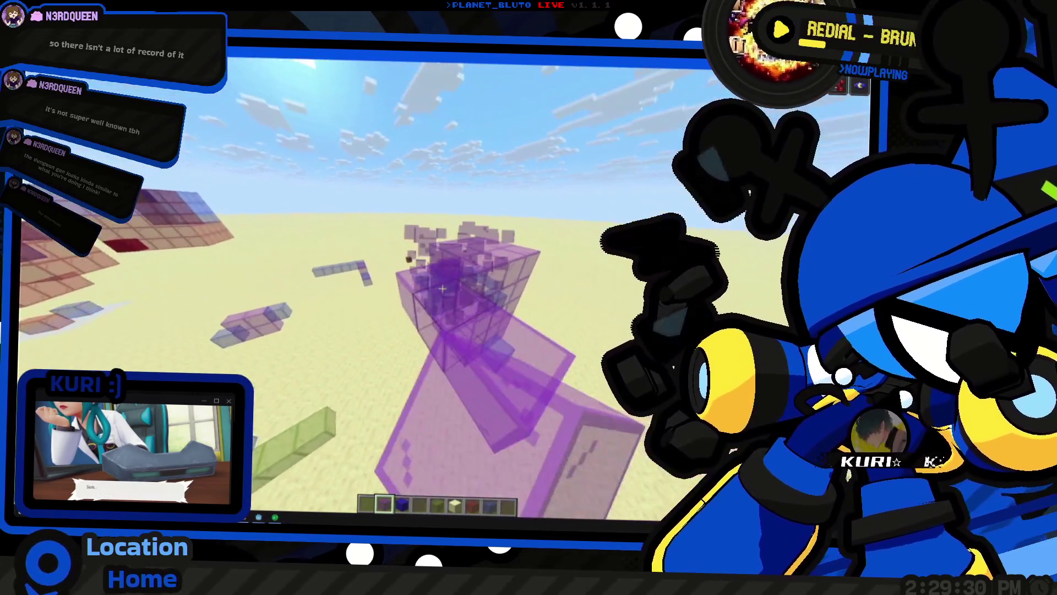
pyautogui.click(442, 287)
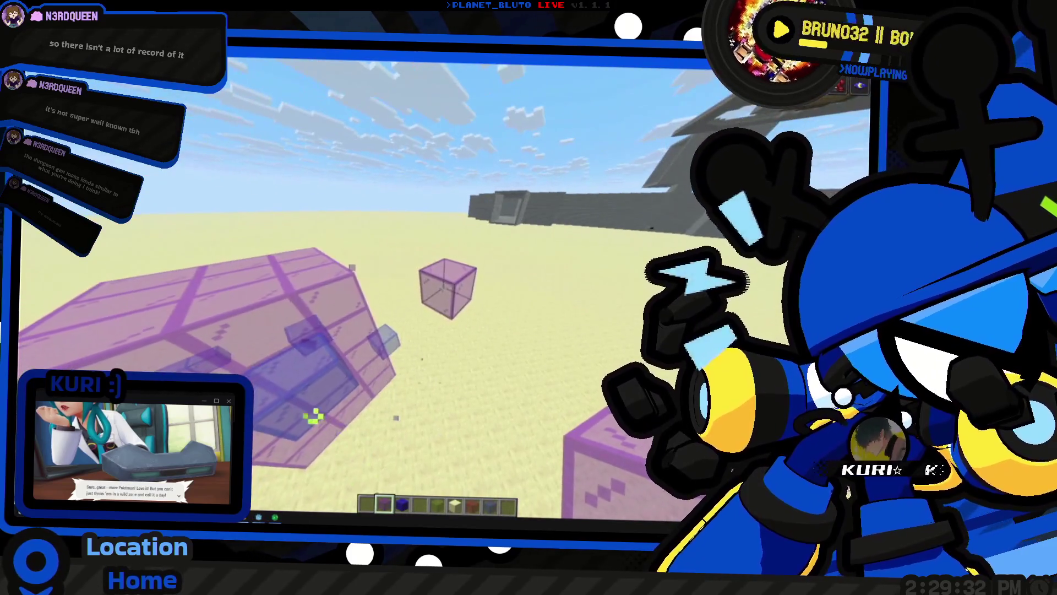
# Equip the Wooden Axe and set the first WorldEdit selection corner at the build
pyautogui.press('e')
pyautogui.press('e')
pyautogui.press('1')
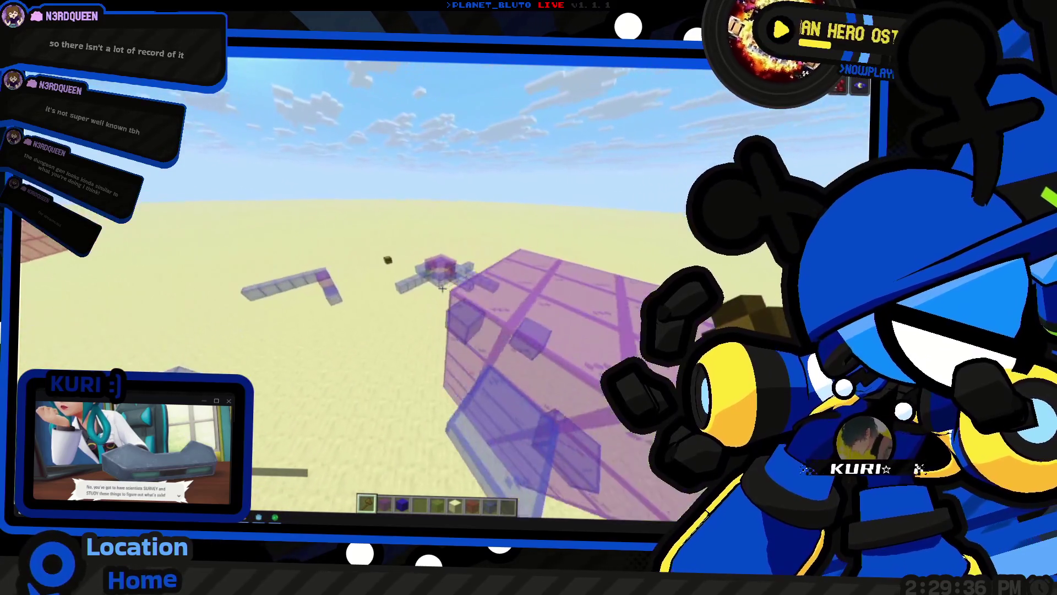
pyautogui.click(442, 289)
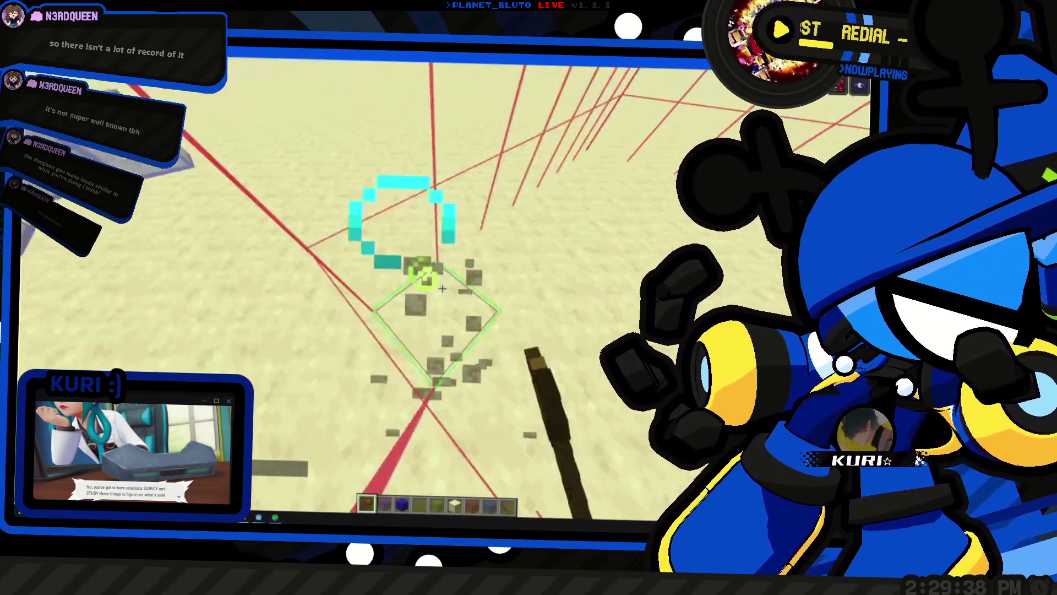
# Undo the last edit with /undo, then rerun the /fill command to restore the purple glass
pyautogui.press('space')
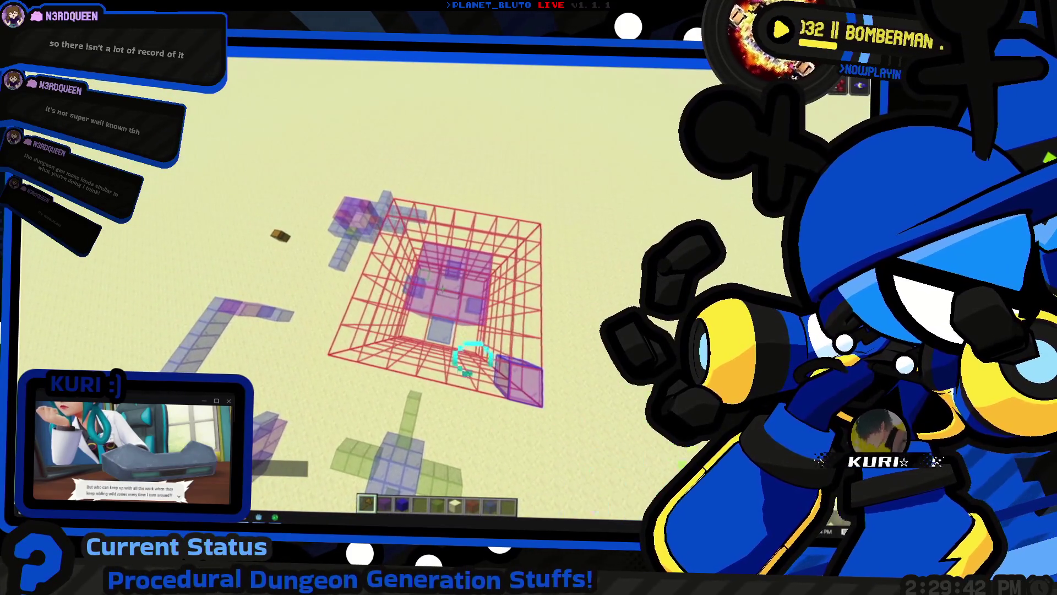
pyautogui.press('shift')
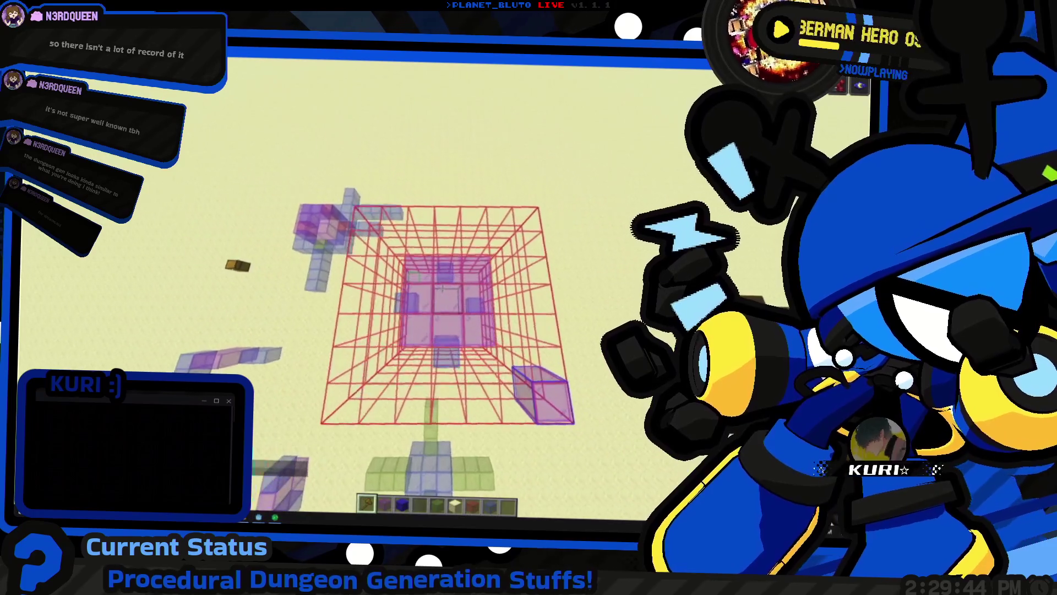
pyautogui.press('space')
pyautogui.press('shift')
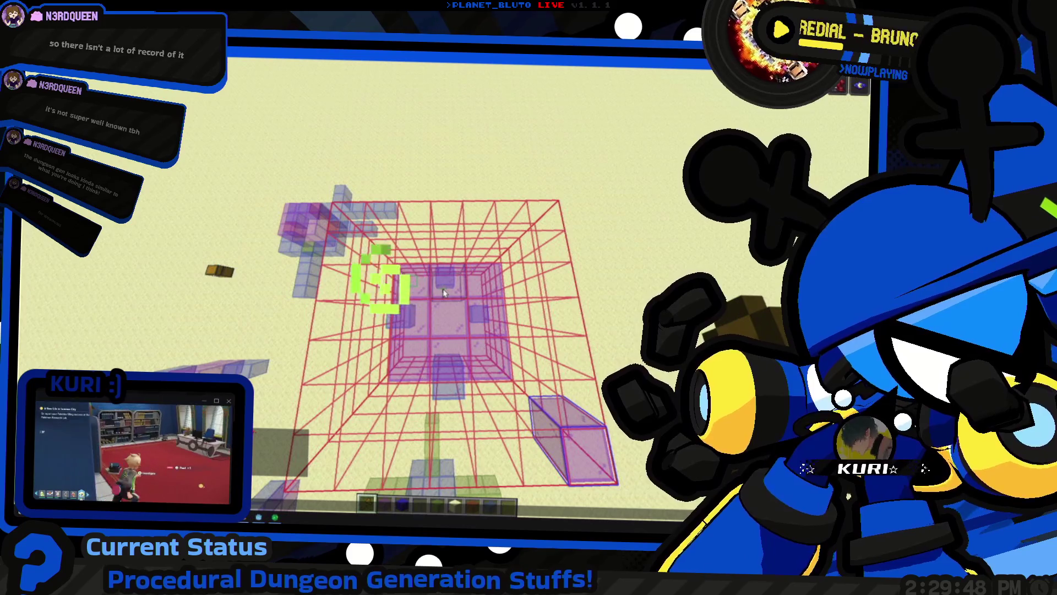
pyautogui.write('/')
pyautogui.press('Return')
pyautogui.write('/undo')
pyautogui.press('Return')
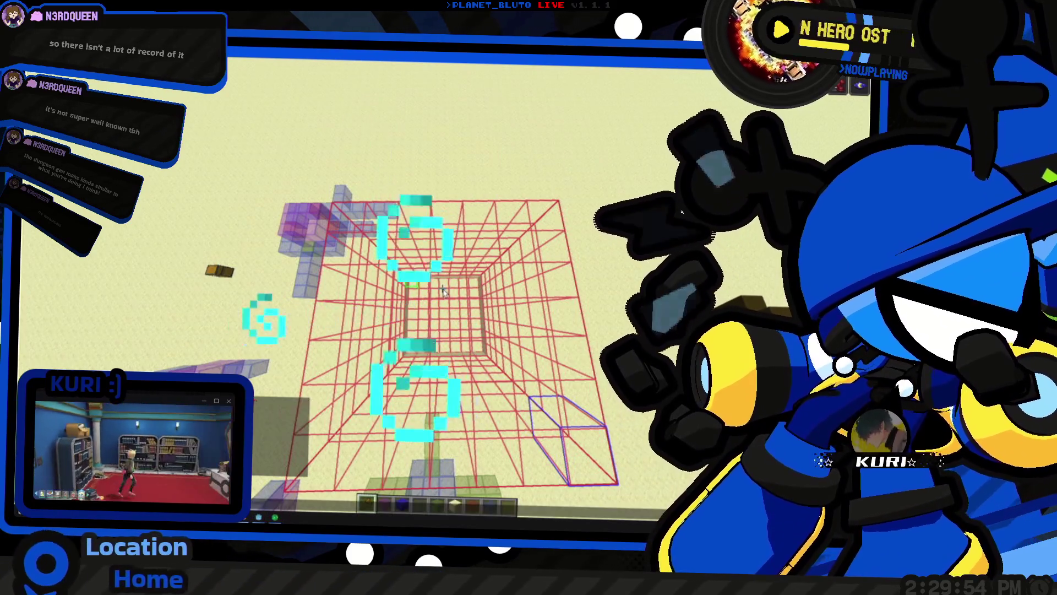
pyautogui.write('/')
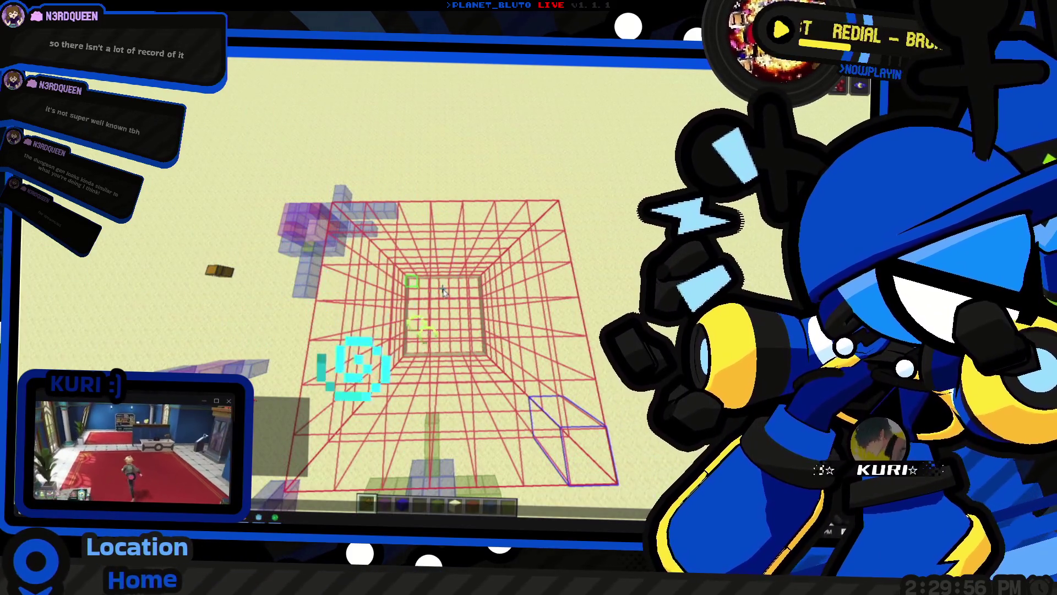
pyautogui.press('Return')
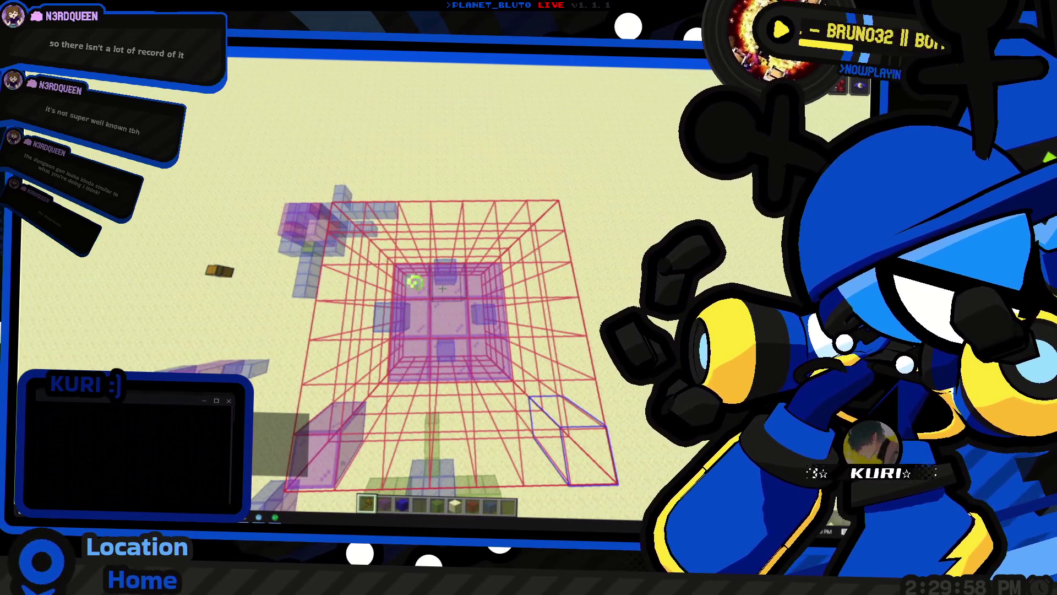
# Break the targeted block, hold Blue Stained Glass, and fly around surveying the room layout
pyautogui.press('s')
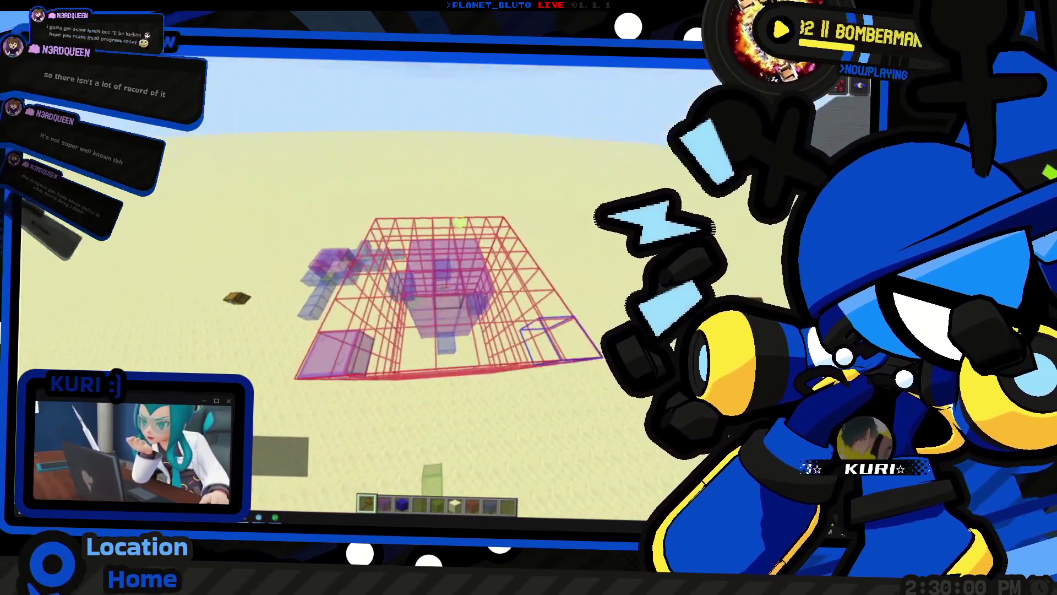
pyautogui.press('w')
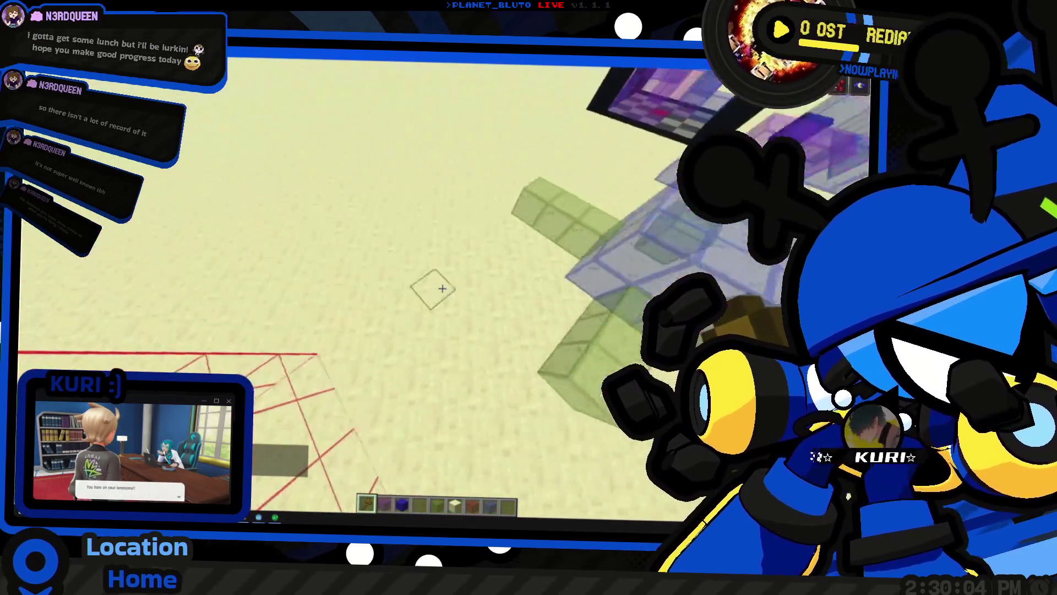
pyautogui.click(442, 288)
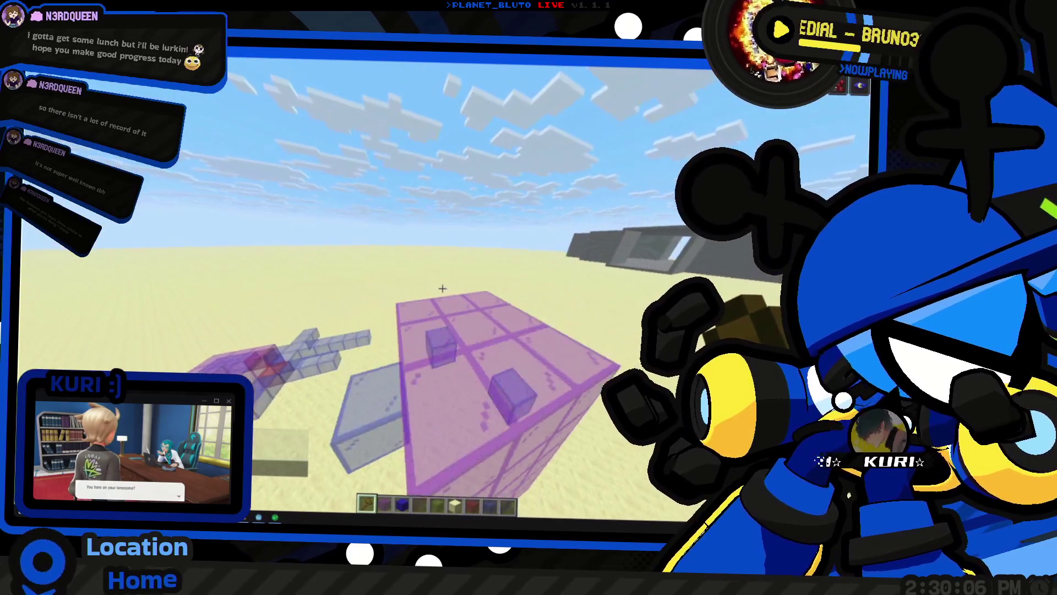
pyautogui.press('w')
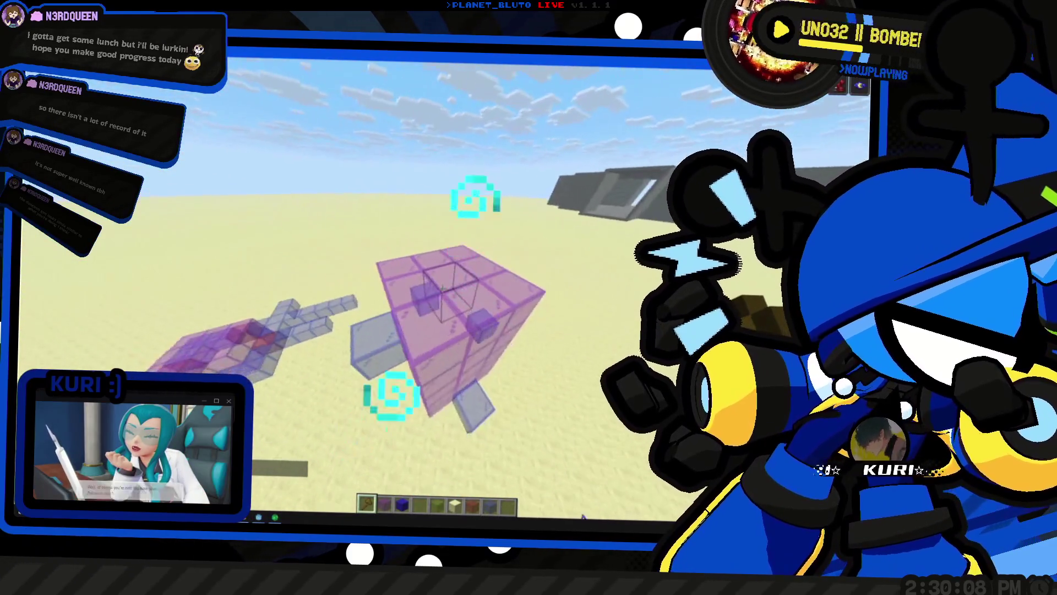
pyautogui.press('8')
pyautogui.press('space')
pyautogui.press('w')
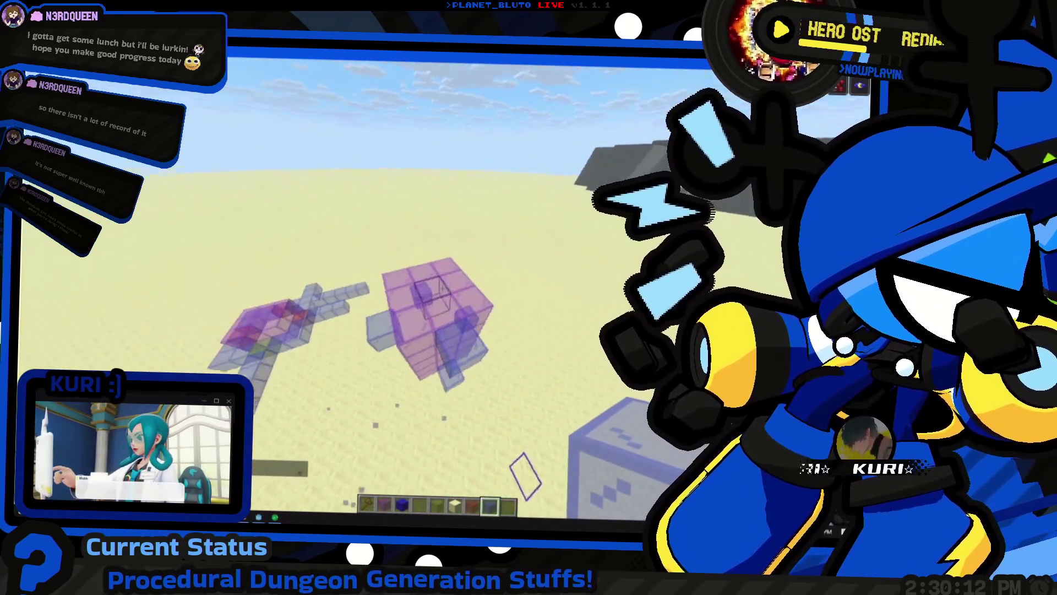
pyautogui.press('shift')
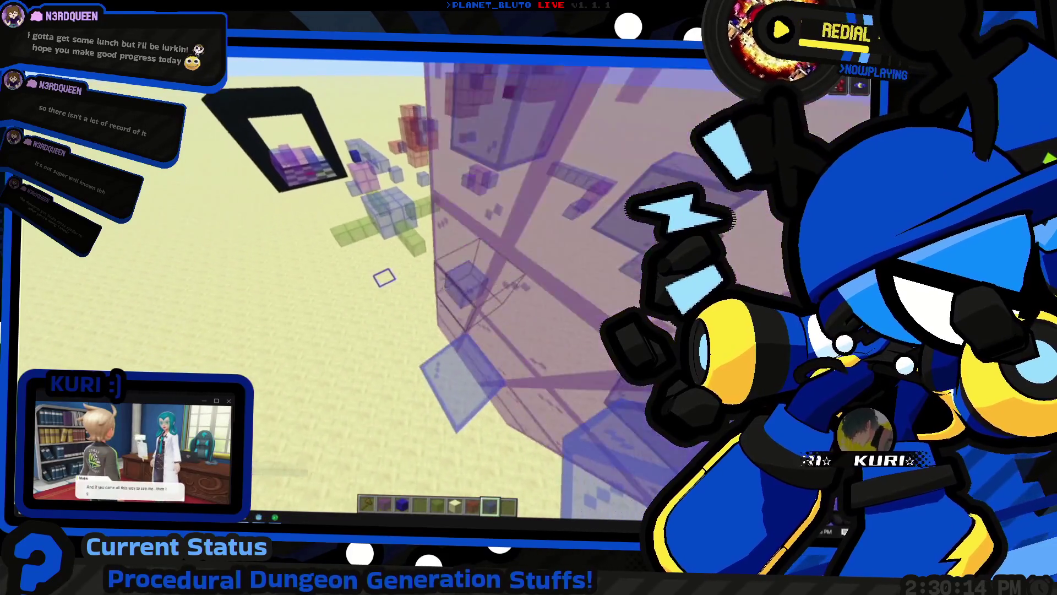
pyautogui.press('space')
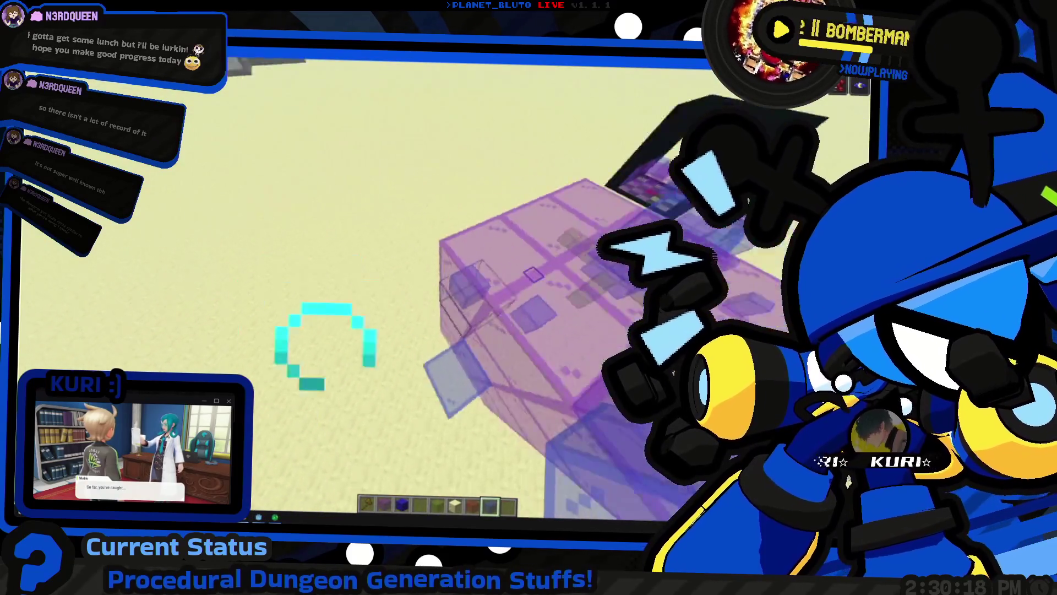
pyautogui.press('space')
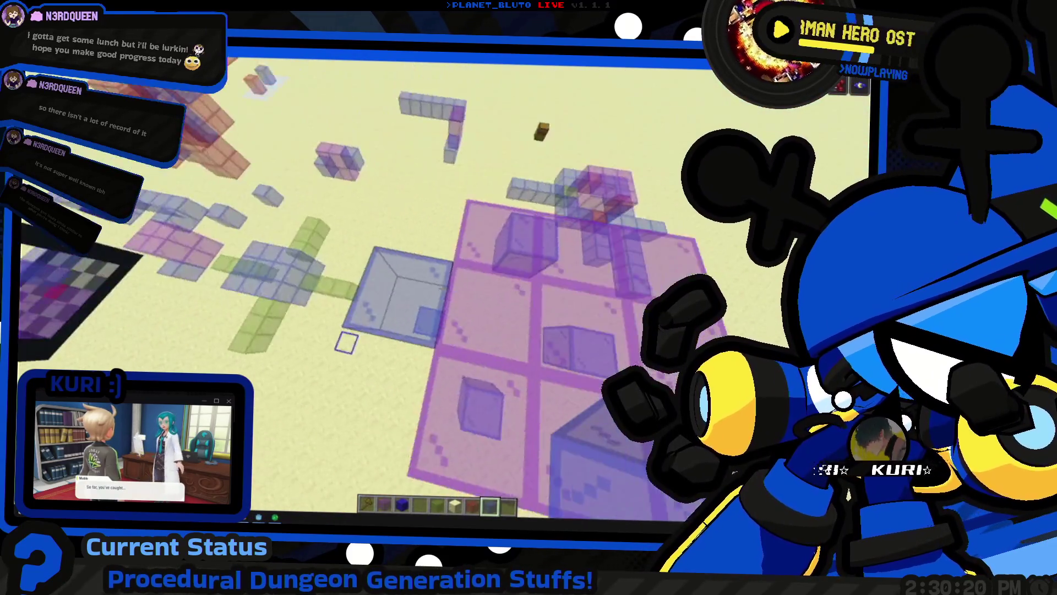
pyautogui.press('s')
pyautogui.press('w')
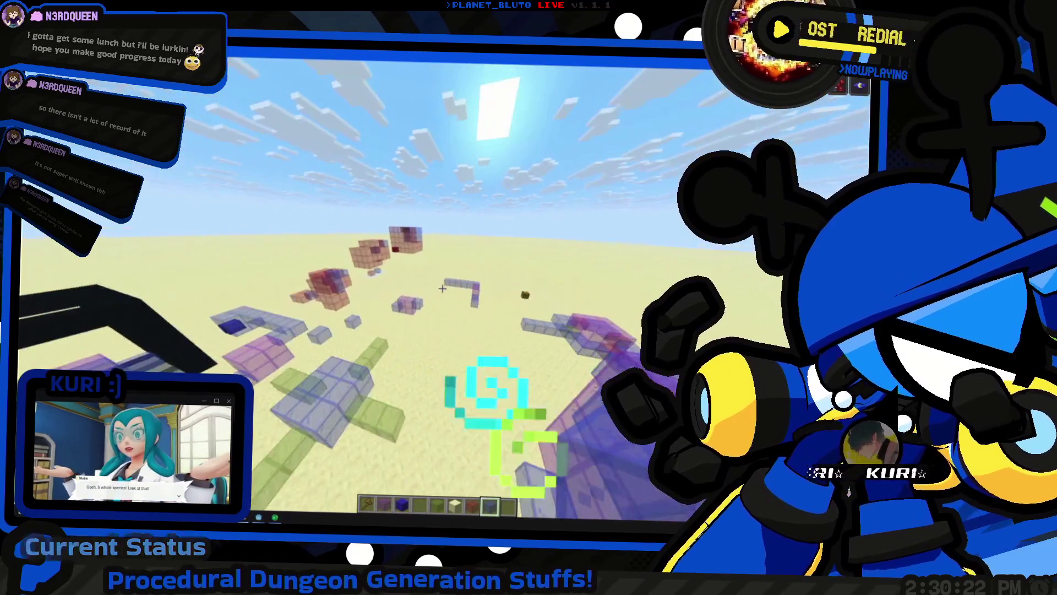
# Check the inventory and review the fill command's output in chat
pyautogui.press('e')
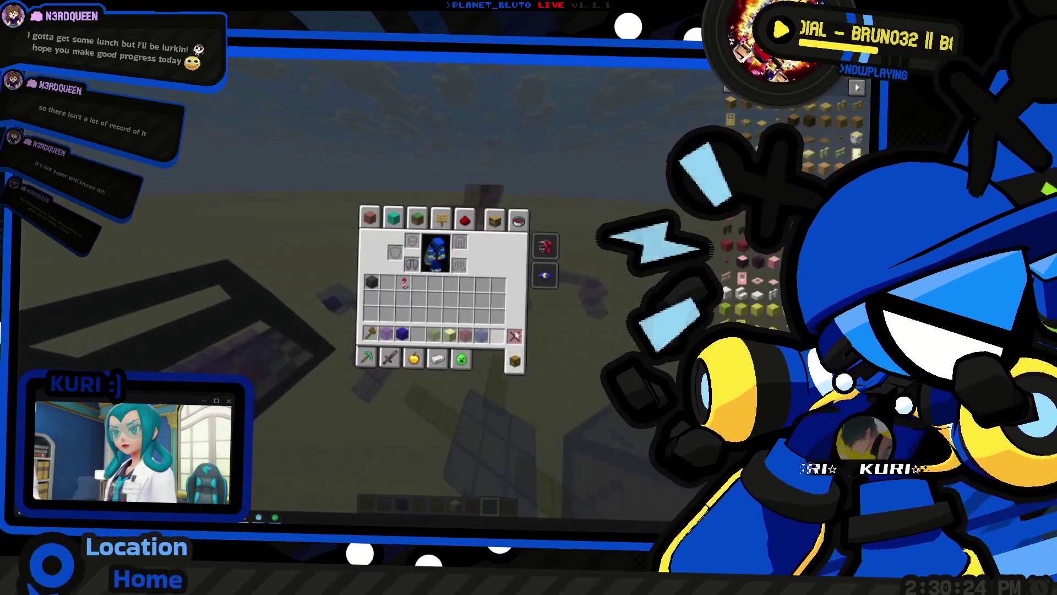
pyautogui.press('e')
pyautogui.press('t')
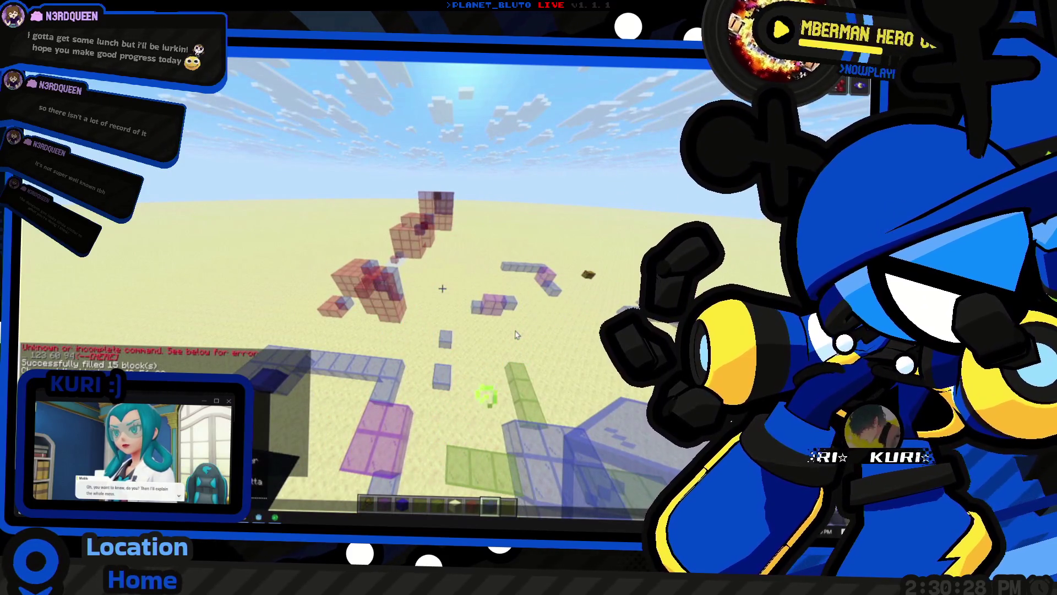
pyautogui.press('Escape')
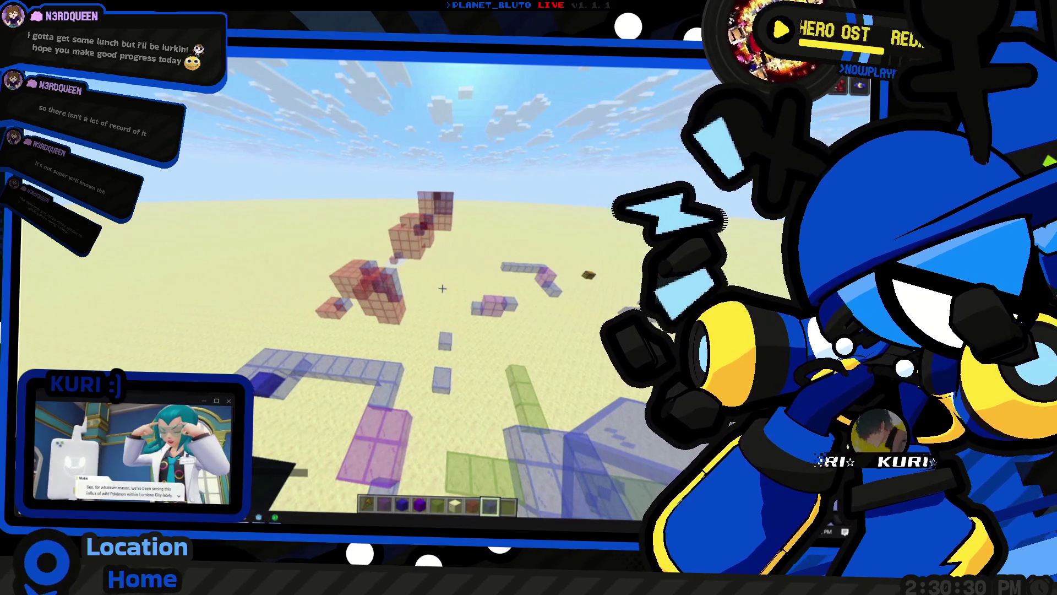
# Place Purple Concrete blocks on the glass structure from above
pyautogui.press('4')
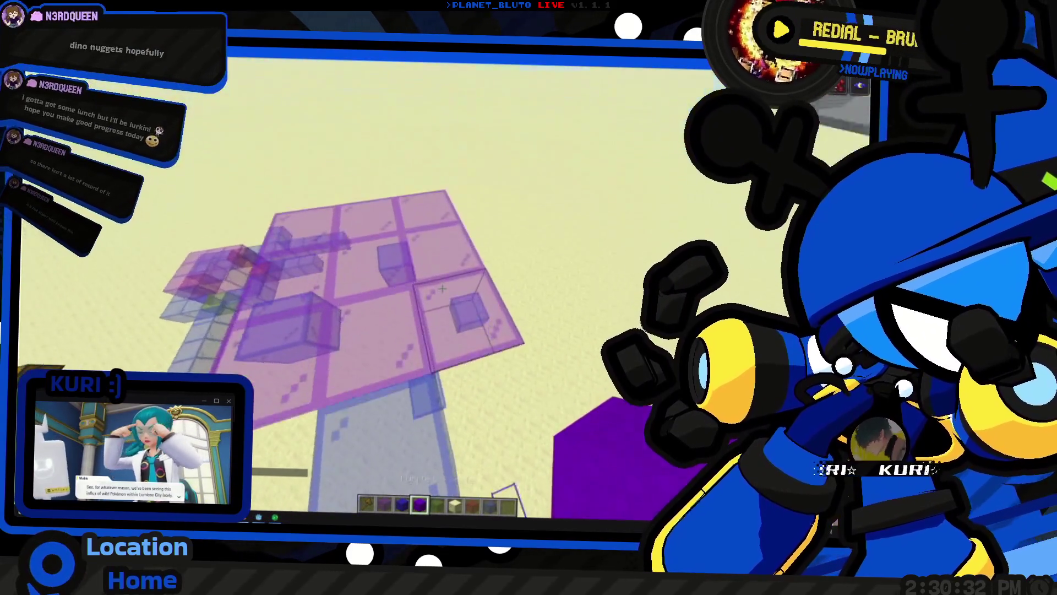
pyautogui.rightClick(442, 288)
pyautogui.press('space')
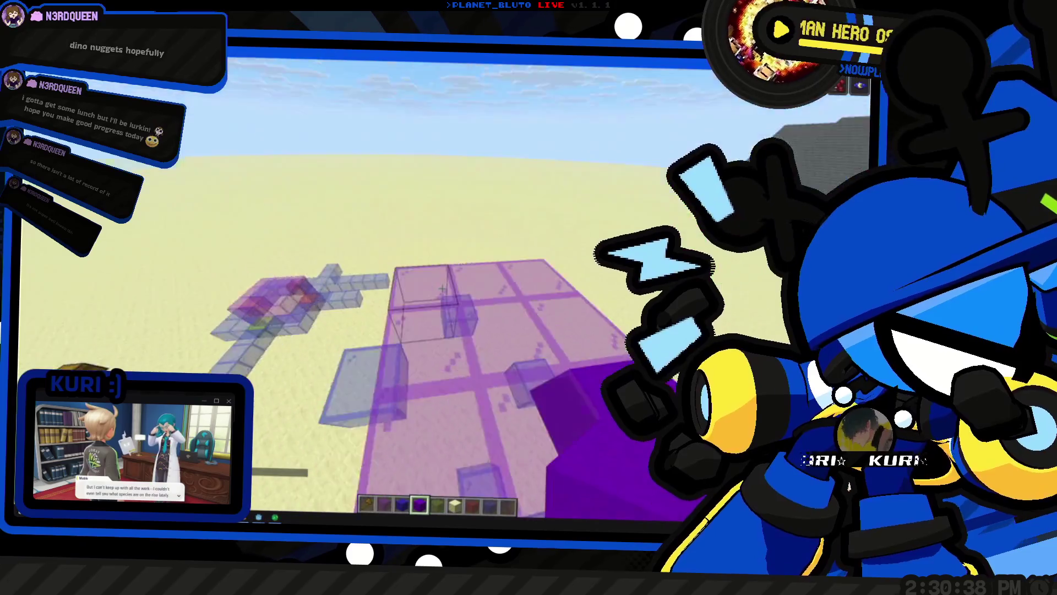
pyautogui.press('space')
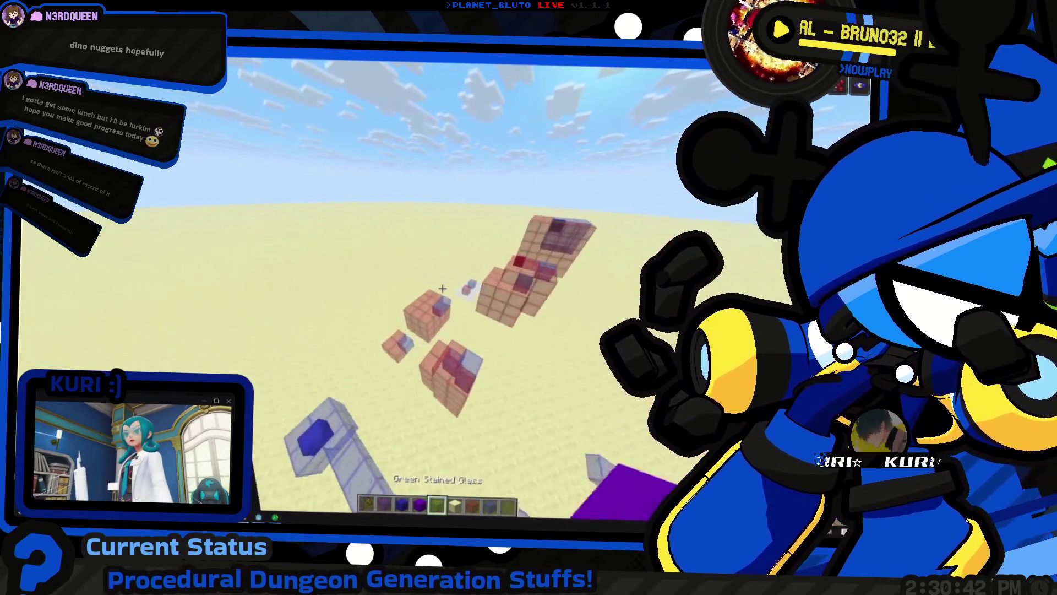
pyautogui.press('9')
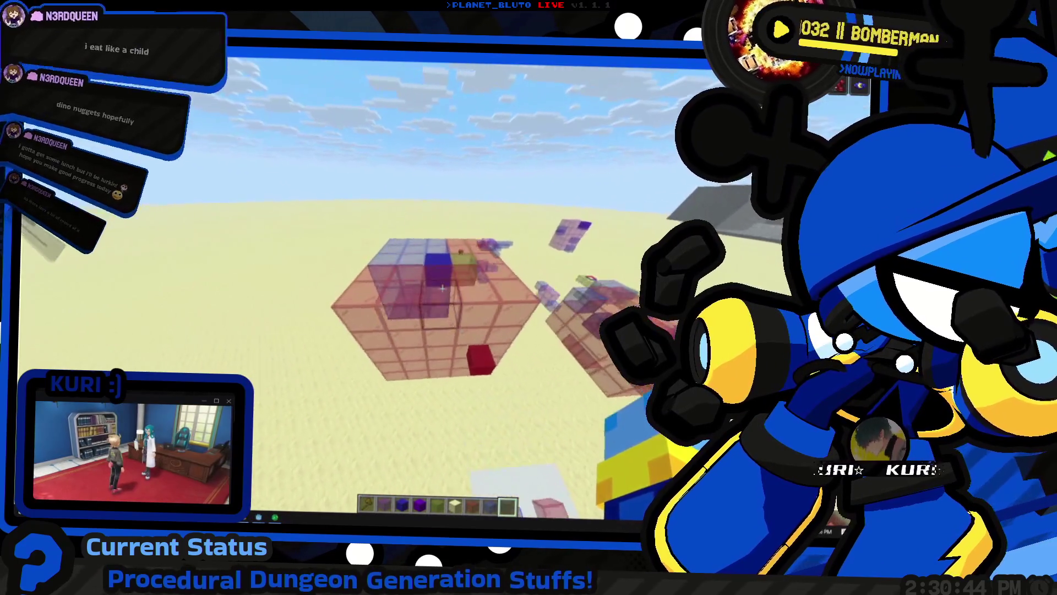
pyautogui.press('w')
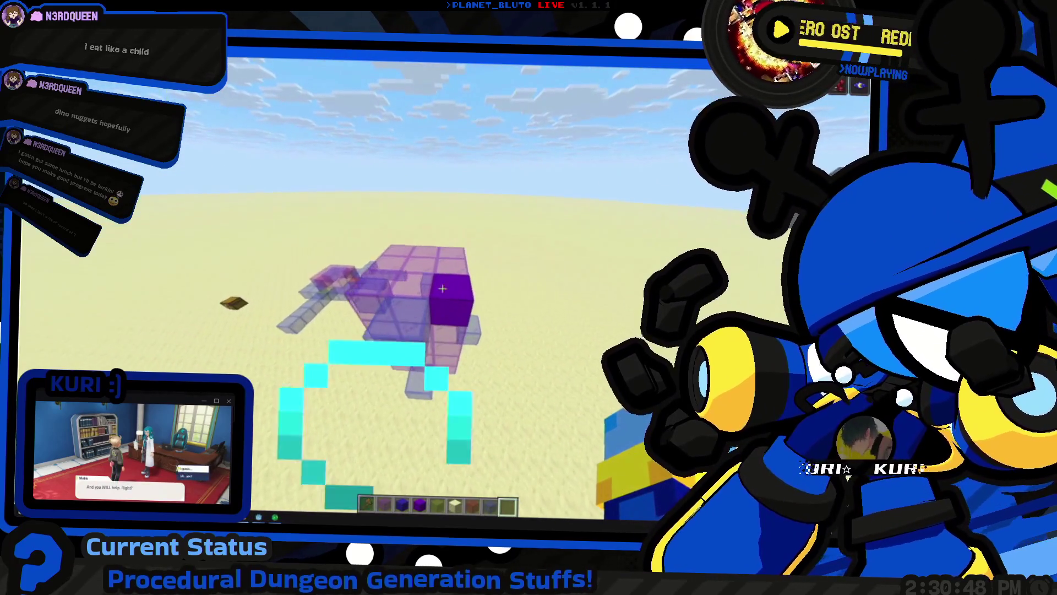
pyautogui.press('4')
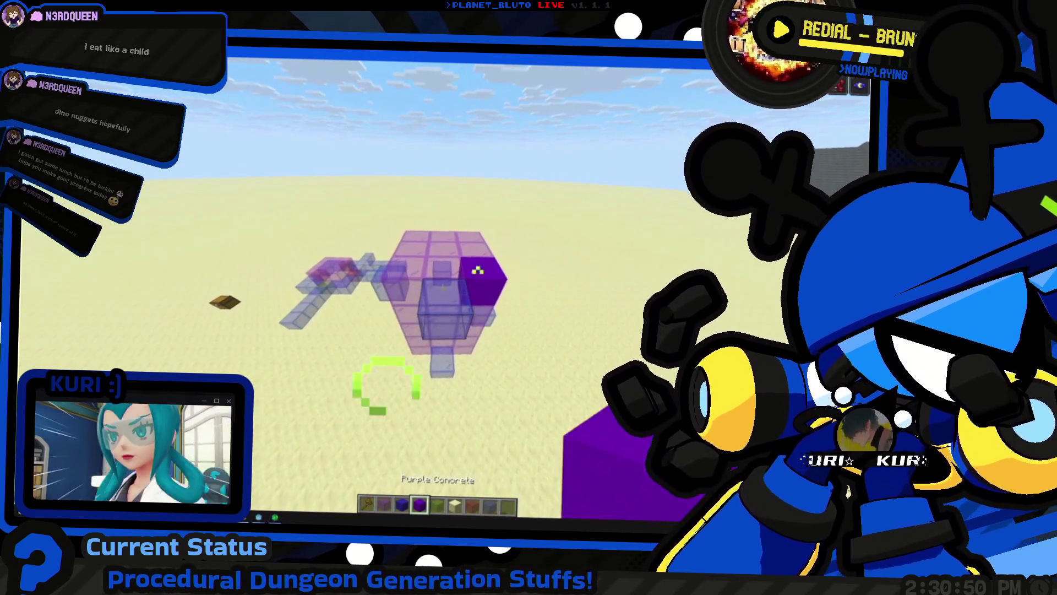
pyautogui.rightClick(442, 287)
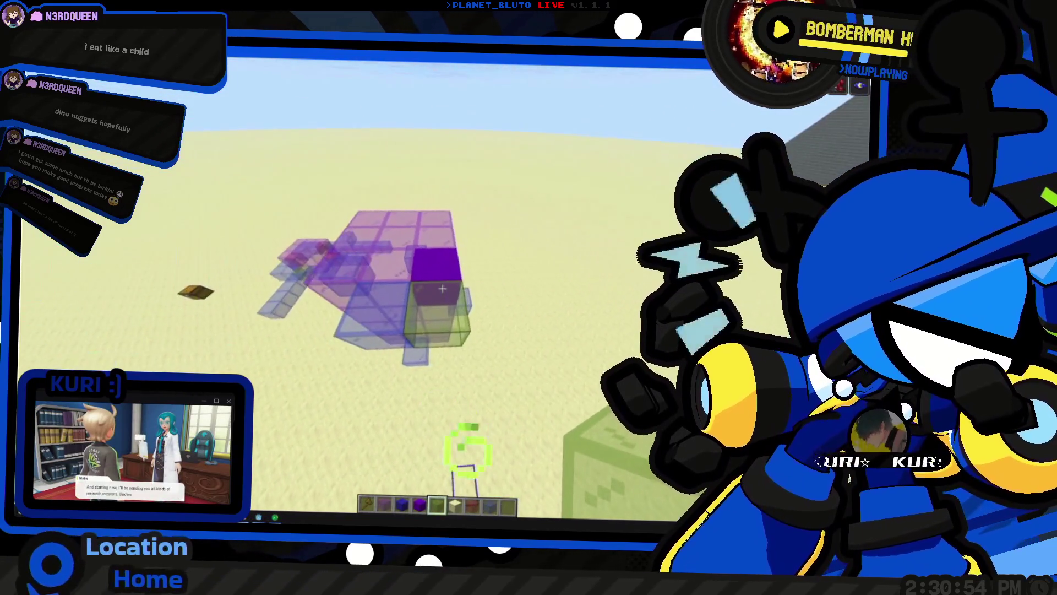
# Place and then break another Purple Concrete block, briefly checking the Godot editor
pyautogui.press('w')
pyautogui.press('s')
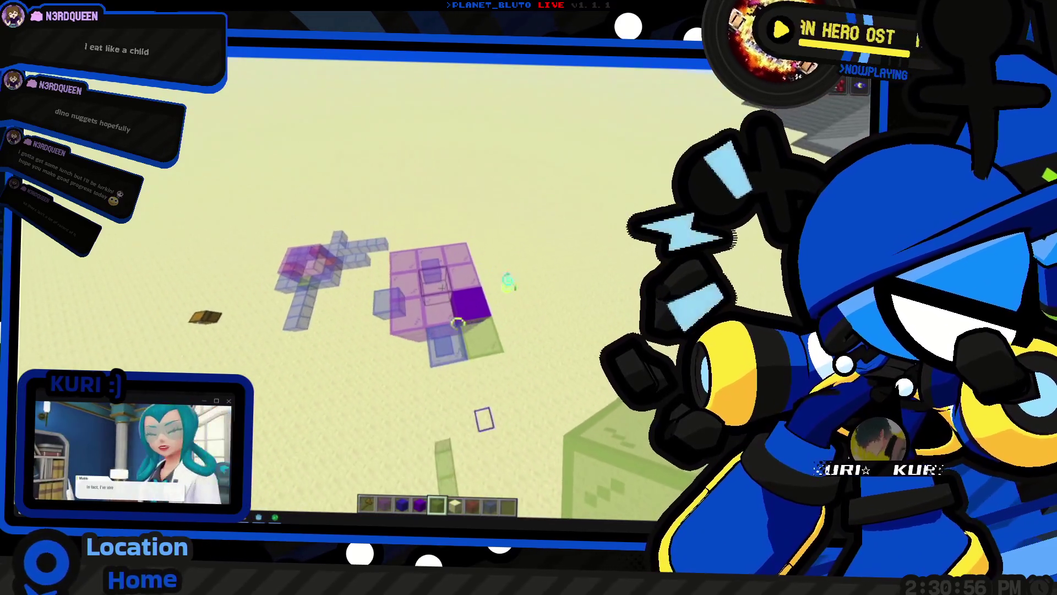
pyautogui.press('4')
pyautogui.press('shift')
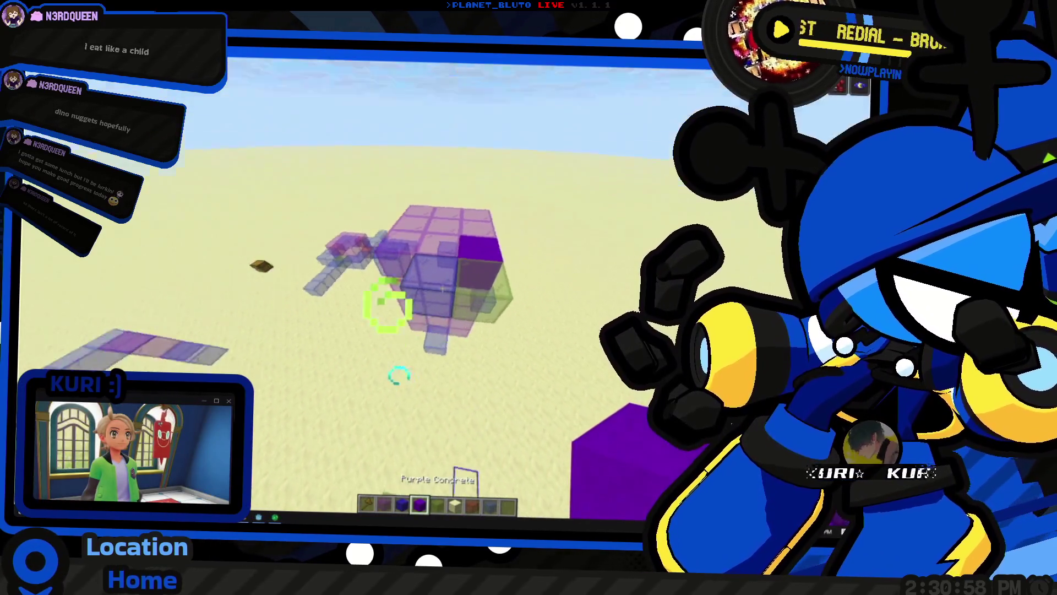
pyautogui.rightClick(442, 288)
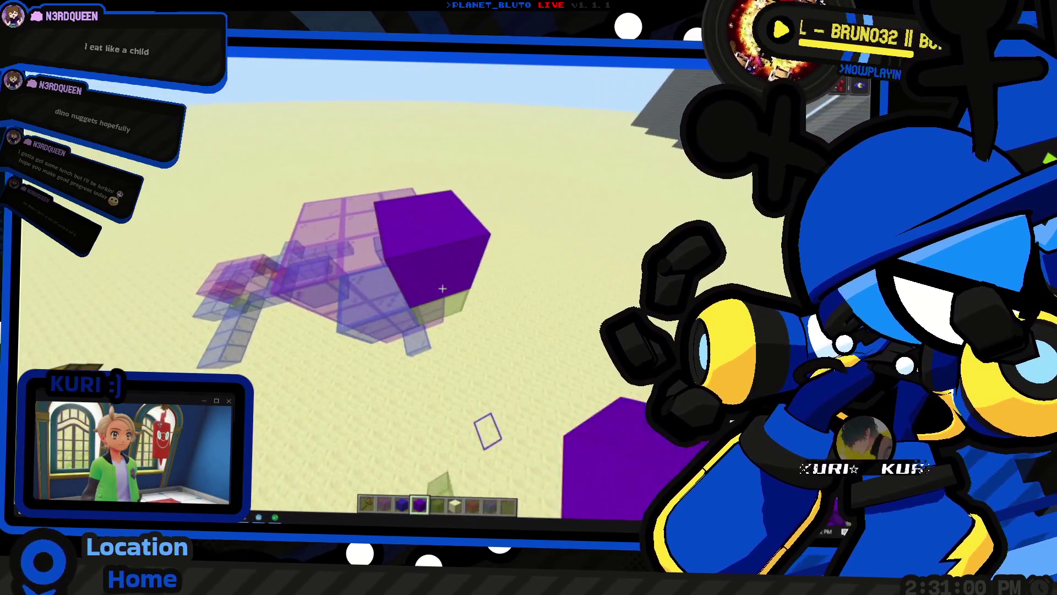
pyautogui.click(443, 288)
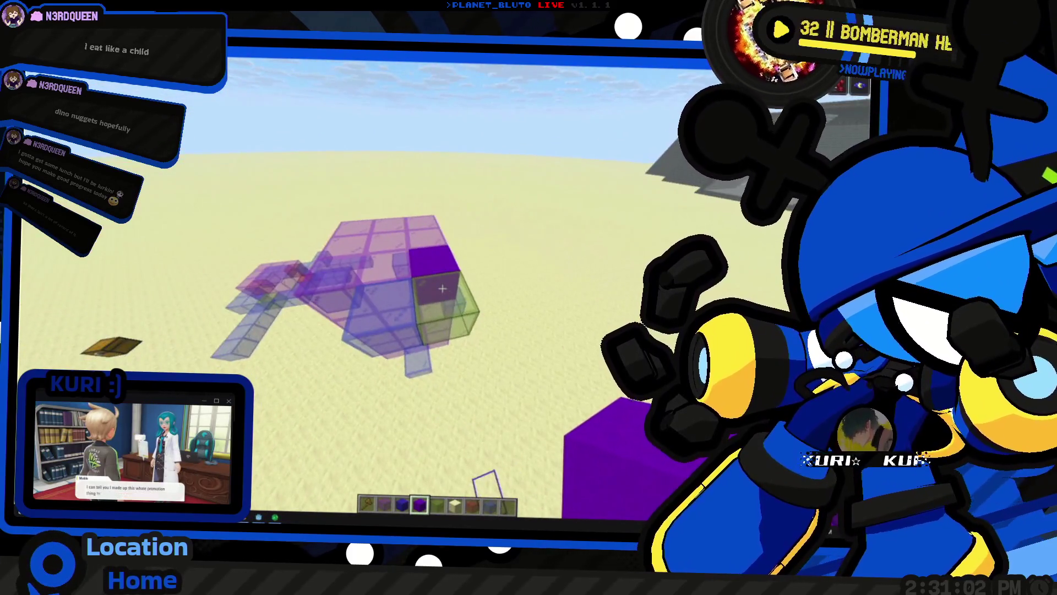
pyautogui.hotkey('alt', 'Tab')
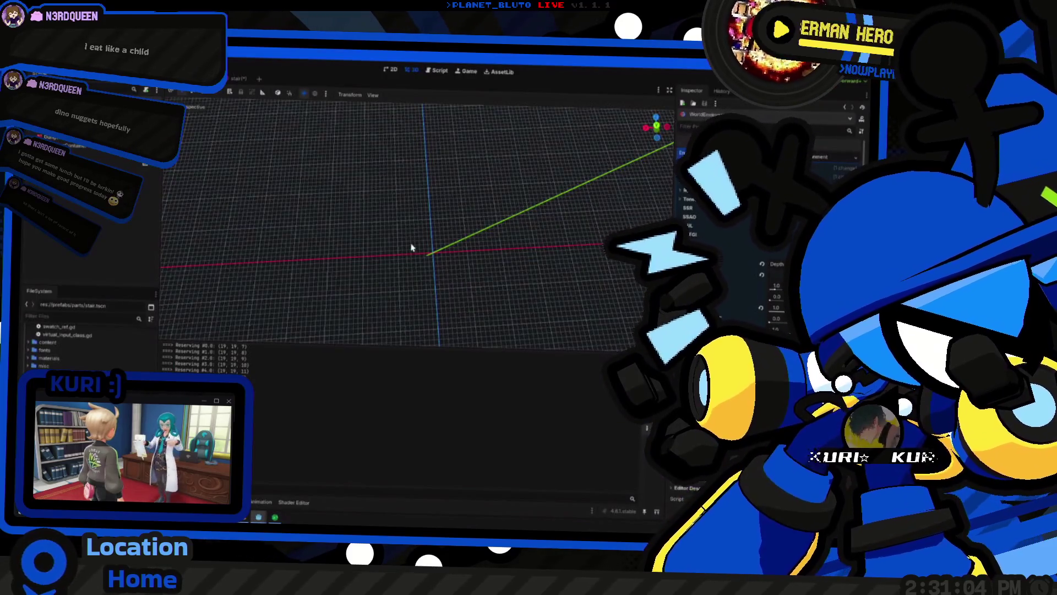
pyautogui.hotkey('alt', 'Tab')
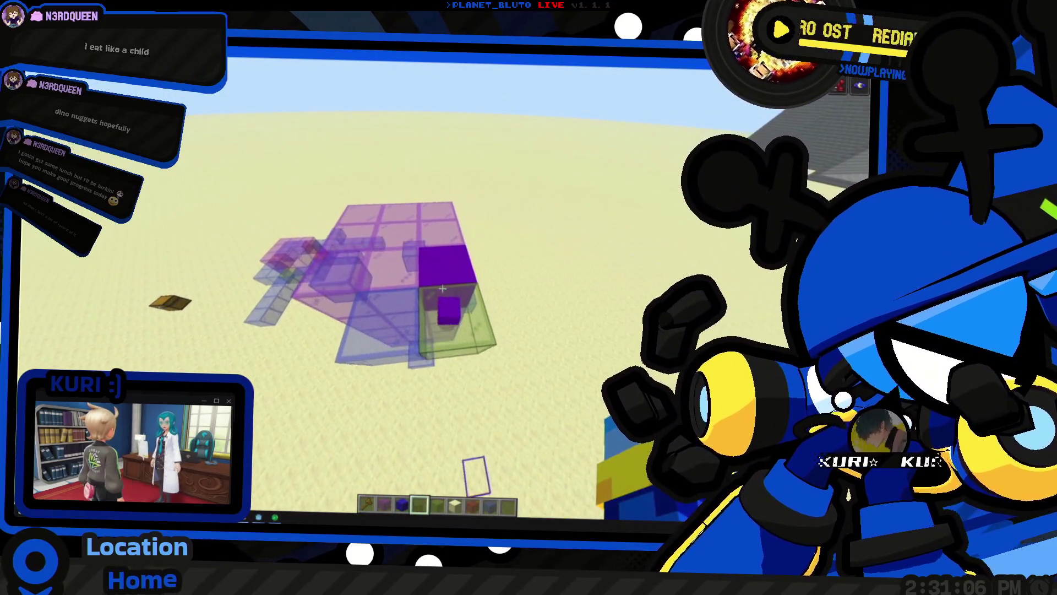
# Place a Green Stained Glass block beside the purple block, then break it again
pyautogui.press('w')
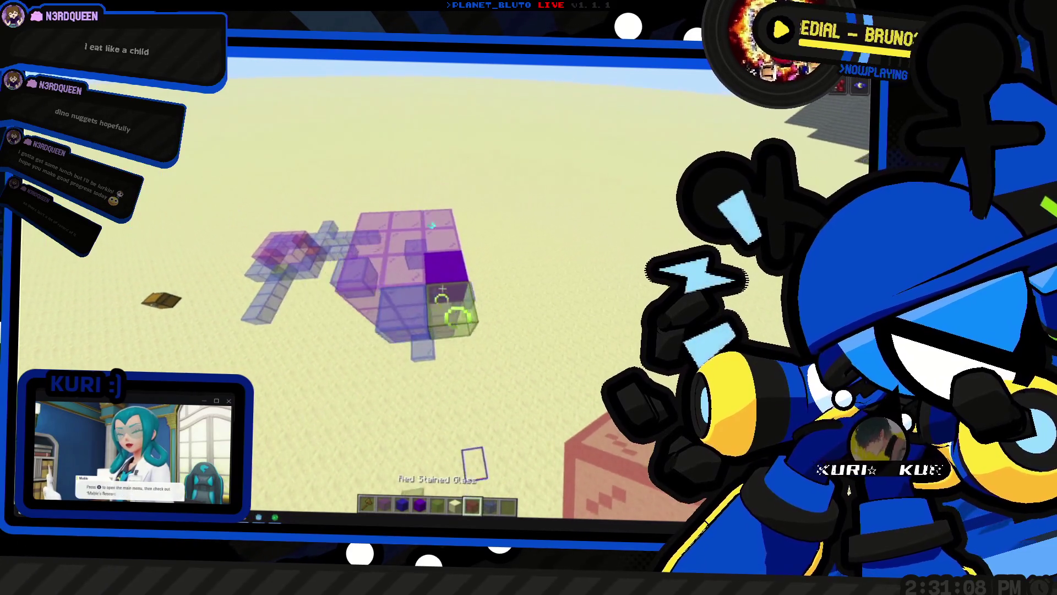
pyautogui.press('5')
pyautogui.rightClick(497, 303)
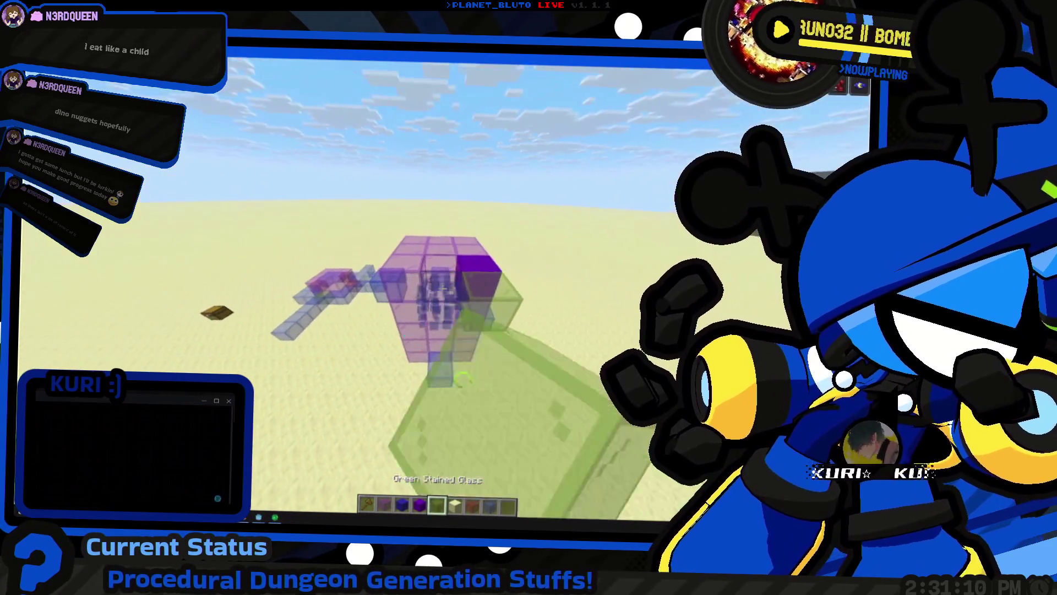
pyautogui.click(442, 288)
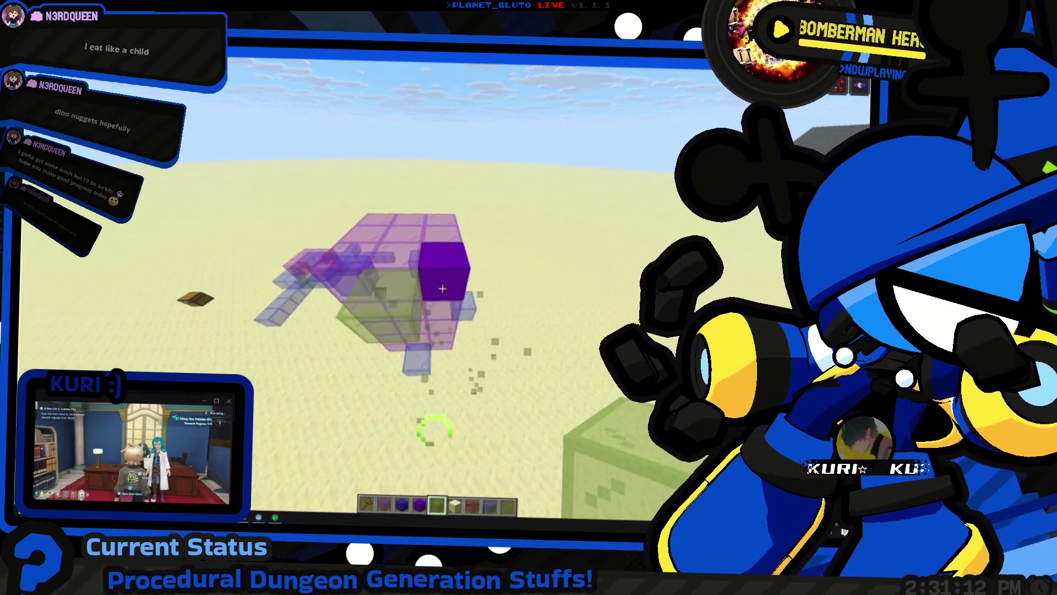
pyautogui.press('w')
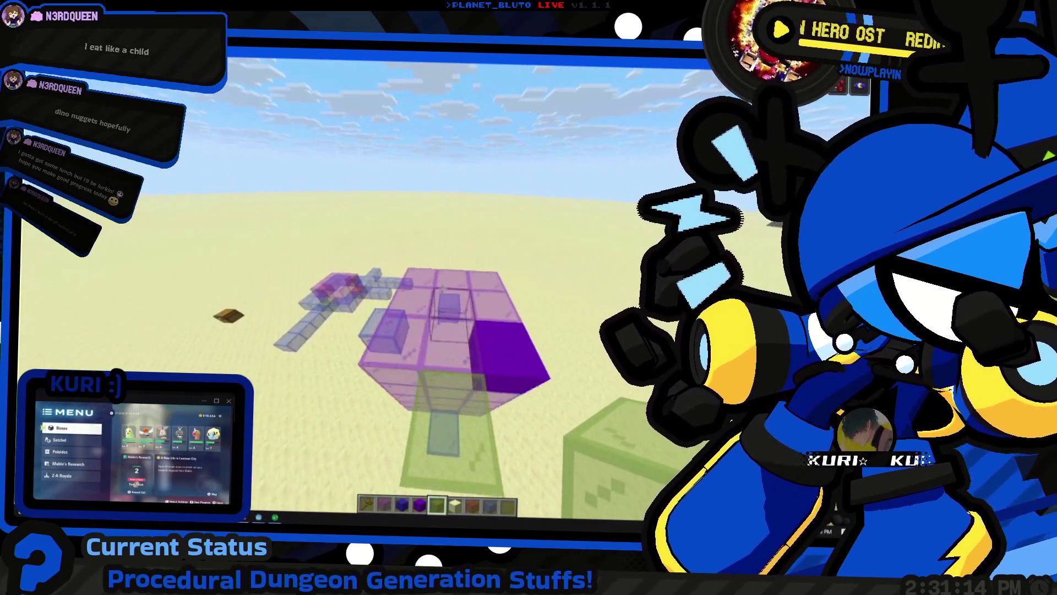
pyautogui.press('s')
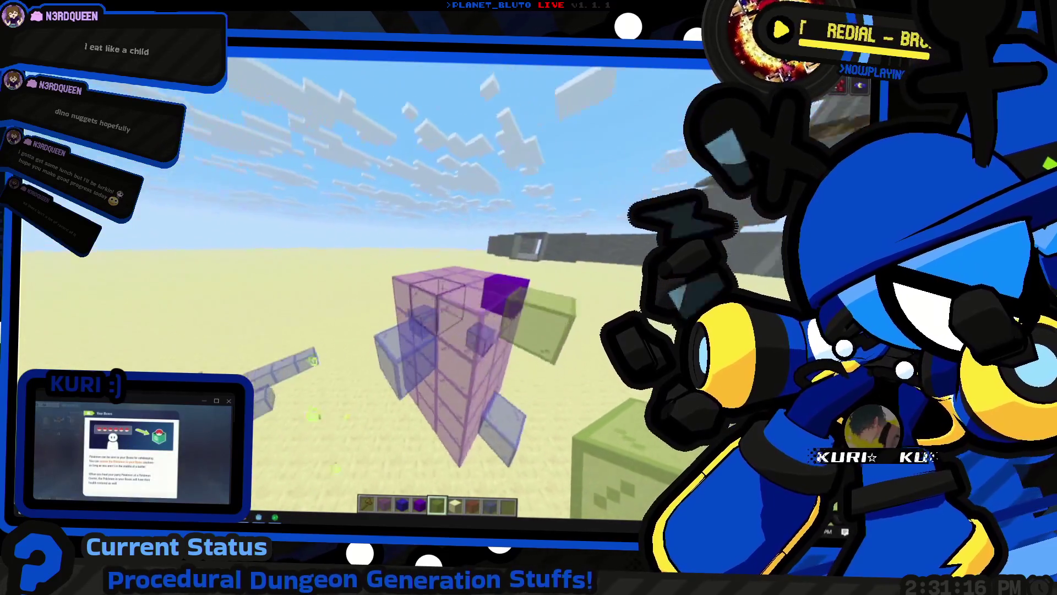
pyautogui.press('w')
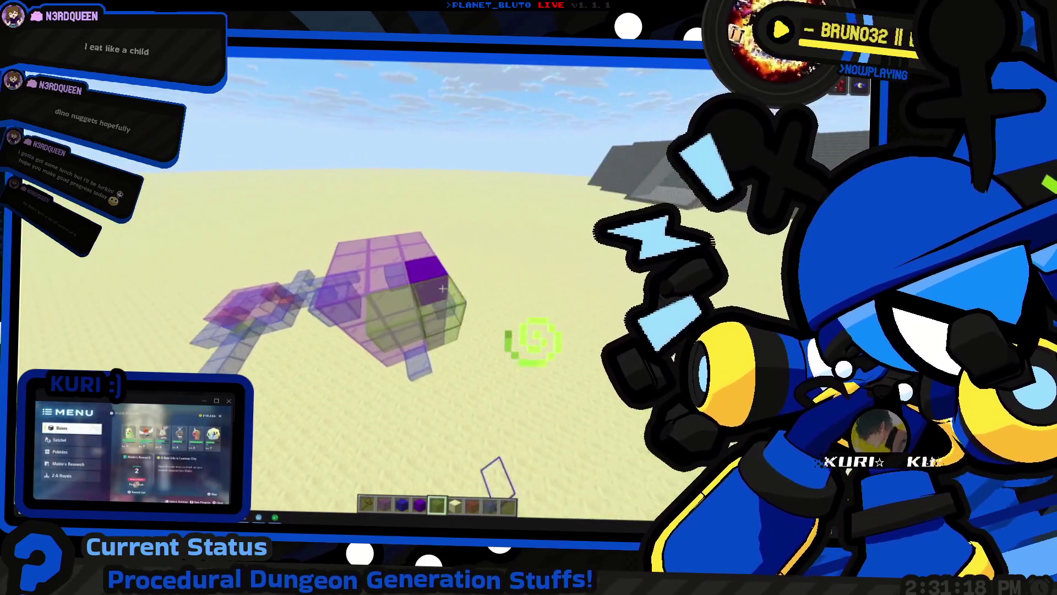
pyautogui.press('s')
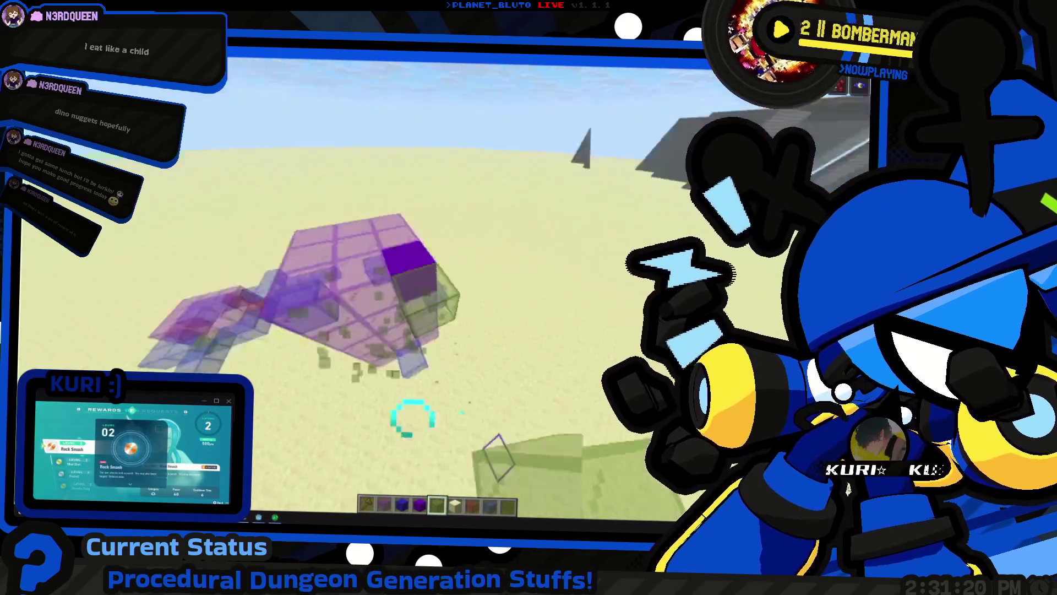
pyautogui.press('w')
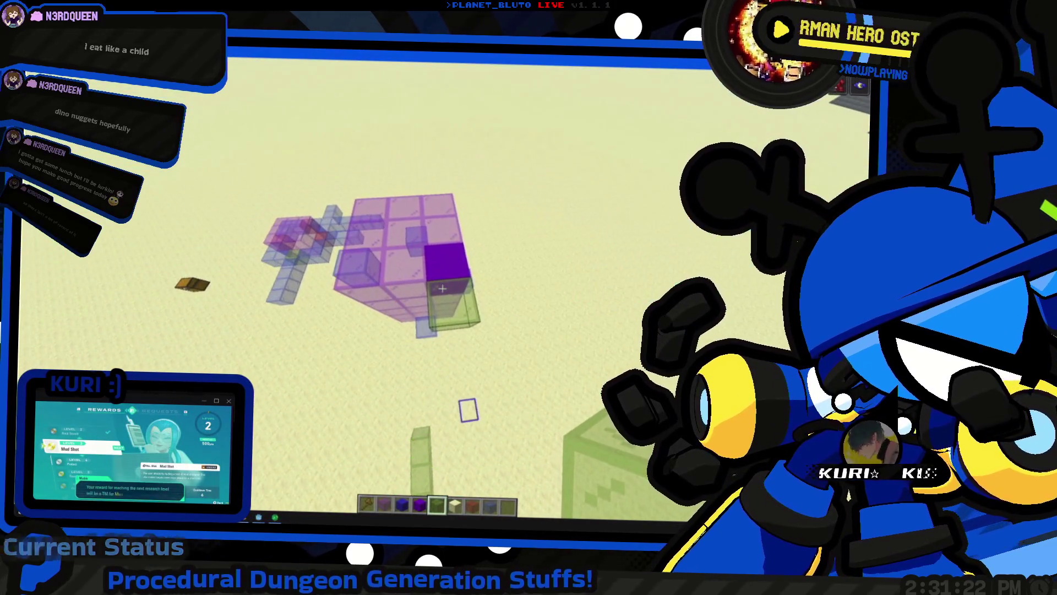
# Glance at the Godot editor, then return and line up on the purple block
pyautogui.hotkey('alt', 'Tab')
pyautogui.press('Tab')
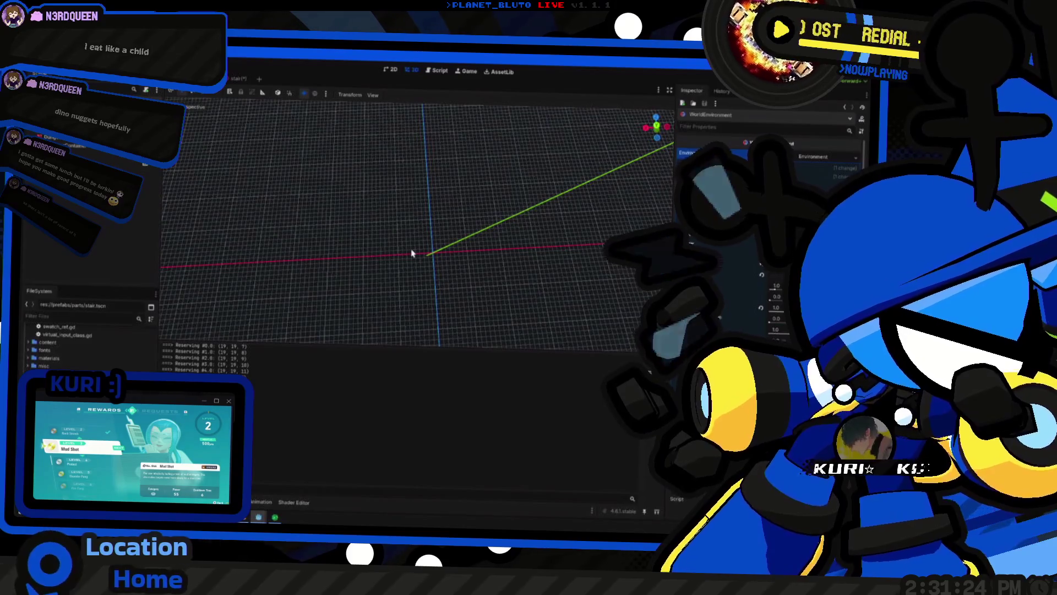
pyautogui.hotkey('alt', 'Tab')
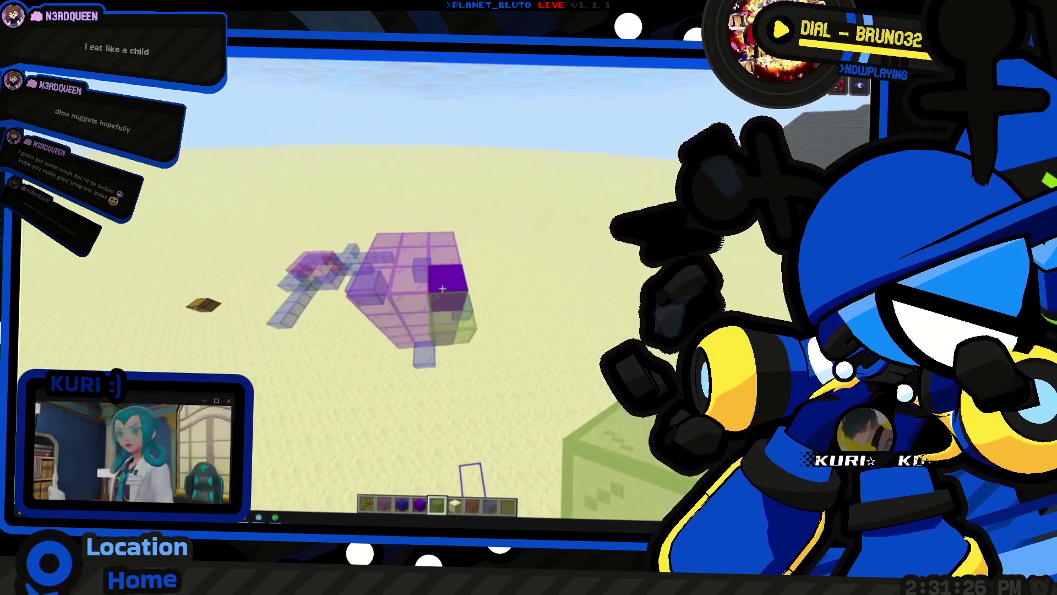
pyautogui.press('w')
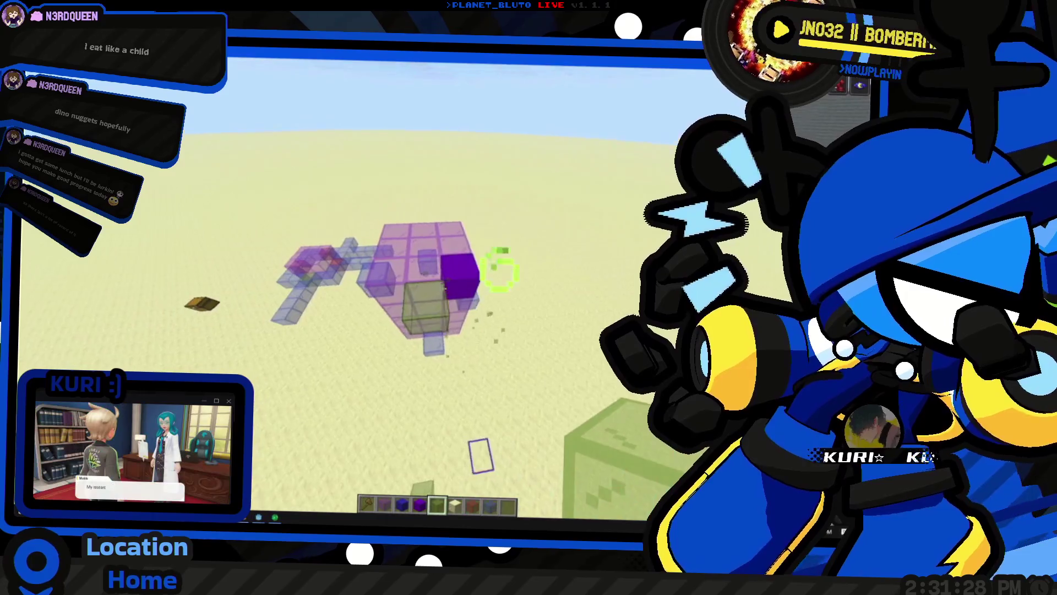
pyautogui.press('w')
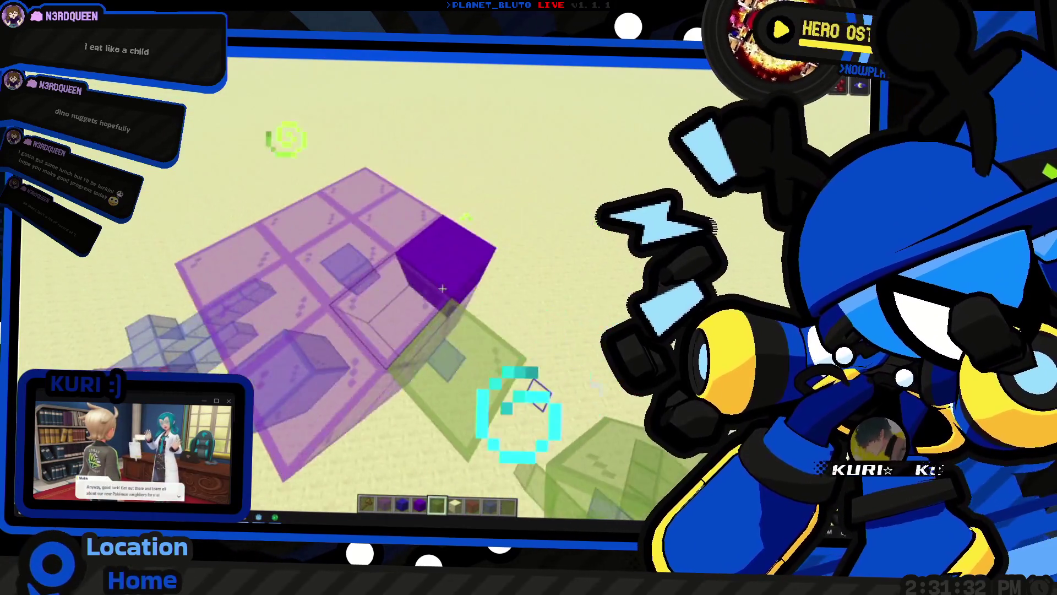
pyautogui.press('s')
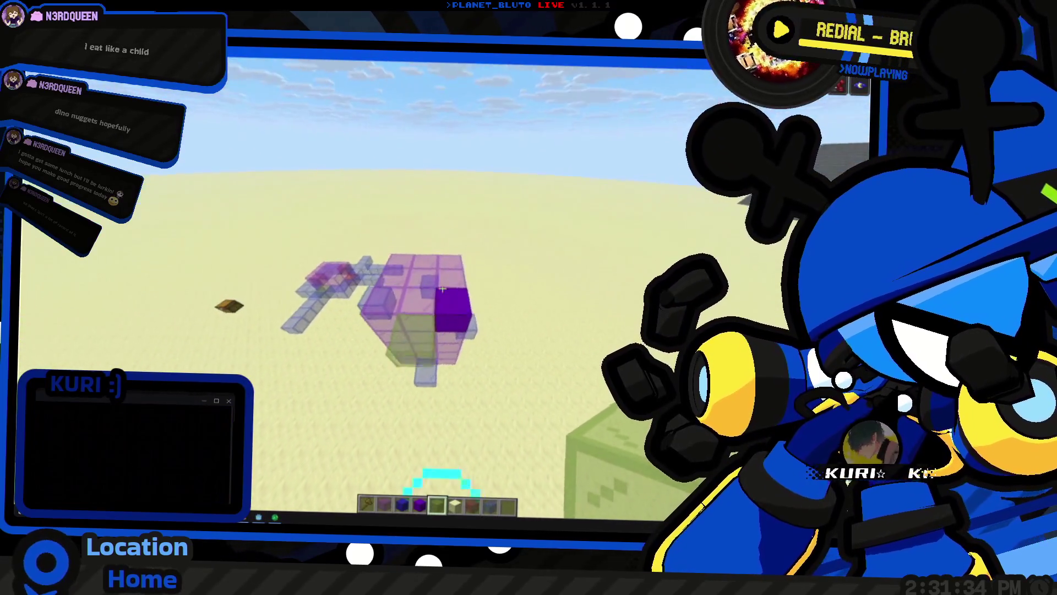
pyautogui.press('w')
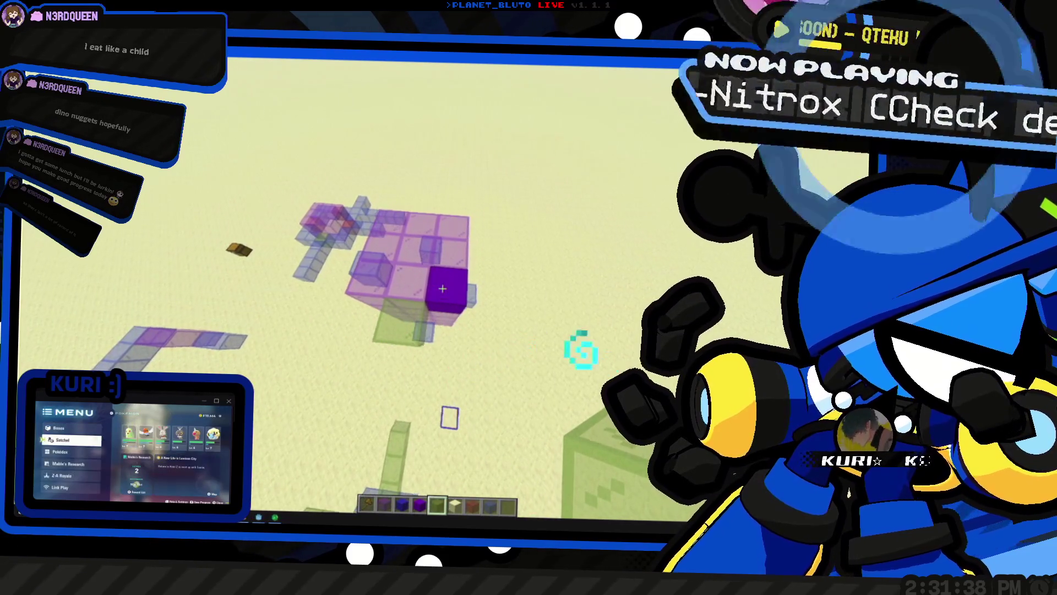
pyautogui.press('w')
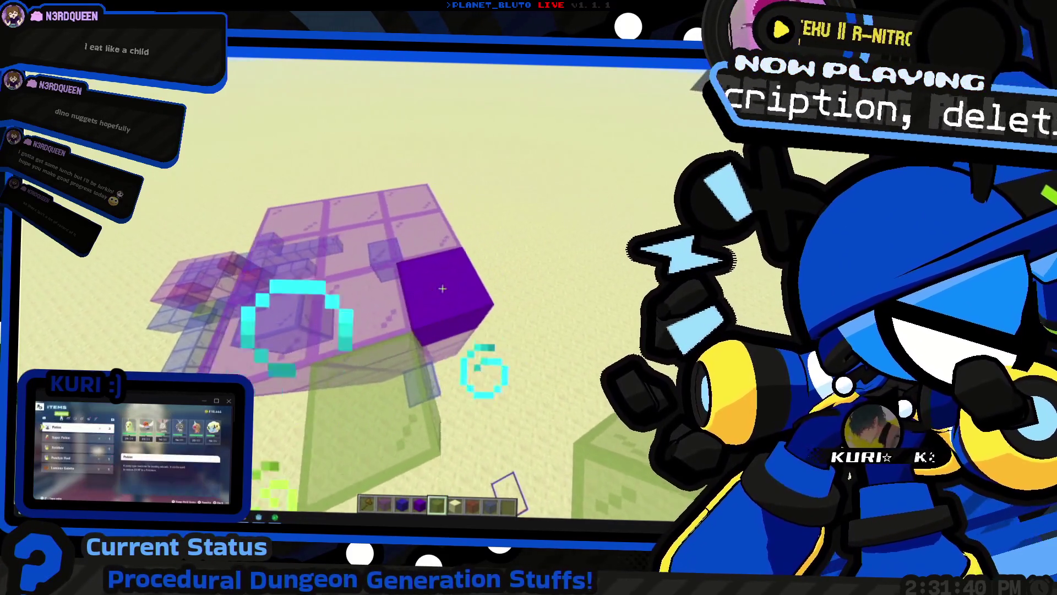
# Replace the purple block with Purple Concrete and break a green glass block
pyautogui.click(442, 288)
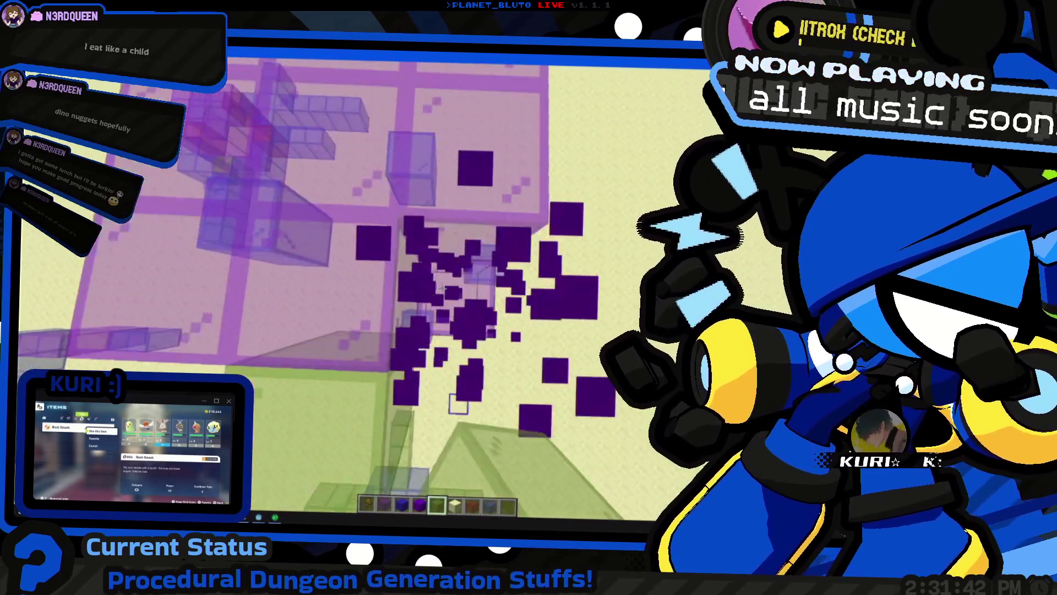
pyautogui.press('4')
pyautogui.rightClick(442, 288)
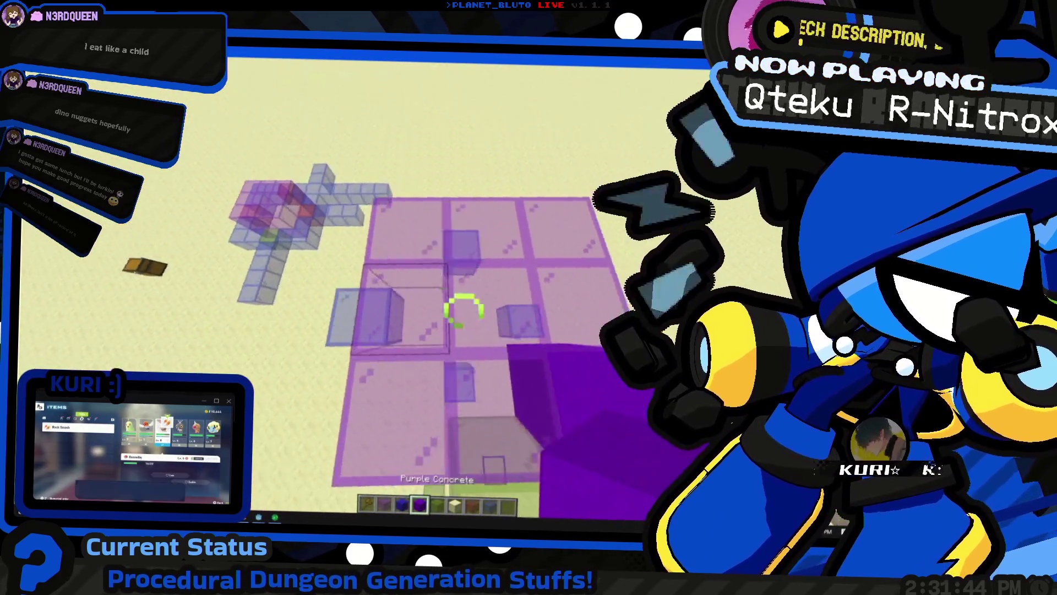
pyautogui.press('5')
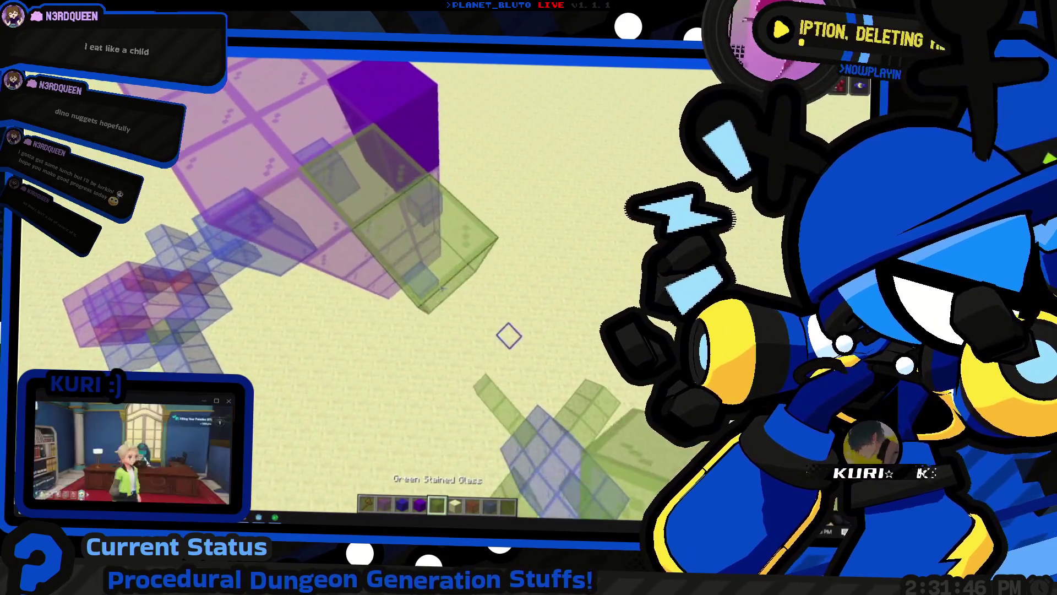
pyautogui.scroll(-3, 442, 288)
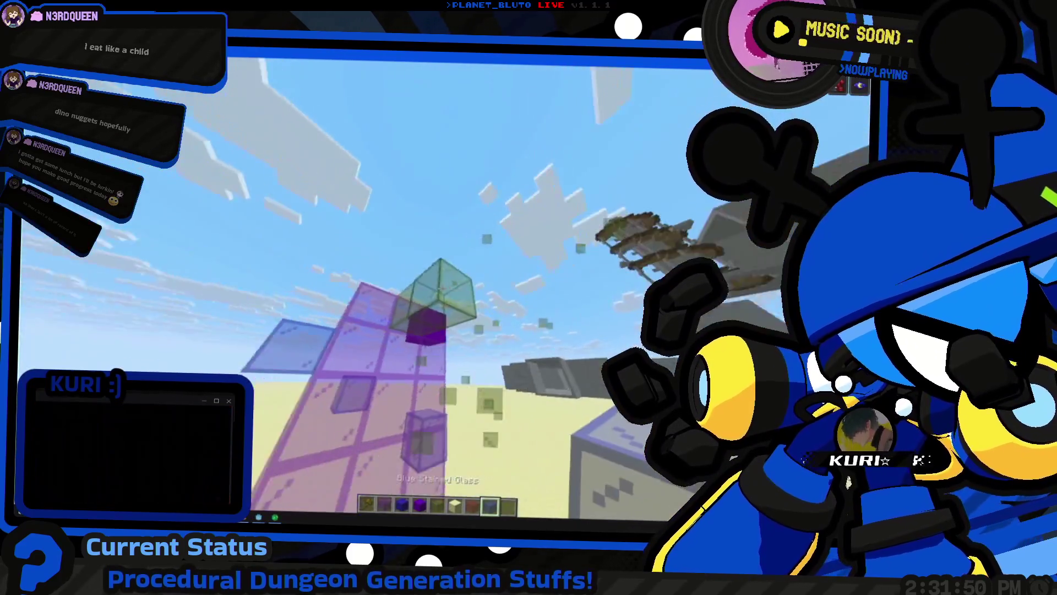
pyautogui.click(442, 289)
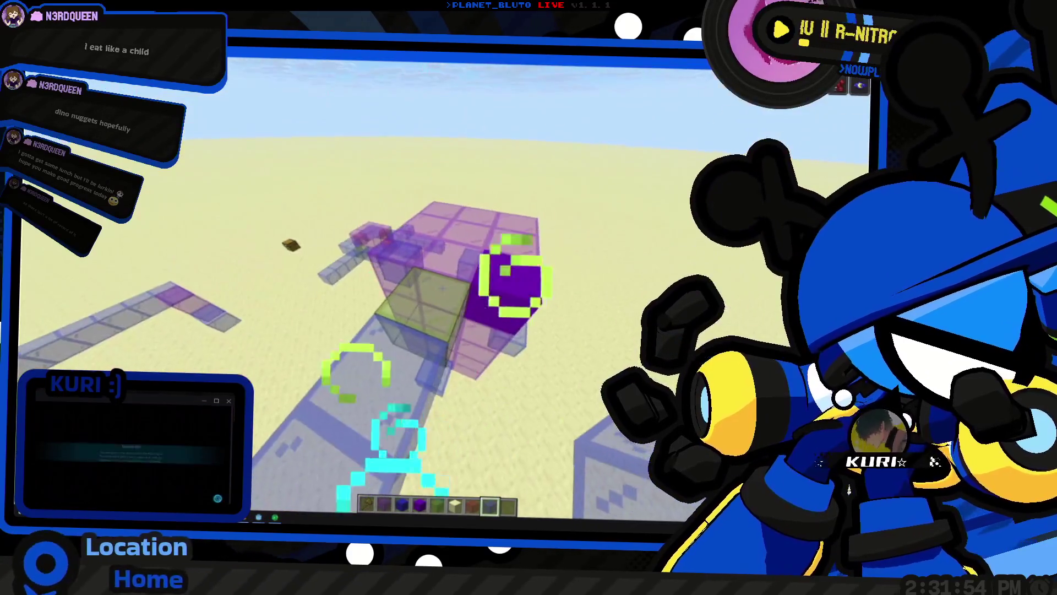
# Open the inventory, switch to Godot's script editor, and show the window switcher
pyautogui.press('e')
pyautogui.press('e')
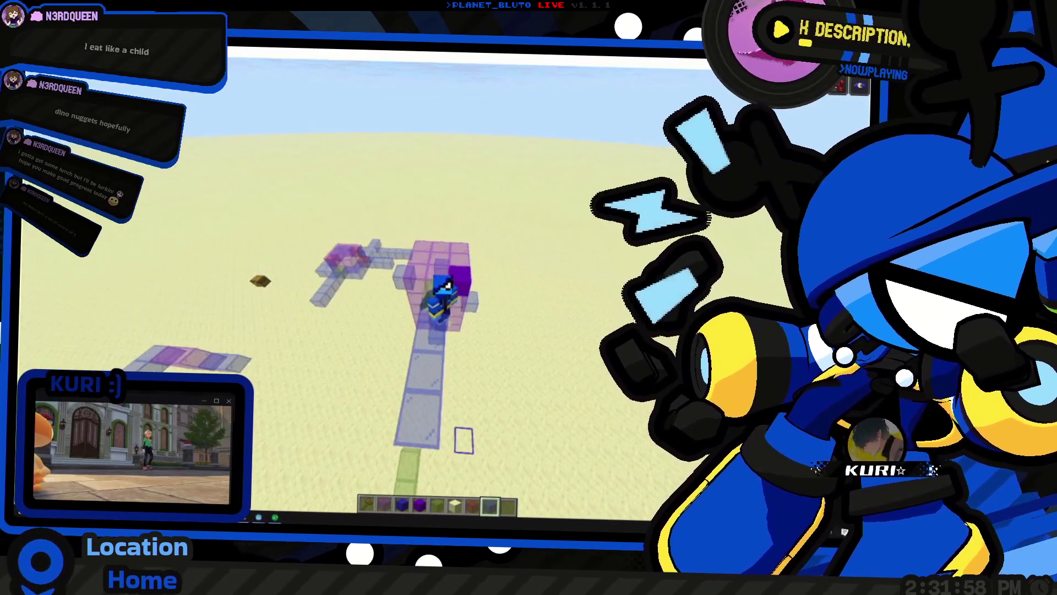
pyautogui.hotkey('alt', 'Tab')
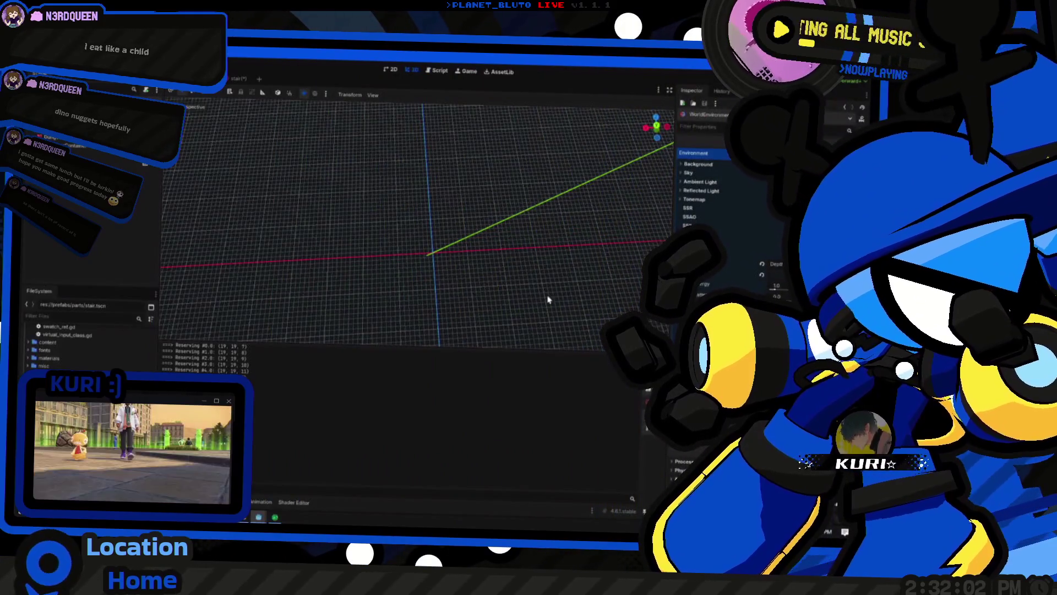
pyautogui.hotkey('alt', 'Tab')
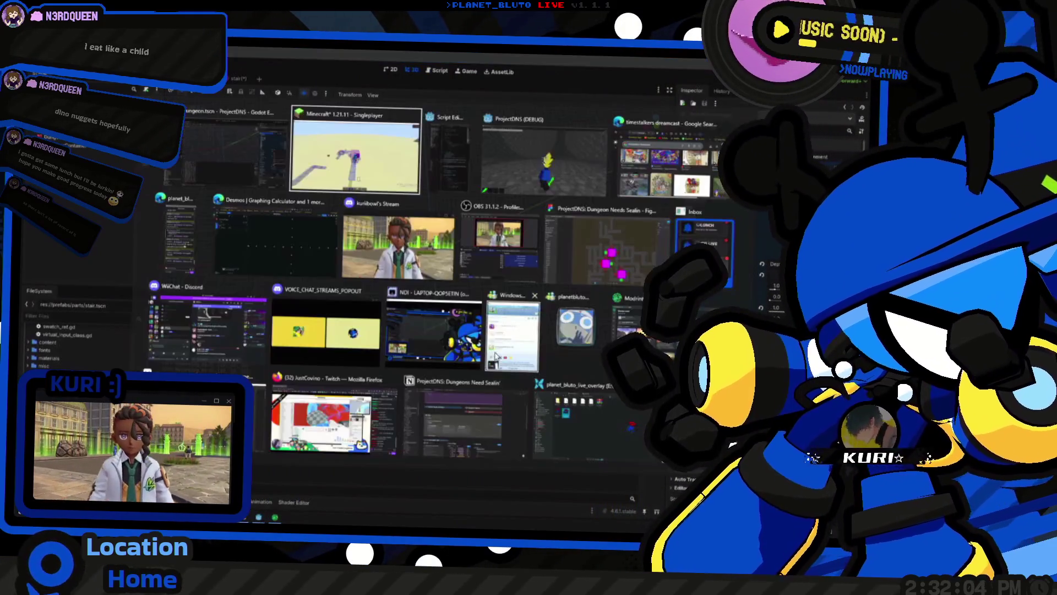
# Open parts/stair.gd and write 'var deg = DungeonGenerator' on line 13
pyautogui.click(512, 395)
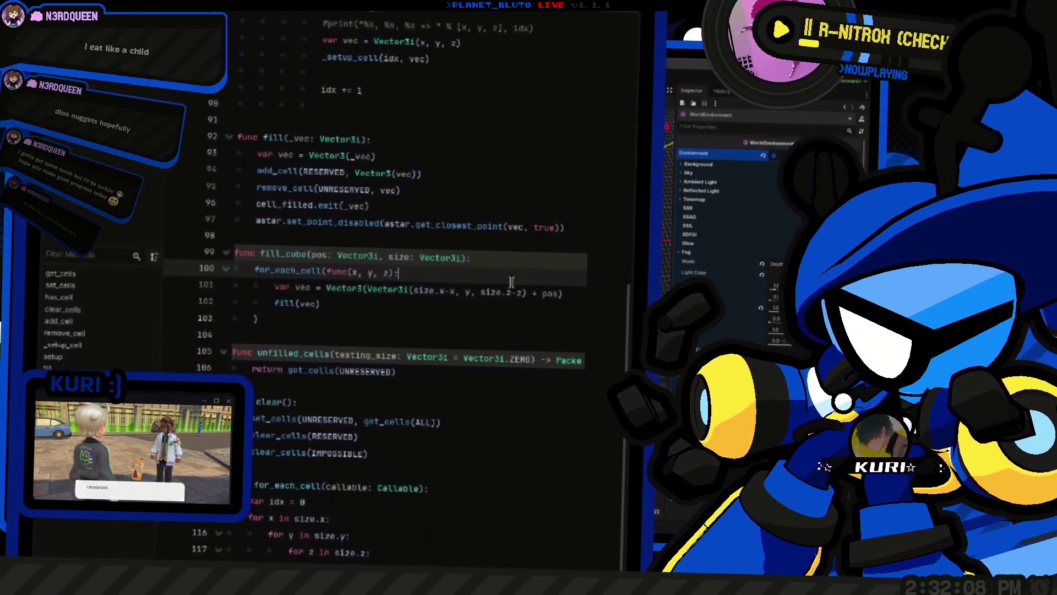
pyautogui.click(121, 225)
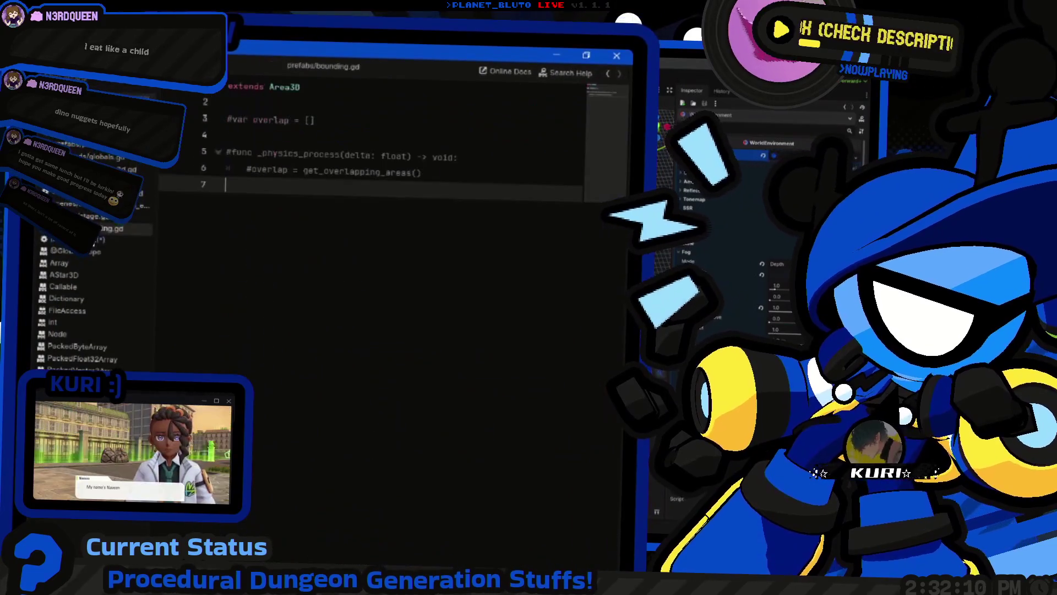
pyautogui.click(106, 242)
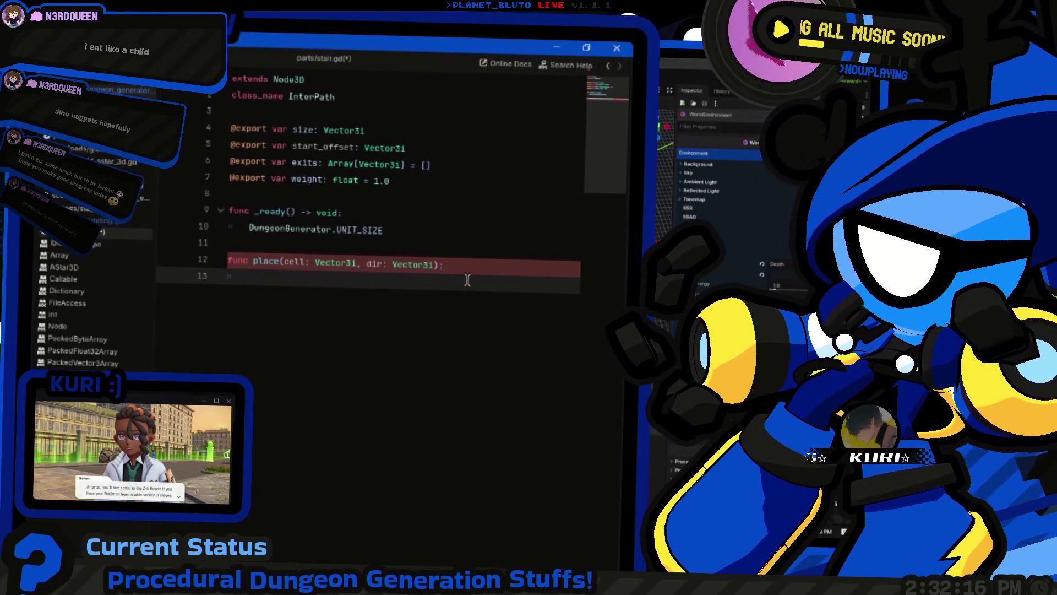
pyautogui.write('var c')
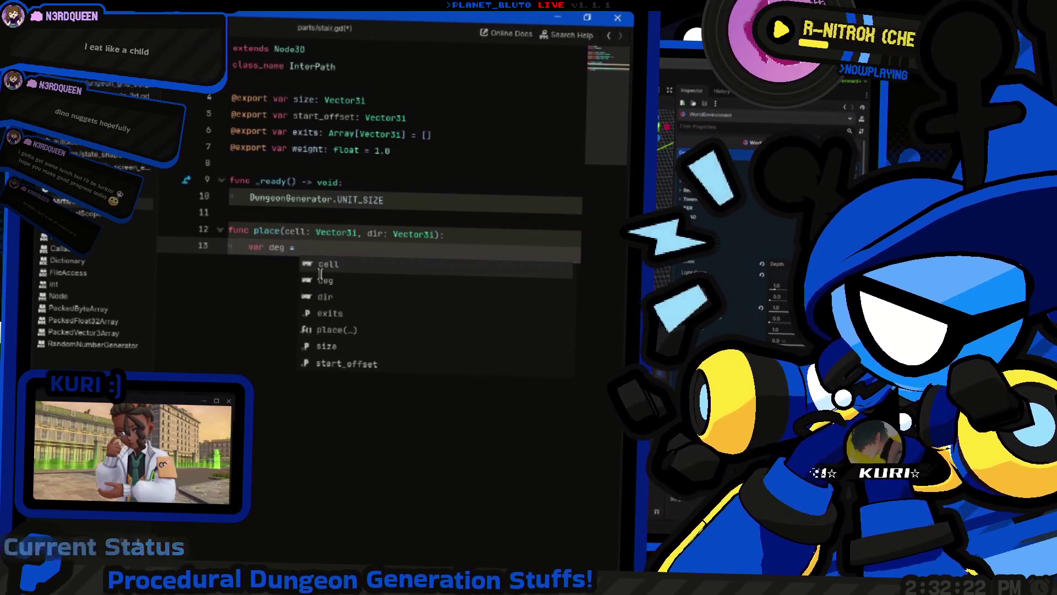
pyautogui.write('DungeonGenerator.')
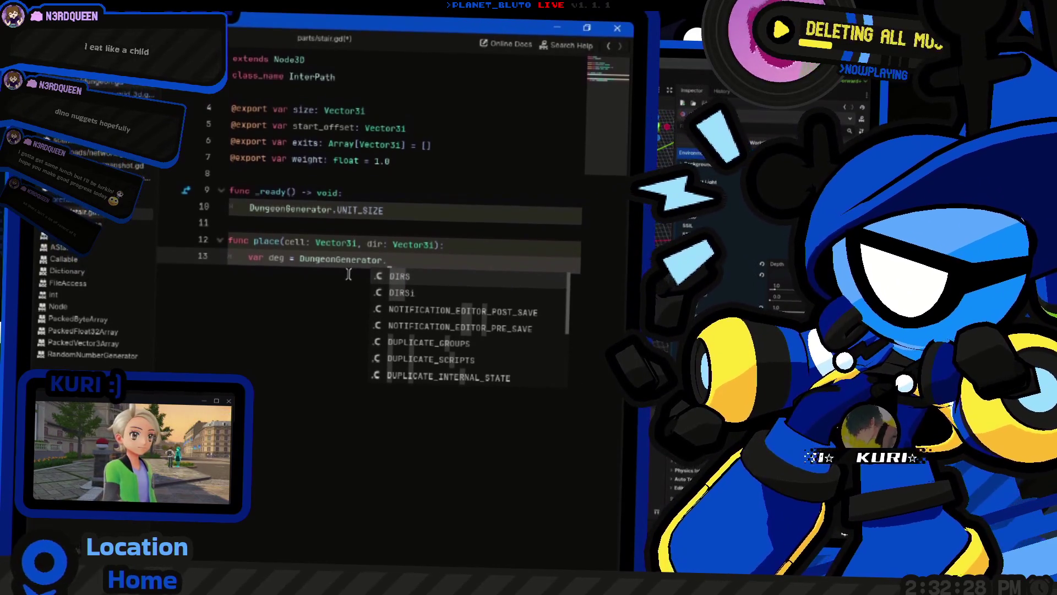
pyautogui.press('BackSpace')
# Browse dungeon_generator.gd, node_3d.gd and dungeon_grid_3d.gd, then return to stair.gd
pyautogui.hotkey('alt', 'Left')
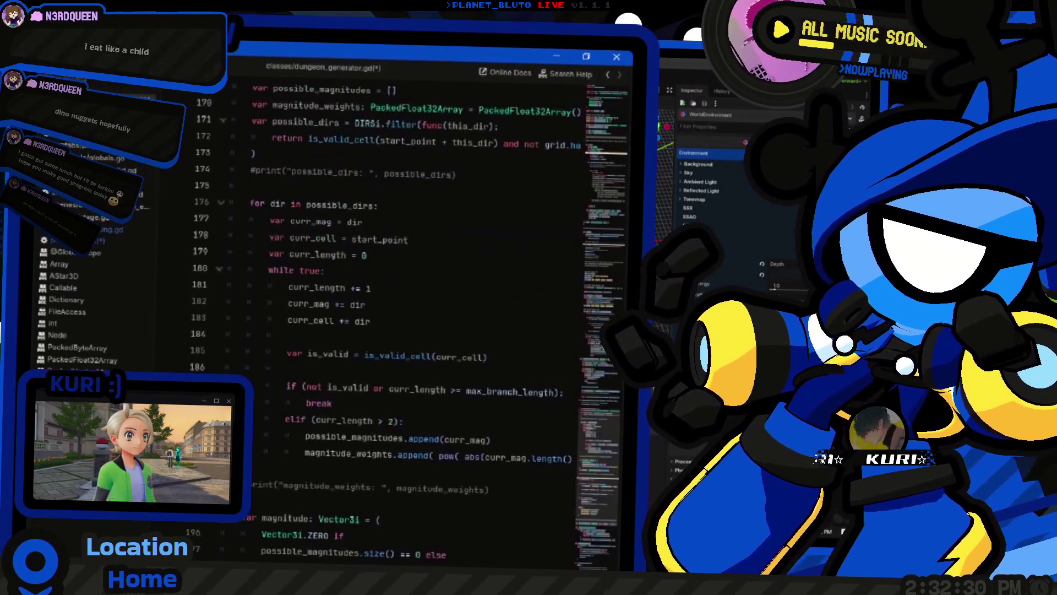
pyautogui.scroll(10, 603, 194)
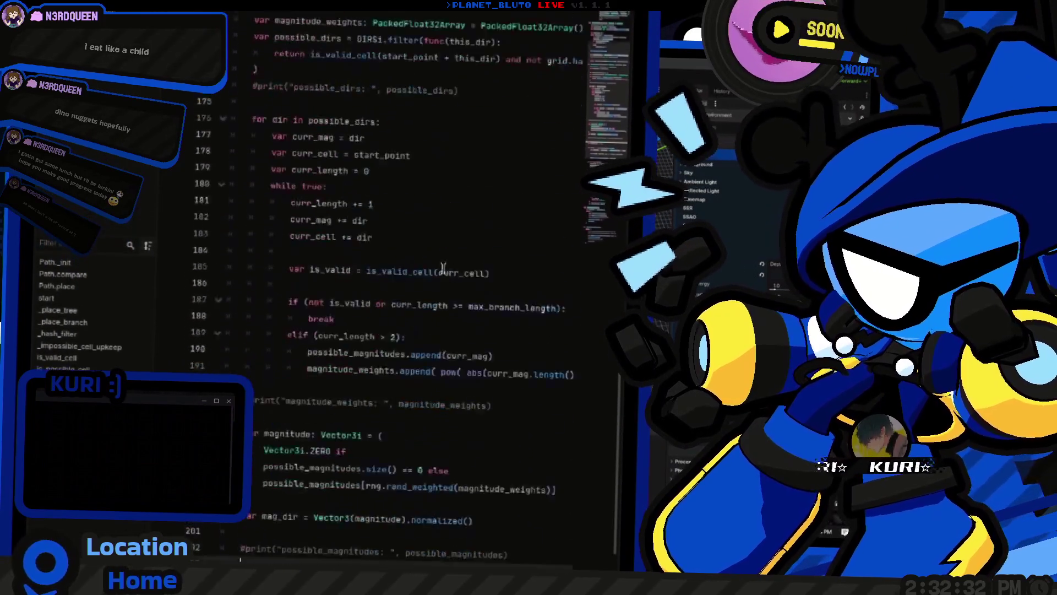
pyautogui.scroll(-8, 604, 195)
pyautogui.hotkey('alt', 'Left')
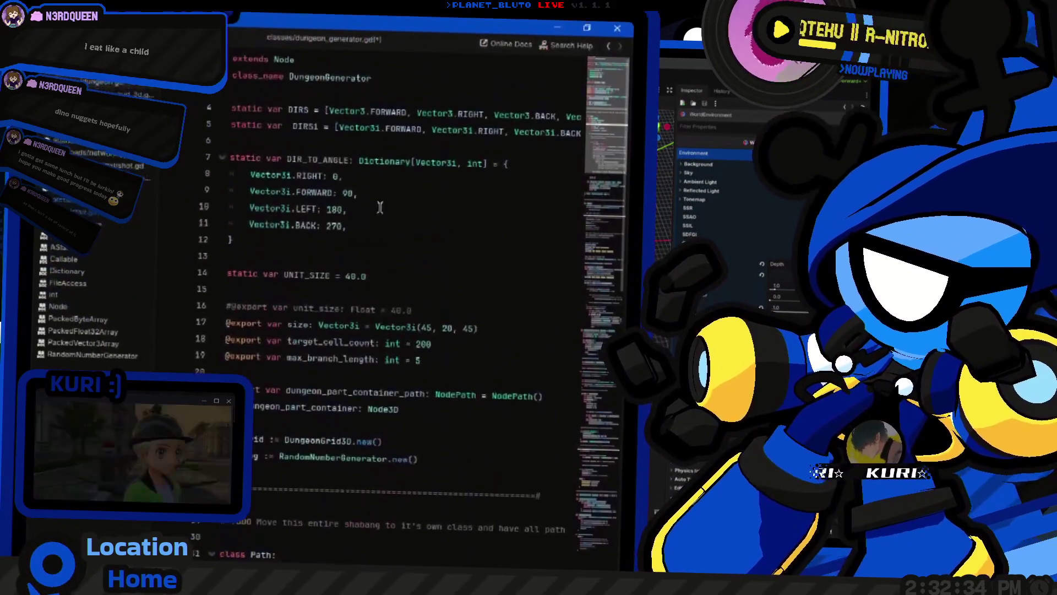
pyautogui.hotkey('alt', 'Left')
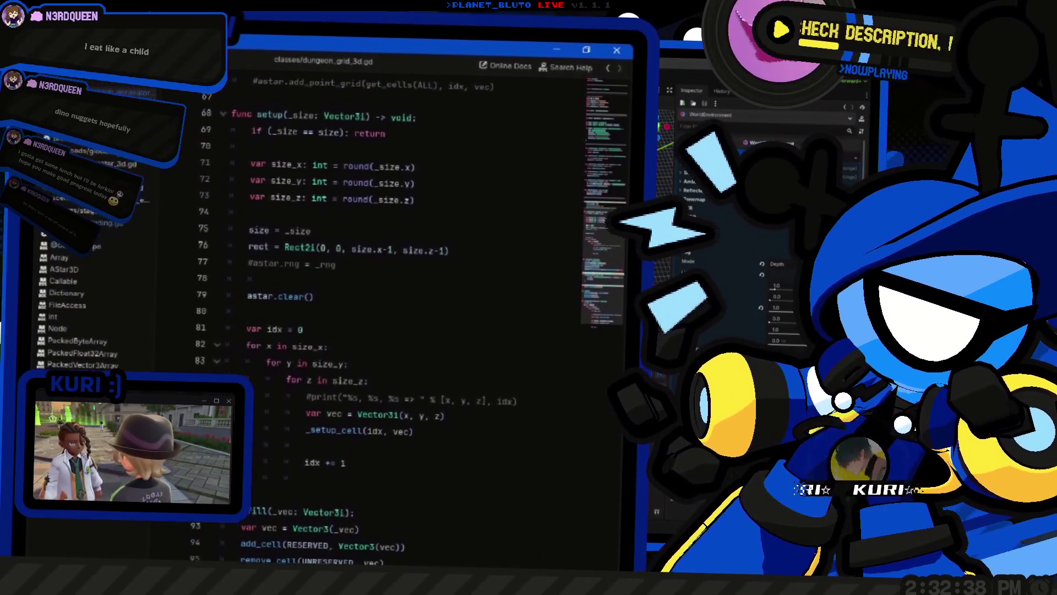
pyautogui.hotkey('alt', 'Left')
pyautogui.hotkey('alt', 'Left')
pyautogui.hotkey('alt', 'Left')
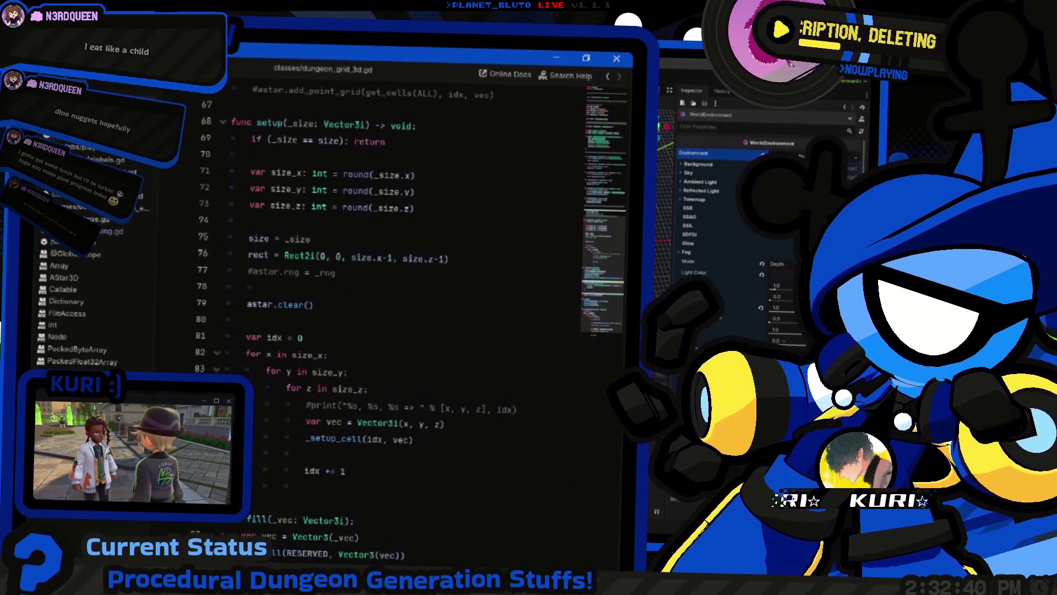
pyautogui.hotkey('alt', 'Left')
pyautogui.click(102, 242)
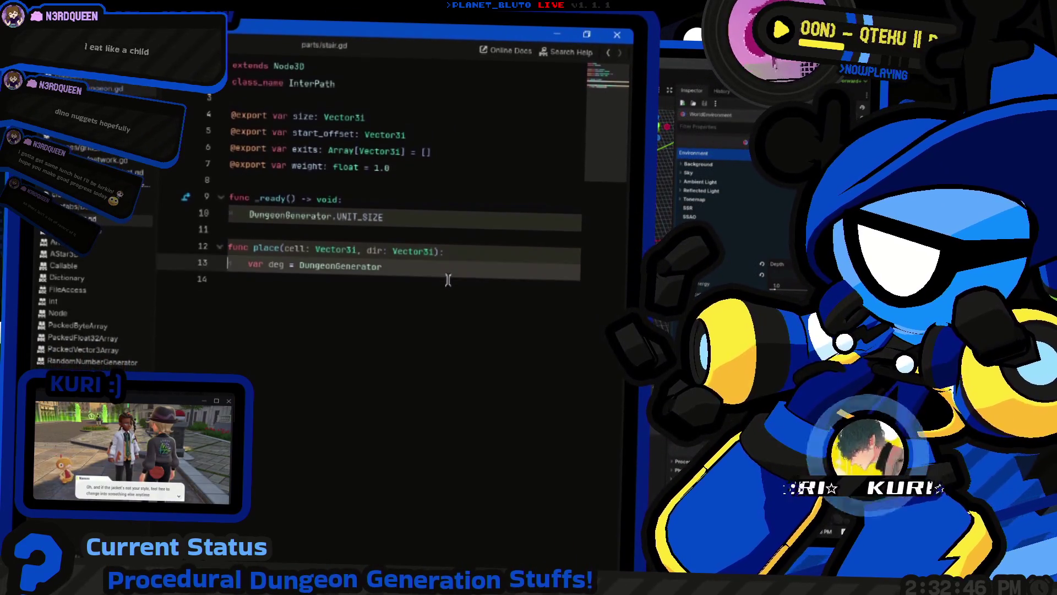
# Extend the deg line with a DIR_TO_ANGLE lookup by dir and start a new line
pyautogui.write('.DIR')
pyautogui.press('Down')
pyautogui.press('Return')
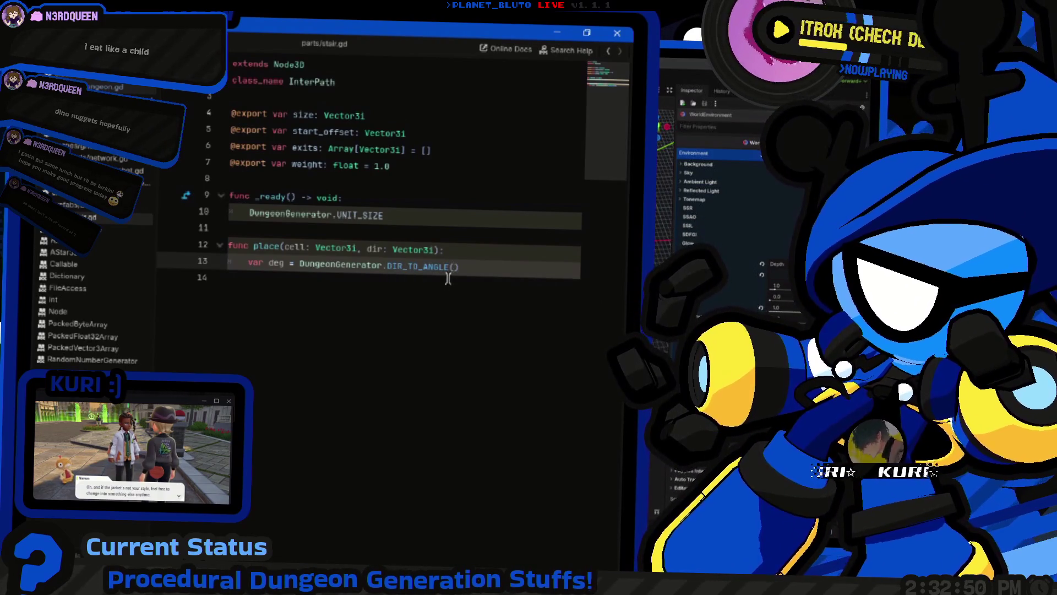
pyautogui.press('BackSpace')
pyautogui.press('BackSpace')
pyautogui.write(')')
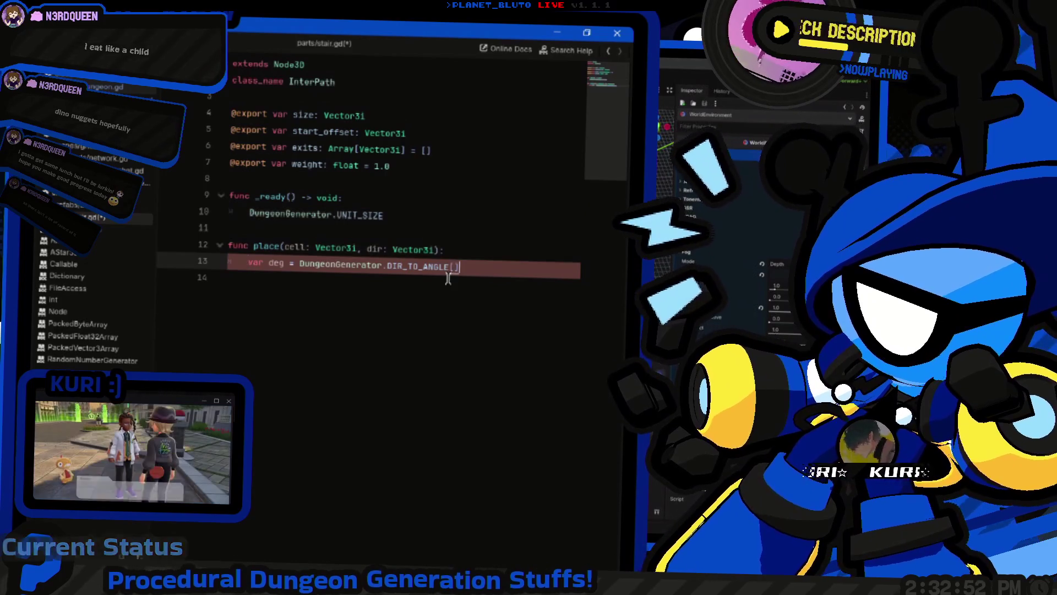
pyautogui.write('dir')
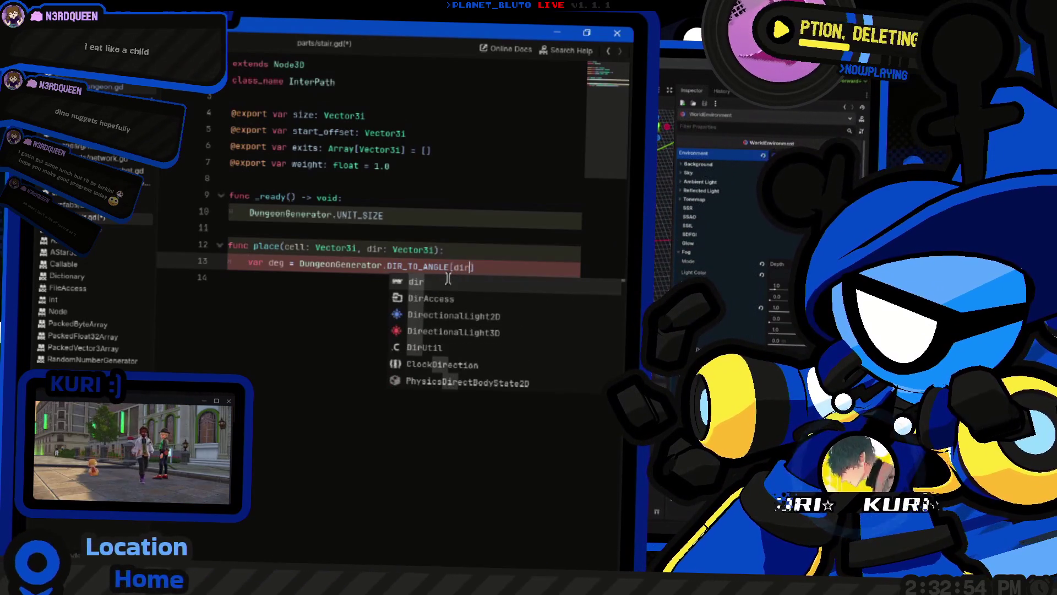
pyautogui.press('Return')
pyautogui.write('deg')
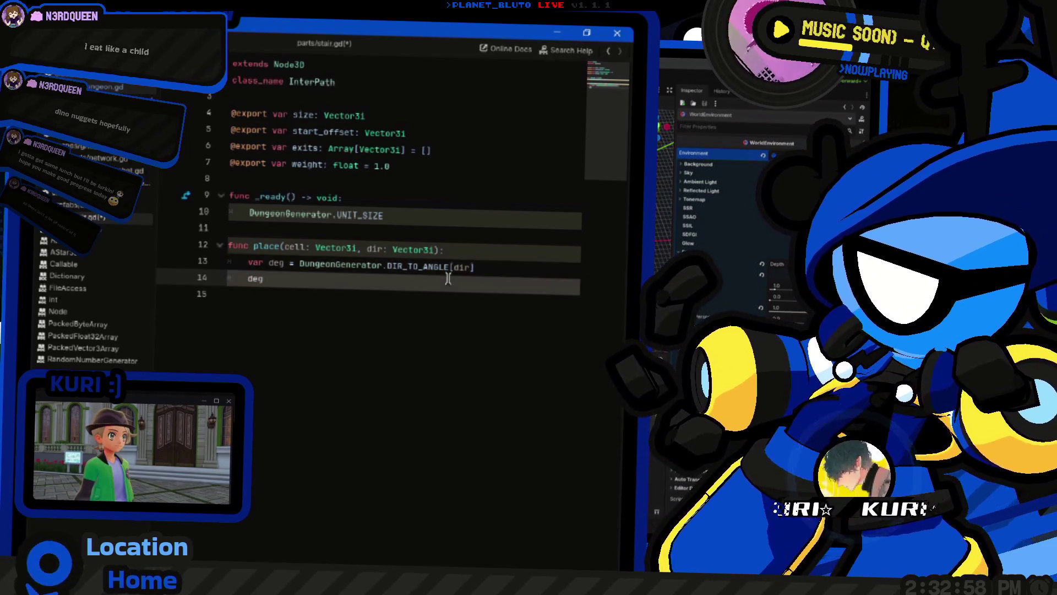
# Read the Vector3i docs, inspect dungeon_grid_3d.gd, then go to dungeon_generator.gd
pyautogui.keyDown('ctrl'); pyautogui.click(414, 249); pyautogui.keyUp('ctrl')
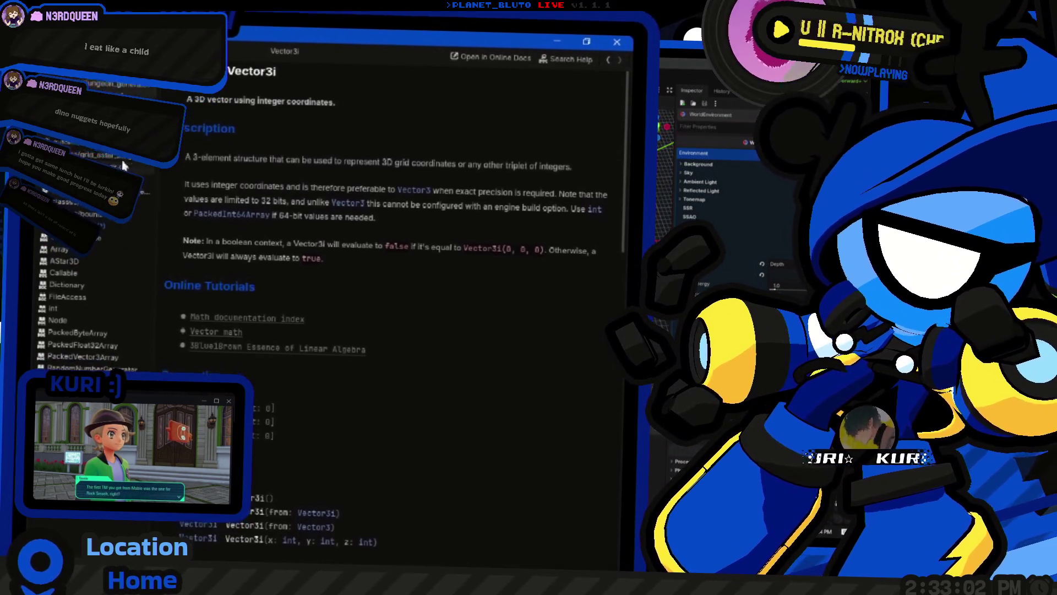
pyautogui.hotkey('alt', 'Left')
pyautogui.scroll(15, 601, 190)
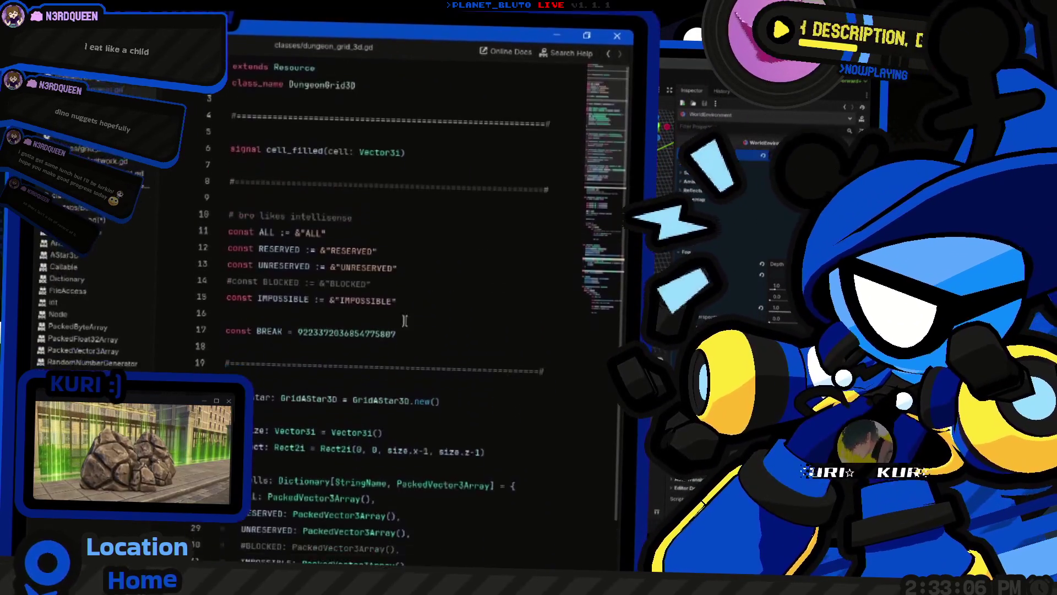
pyautogui.scroll(-2, 550, 231)
pyautogui.click(537, 268)
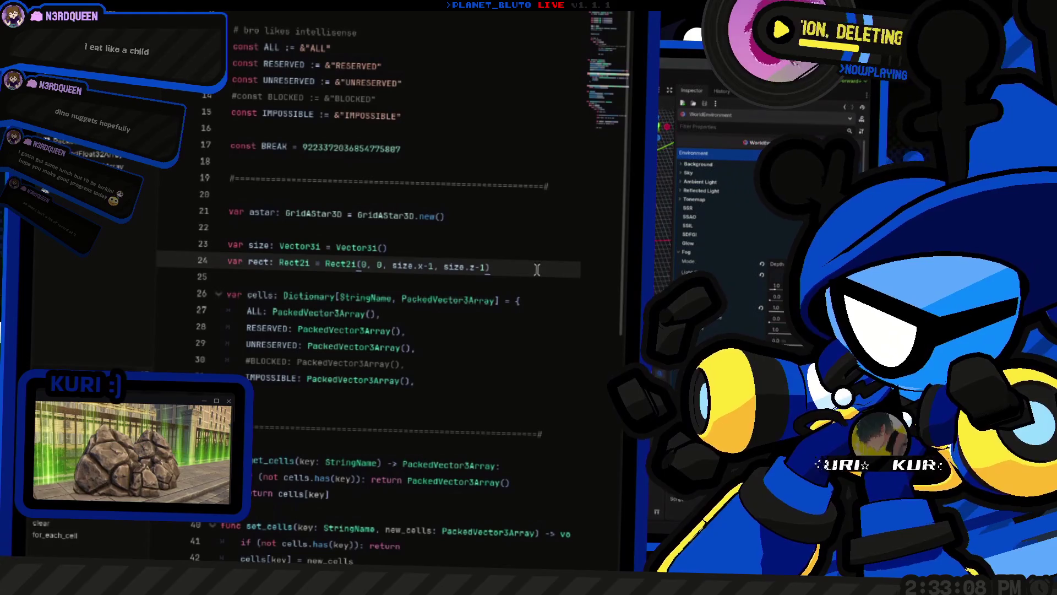
pyautogui.scroll(1, 537, 269)
pyautogui.hotkey('alt', 'Left')
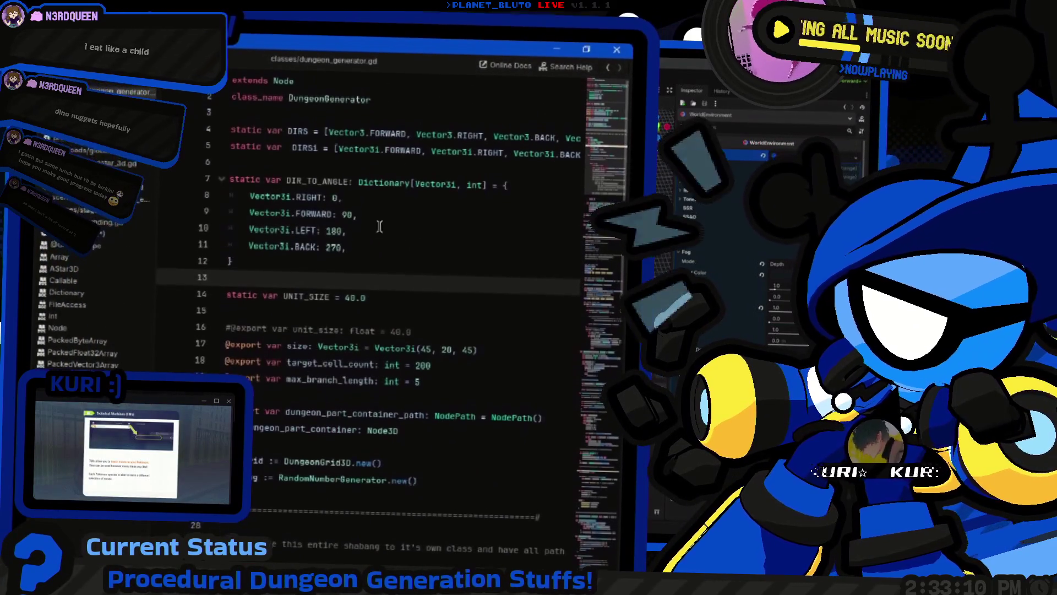
# Make DIR_TO_ANGLE a Dictionary[Vector3i, float] with angle values like 0.0 and 90.0
pyautogui.click(338, 185)
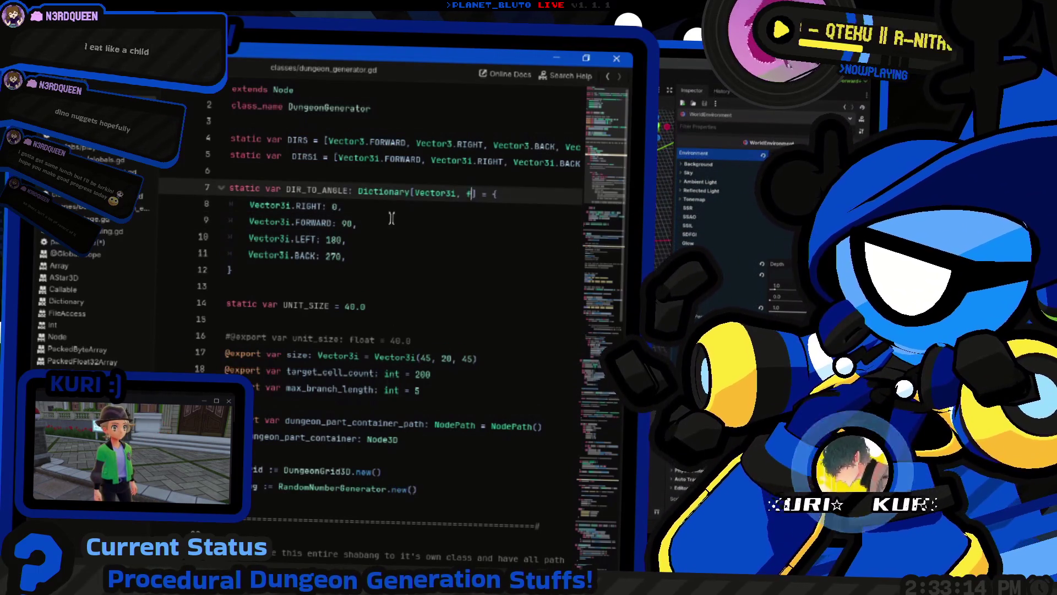
pyautogui.hotkey('ctrl', 'space')
pyautogui.hotkey('ctrl', 'Left')
pyautogui.press('Escape')
pyautogui.press('Down')
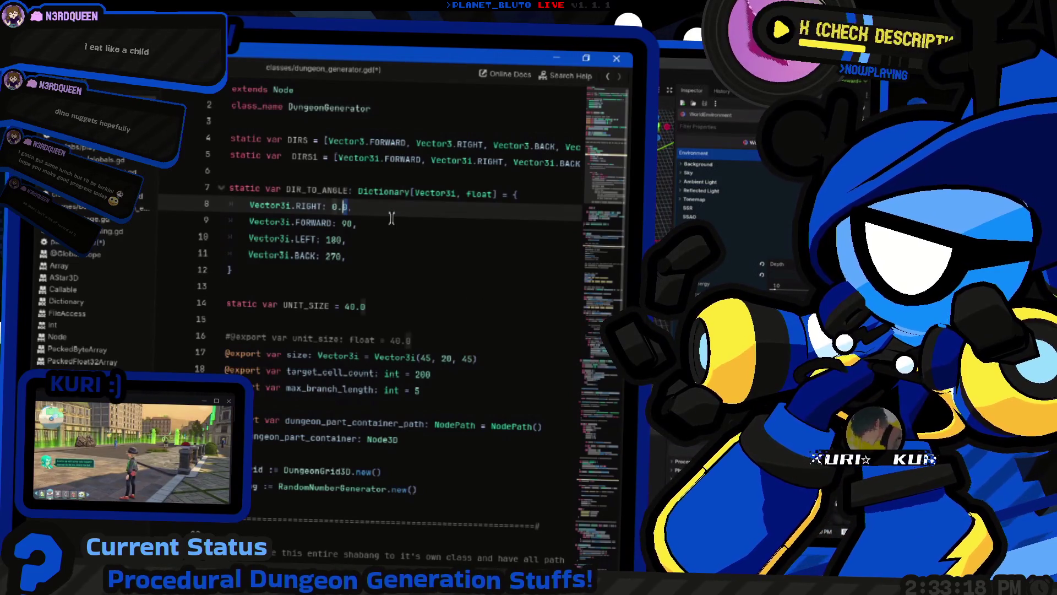
pyautogui.press('Down')
pyautogui.write('.0')
pyautogui.press('Down')
pyautogui.press('Down')
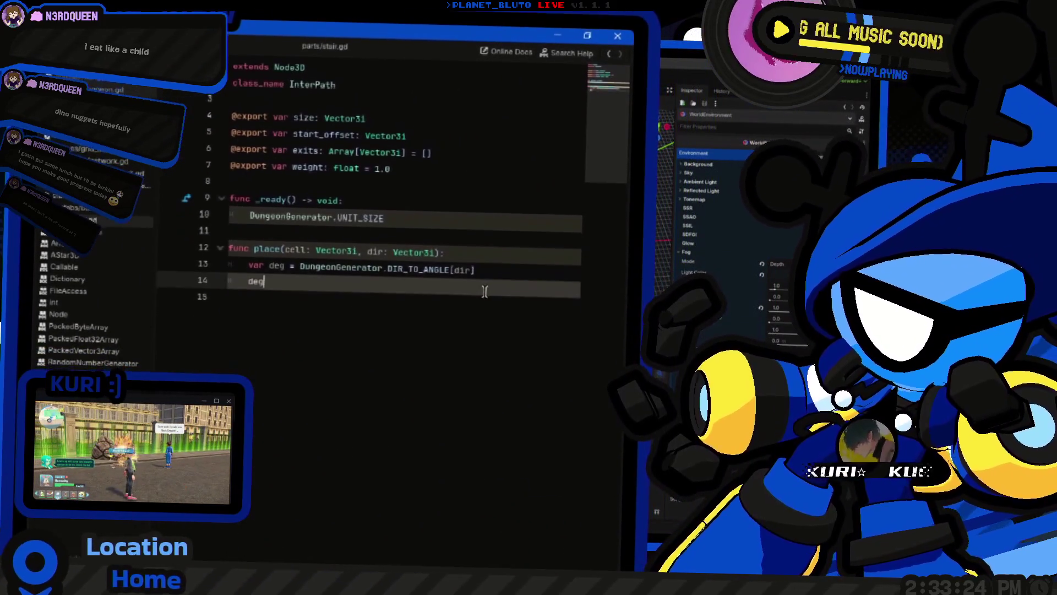
# Try wrapping deg in parentheses on line 14, undo it, and switch to Minecraft
pyautogui.click(455, 278)
pyautogui.hotkey('shift', 'Home')
pyautogui.write('(')
pyautogui.hotkey('ctrl', 'space')
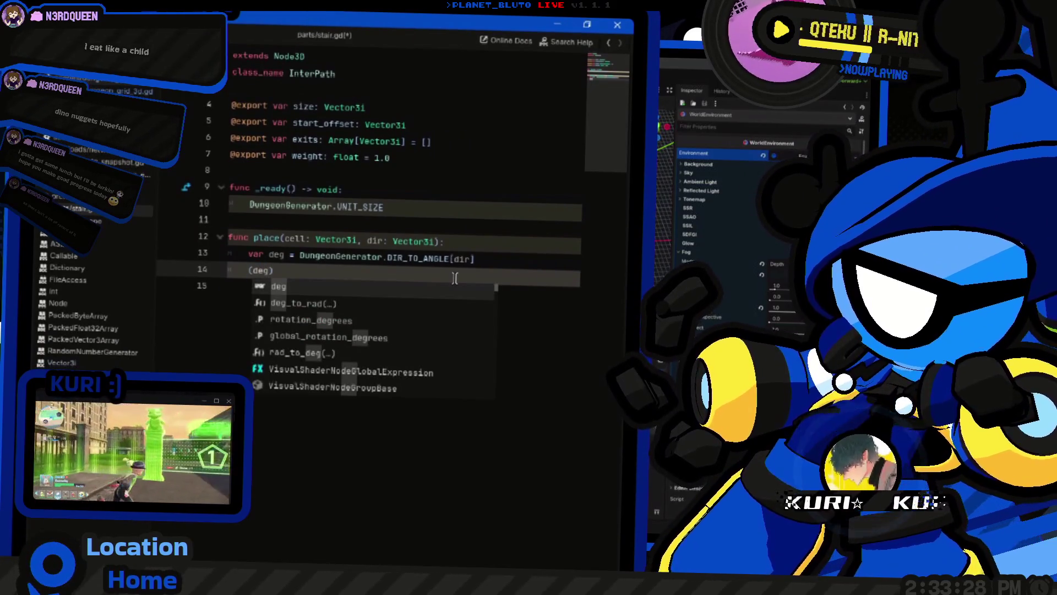
pyautogui.hotkey('ctrl', 'z')
pyautogui.press('Left')
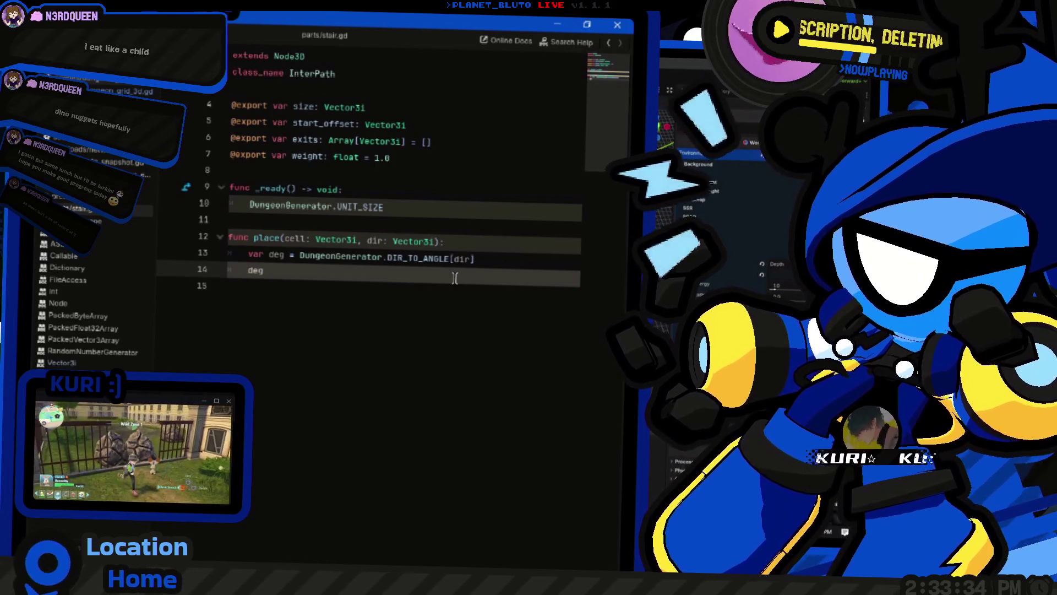
pyautogui.hotkey('alt', 'Tab')
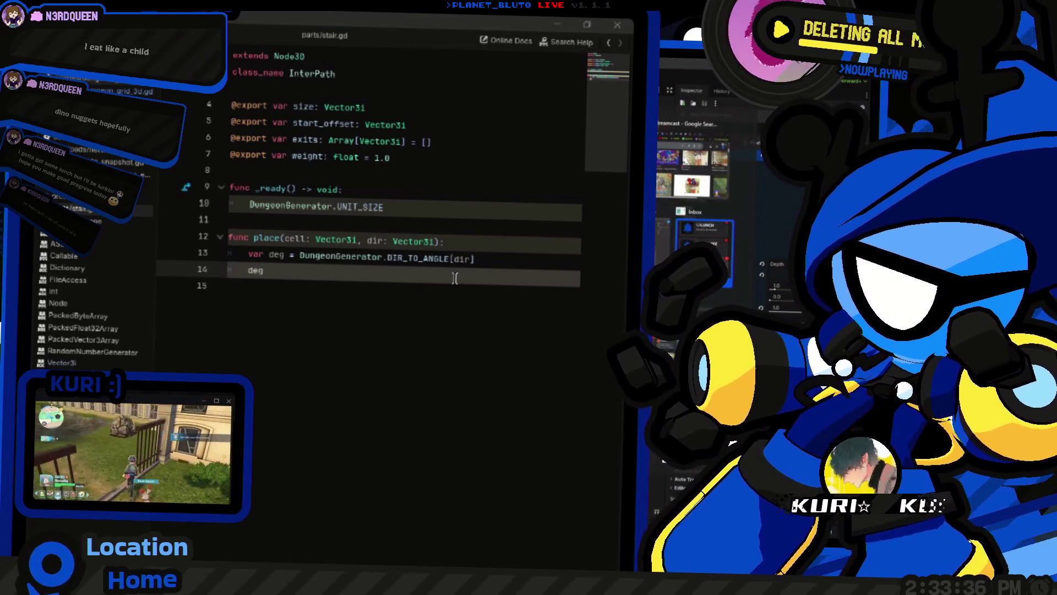
pyautogui.hotkey('alt', 'Tab')
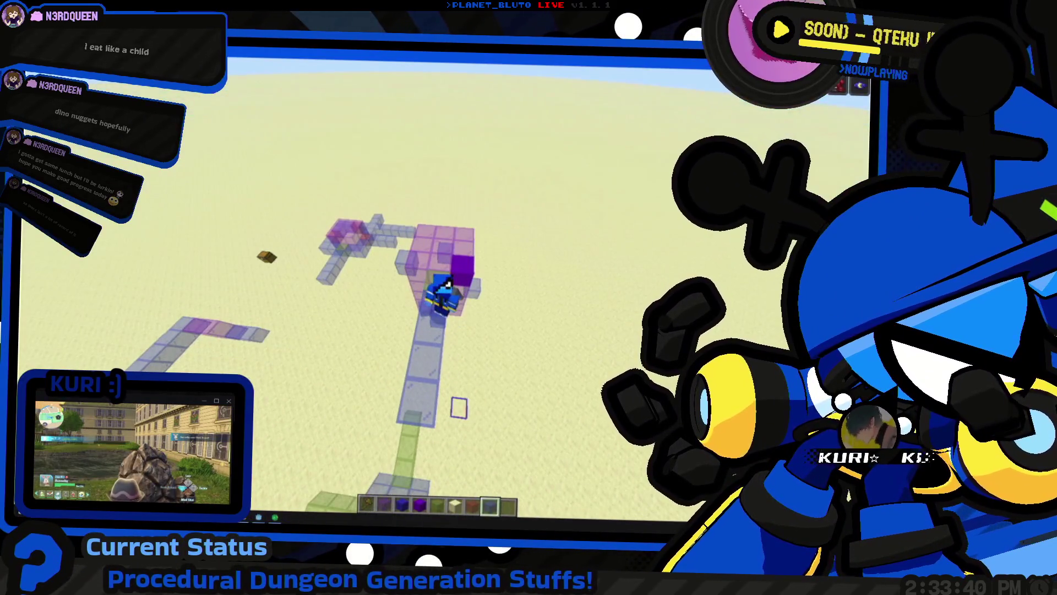
pyautogui.press('e')
pyautogui.press('e')
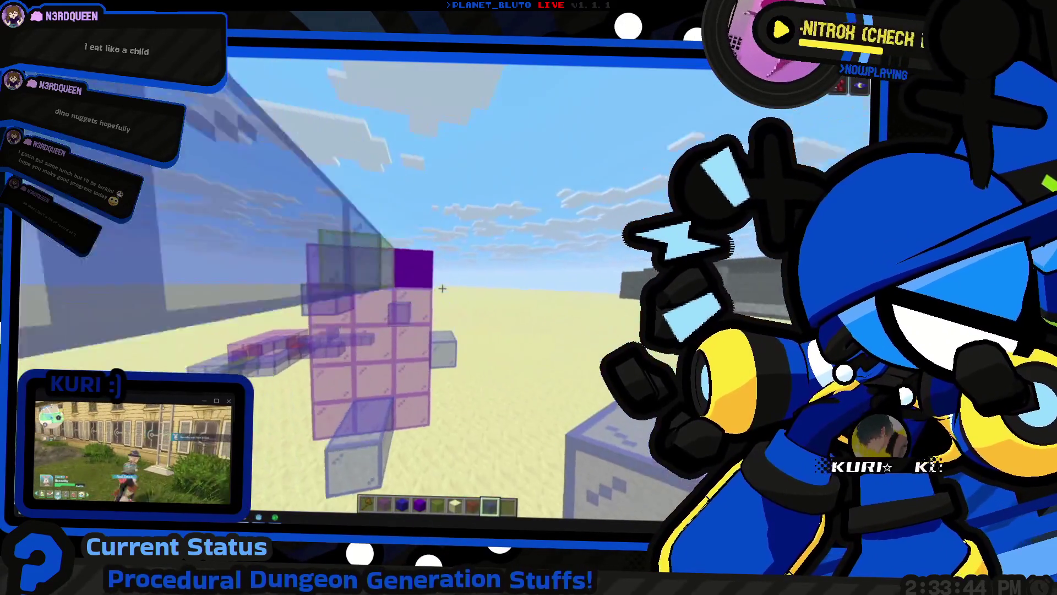
pyautogui.press('e')
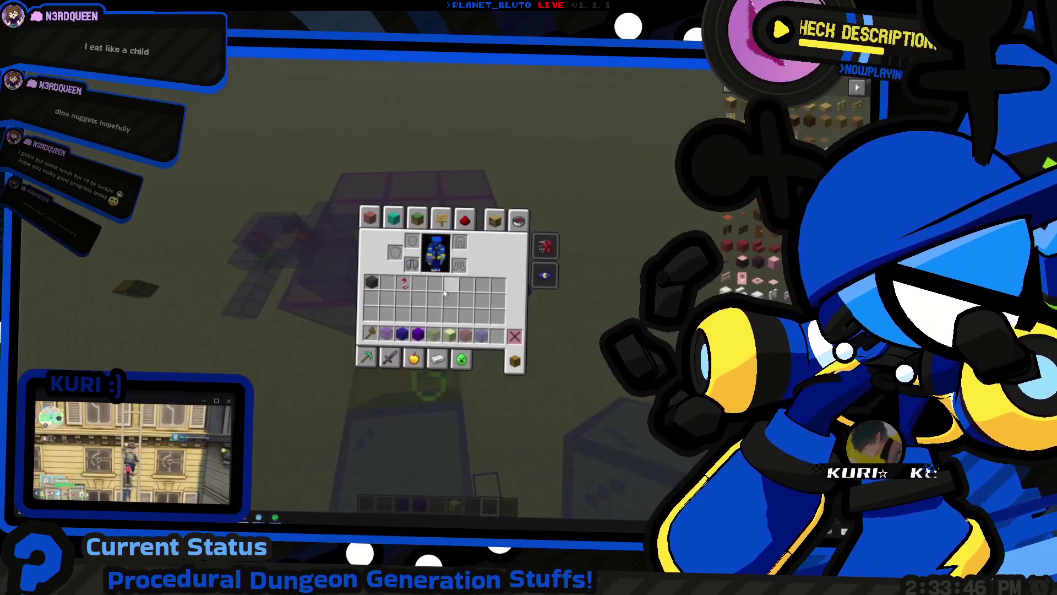
pyautogui.hotkey('alt', 'Tab')
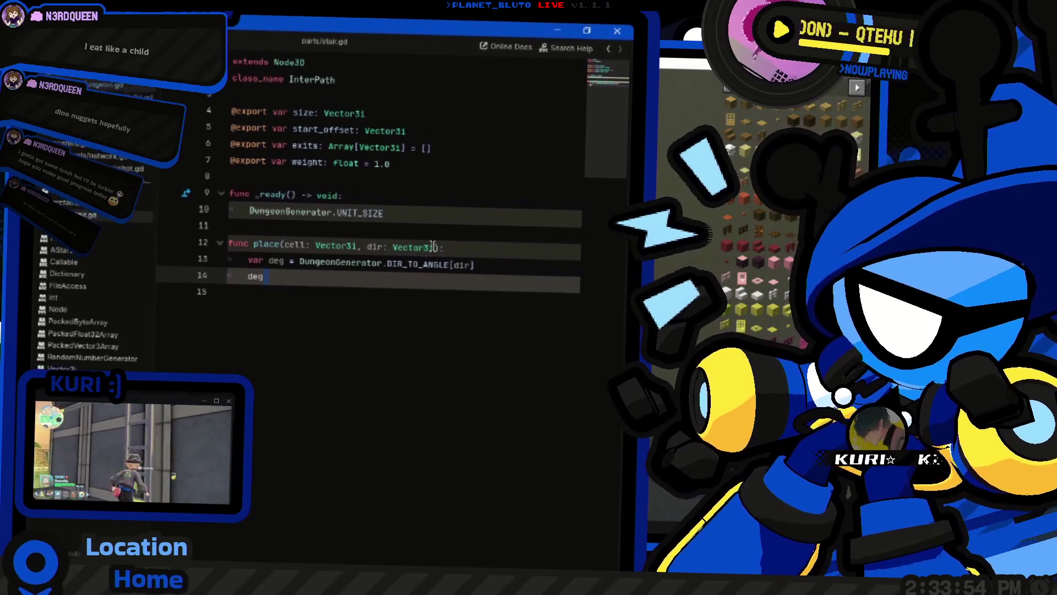
# Declare 'var generator: DungeonGenerator' above _ready in stair.gd
pyautogui.click(353, 118)
pyautogui.press('Down')
pyautogui.press('Down')
pyautogui.press('Down')
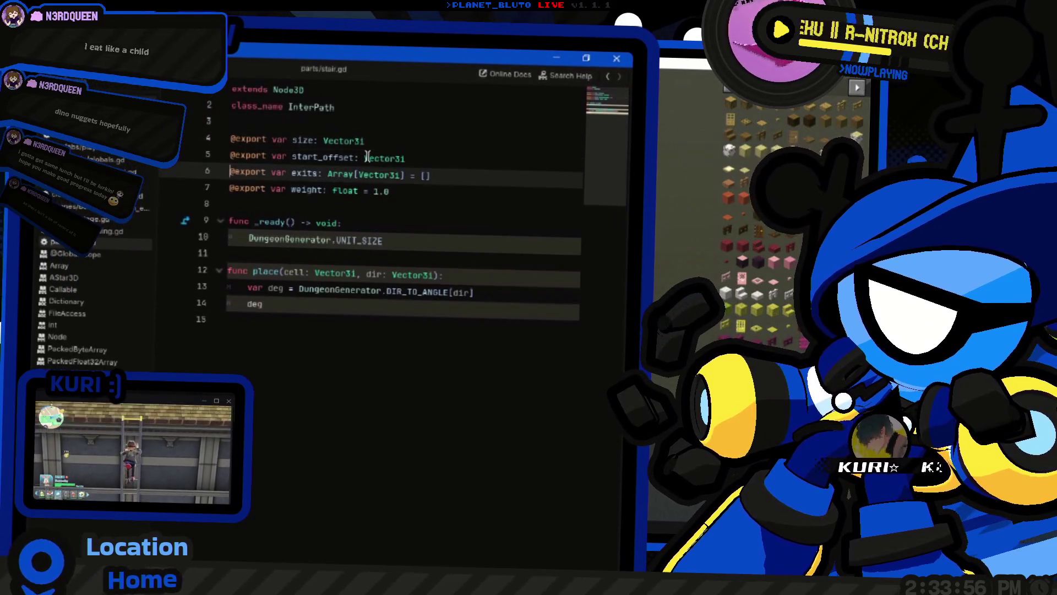
pyautogui.press('Return')
pyautogui.press('Return')
pyautogui.press('Up')
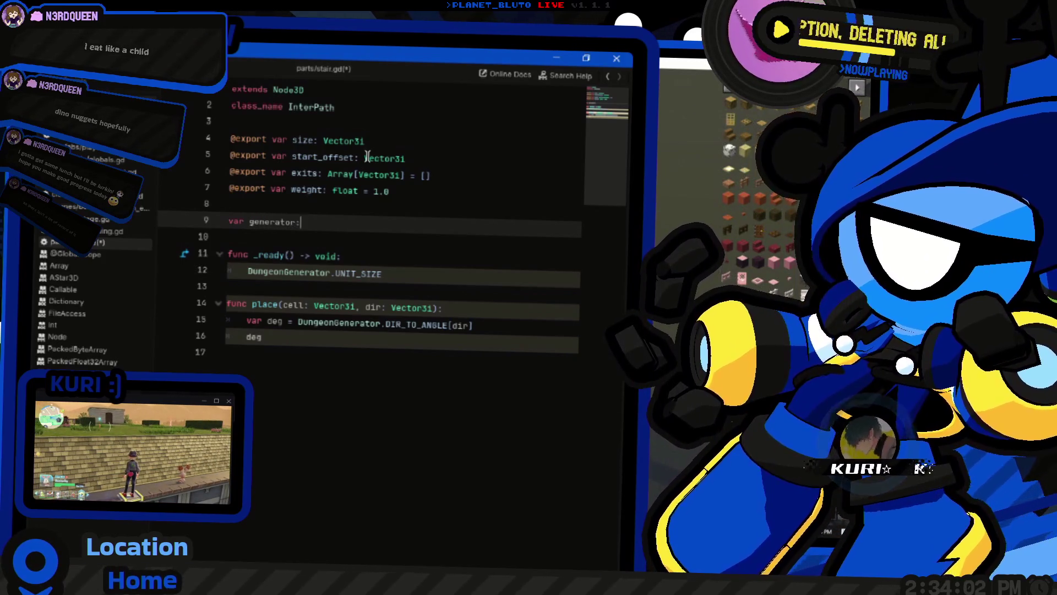
pyautogui.write(' DungeonGenerator')
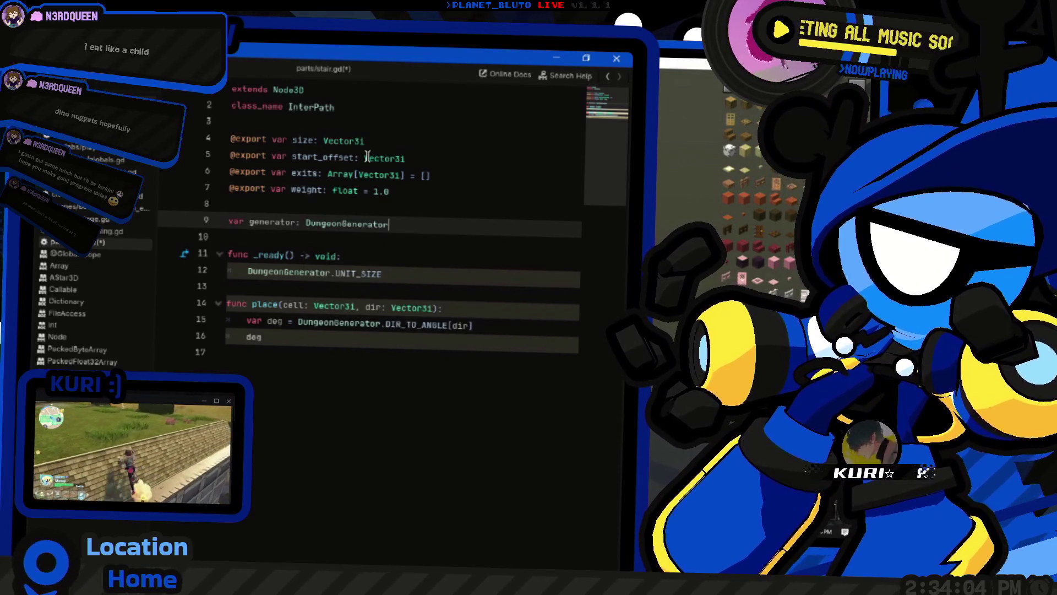
pyautogui.click(367, 157)
# Change the lookup to generator.DIR_TO_ANGLE[dir] and begin a generator.grid call
pyautogui.press('Down')
pyautogui.press('Down')
pyautogui.press('Down')
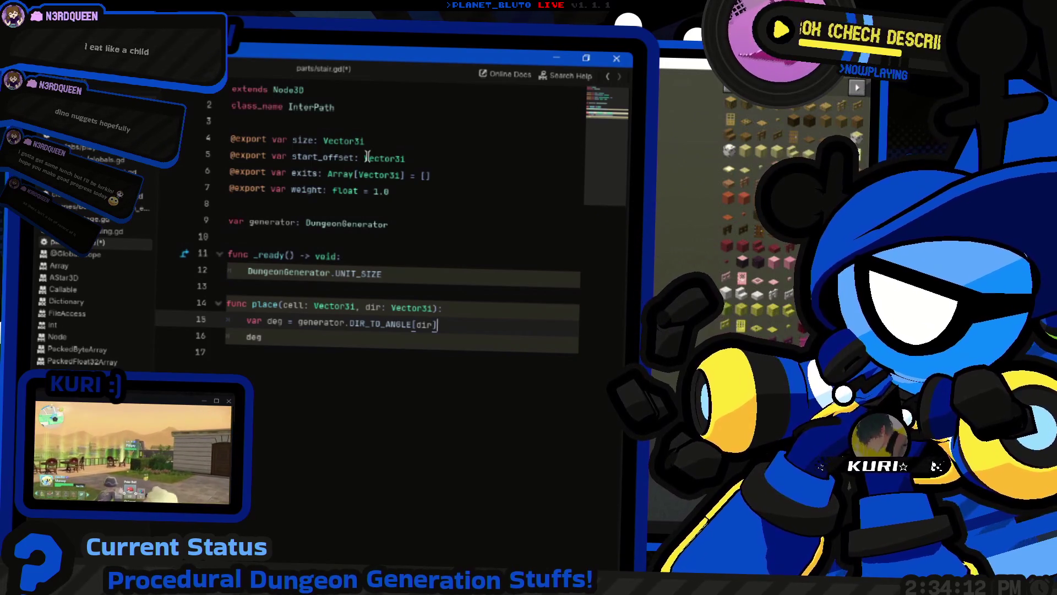
pyautogui.press('Down')
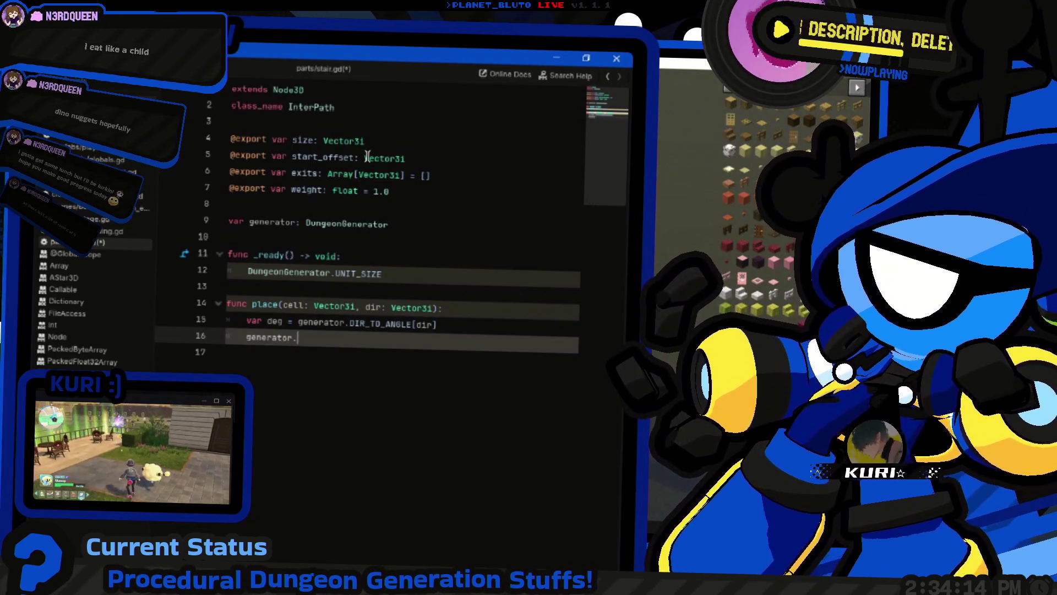
pyautogui.write('fgrid.f')
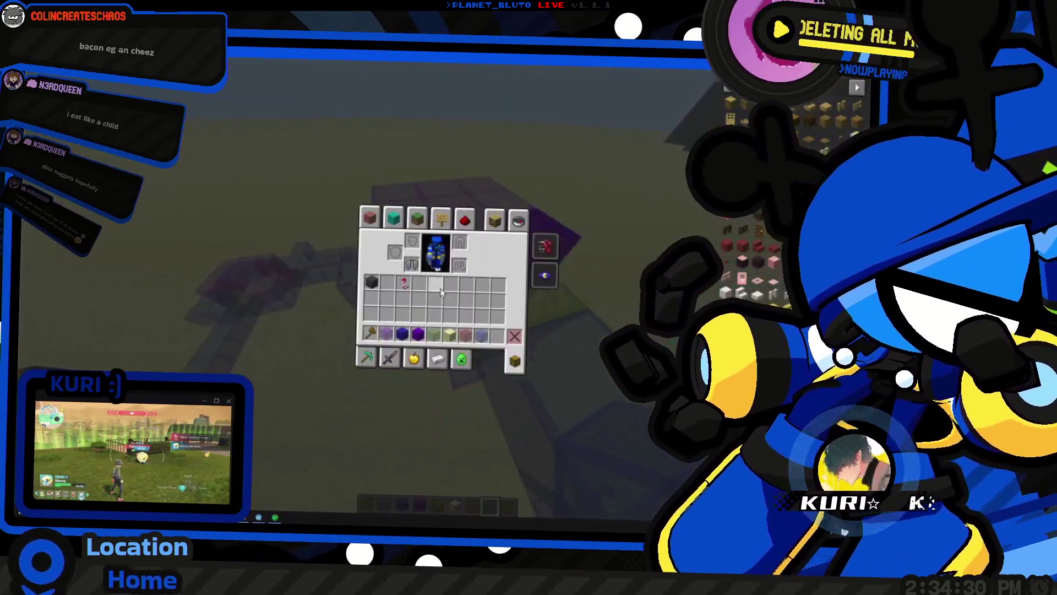
# Close the inventory to view the purple glass build, then reopen it to free the mouse
pyautogui.press('e')
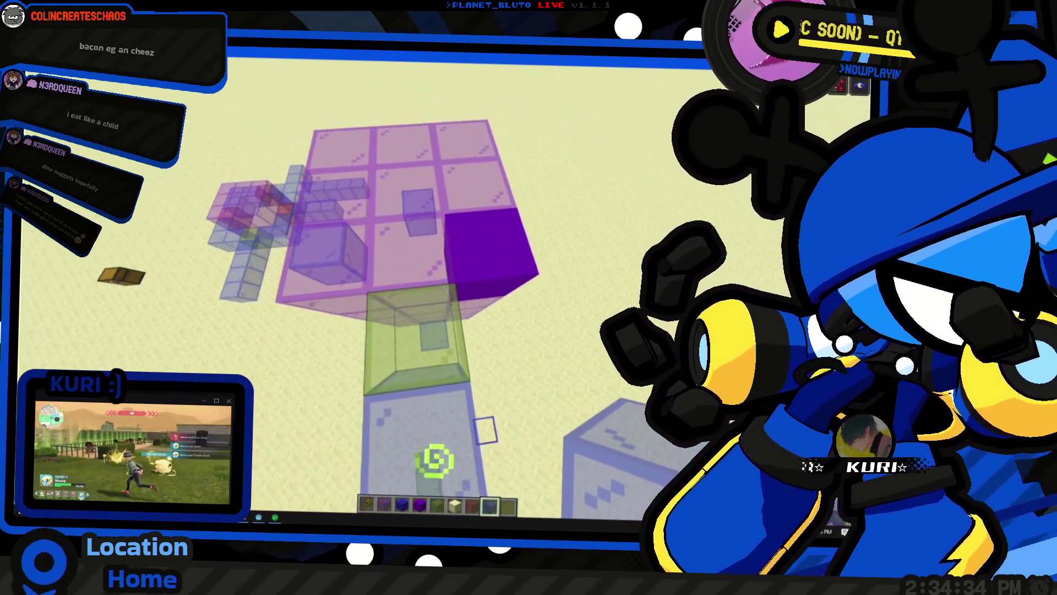
pyautogui.press('e')
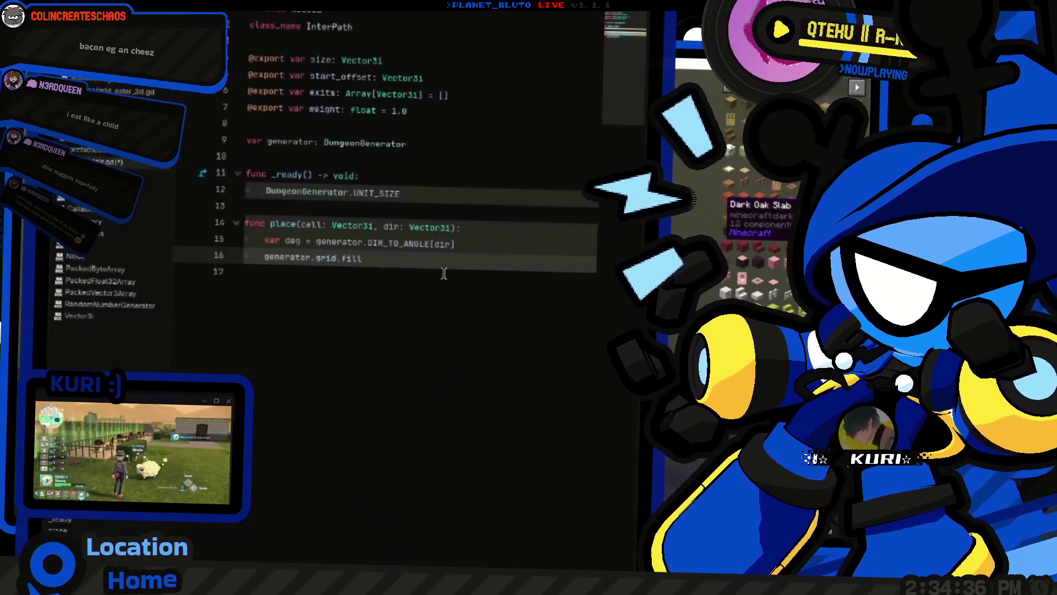
# Complete generator.grid.fill_cube on its own line and cut start_offset out of line 16
pyautogui.moveTo(498, 278); pyautogui.dragTo(496, 274)
pyautogui.click(496, 274)
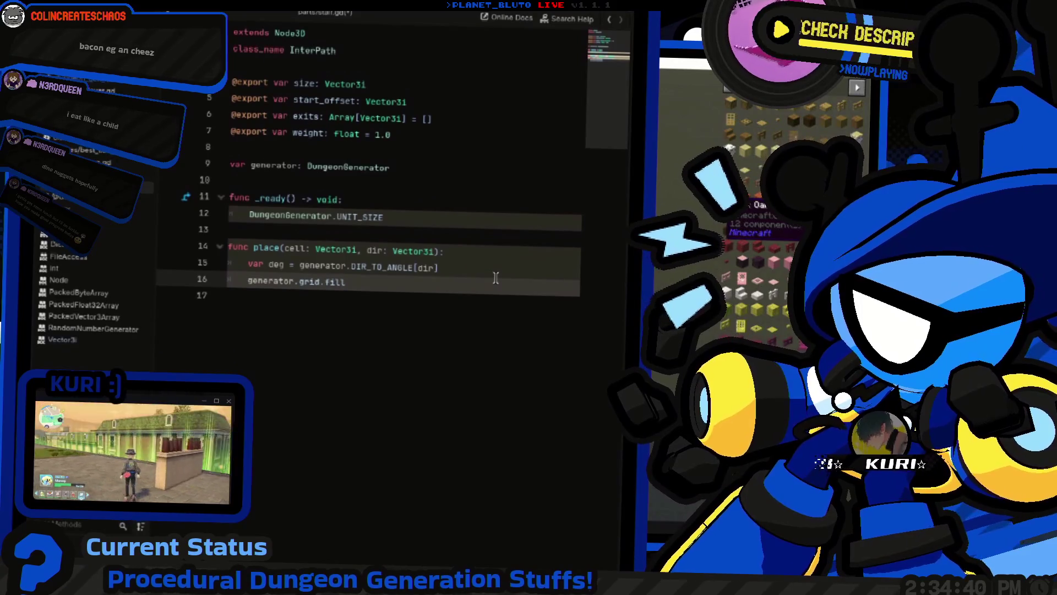
pyautogui.write('fil')
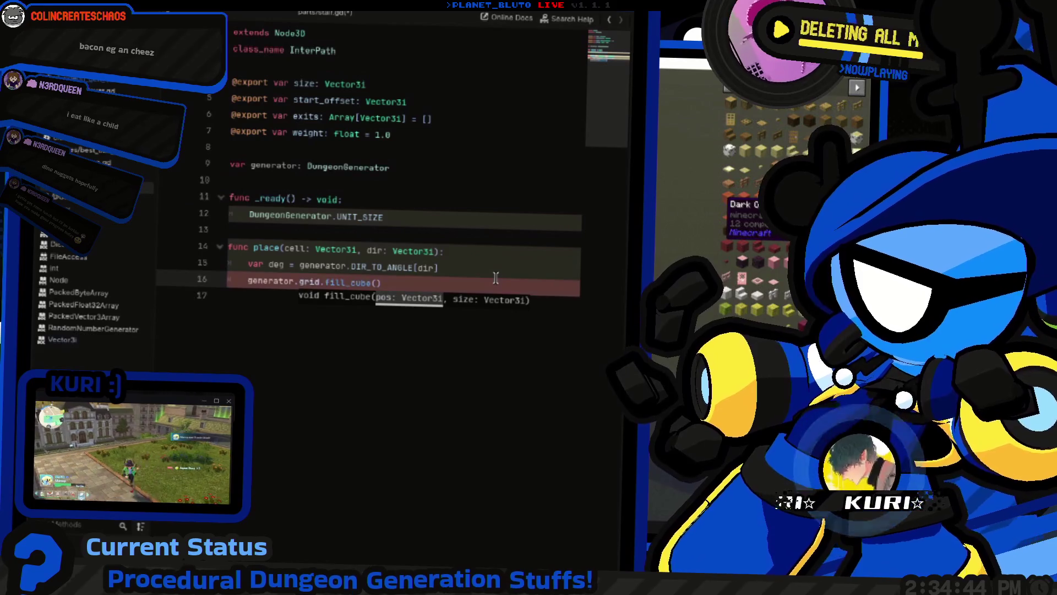
pyautogui.press('Up')
pyautogui.press('End')
pyautogui.press('Return')
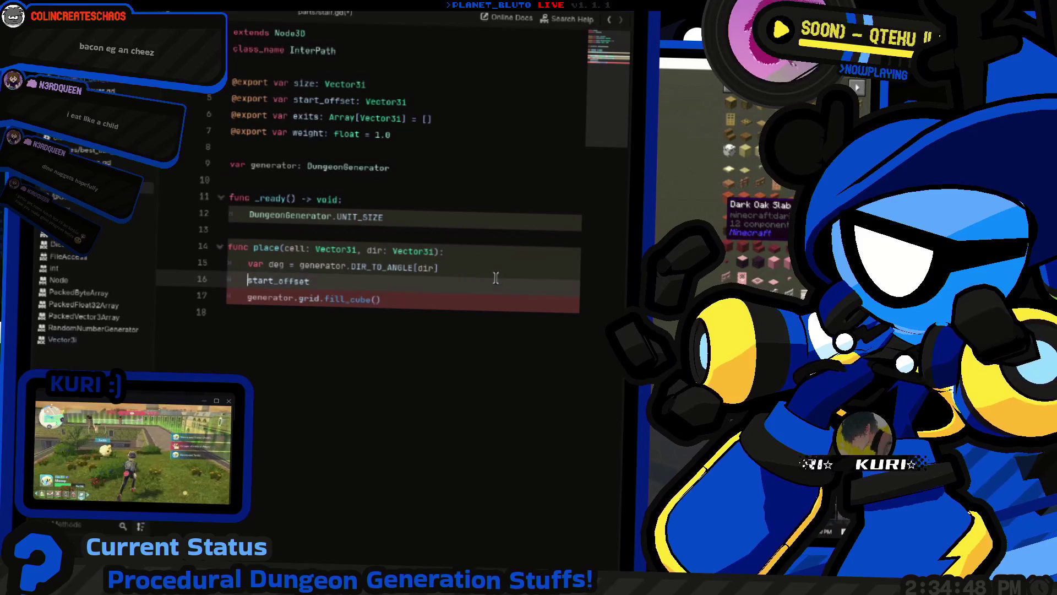
pyautogui.hotkey('ctrl', 'd')
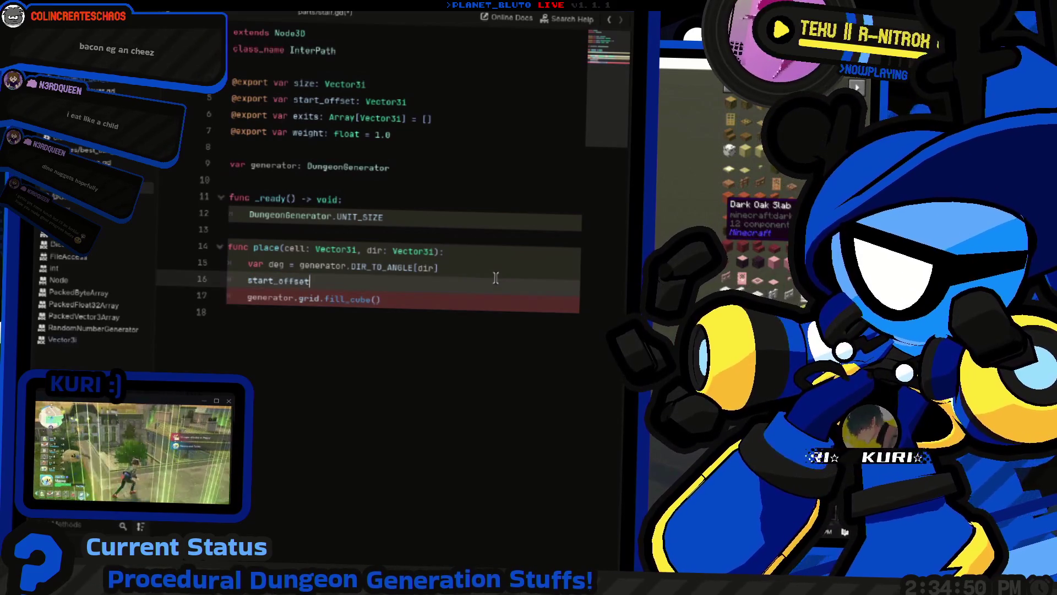
pyautogui.hotkey('ctrl', 'x')
pyautogui.press('Down')
pyautogui.press('Down')
pyautogui.press('Up')
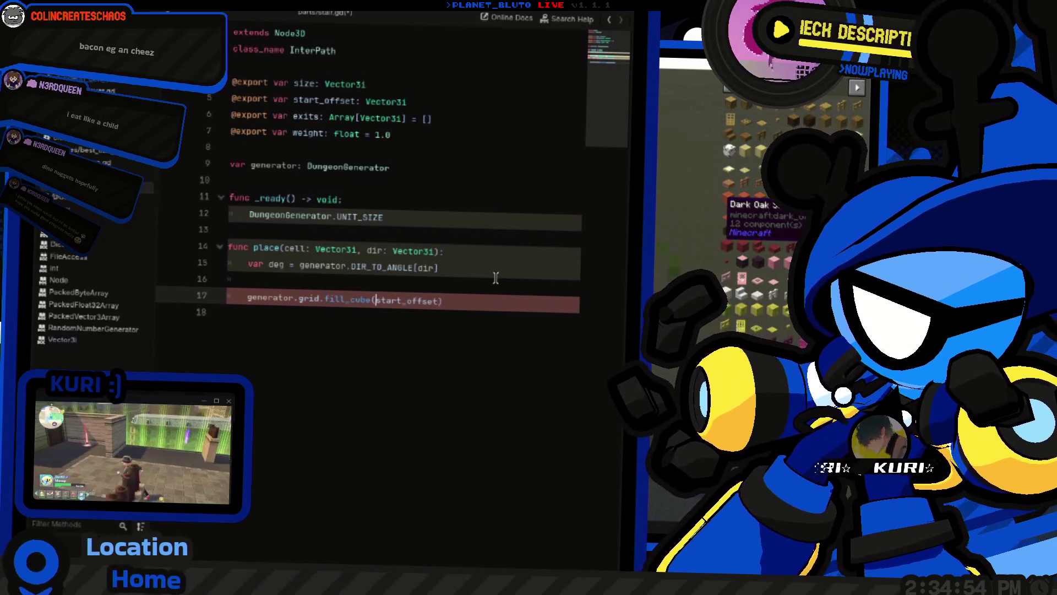
# Set the fill_cube argument to cell + Vector3i.BACK, then return to Minecraft and close the inventory
pyautogui.write('cell+')
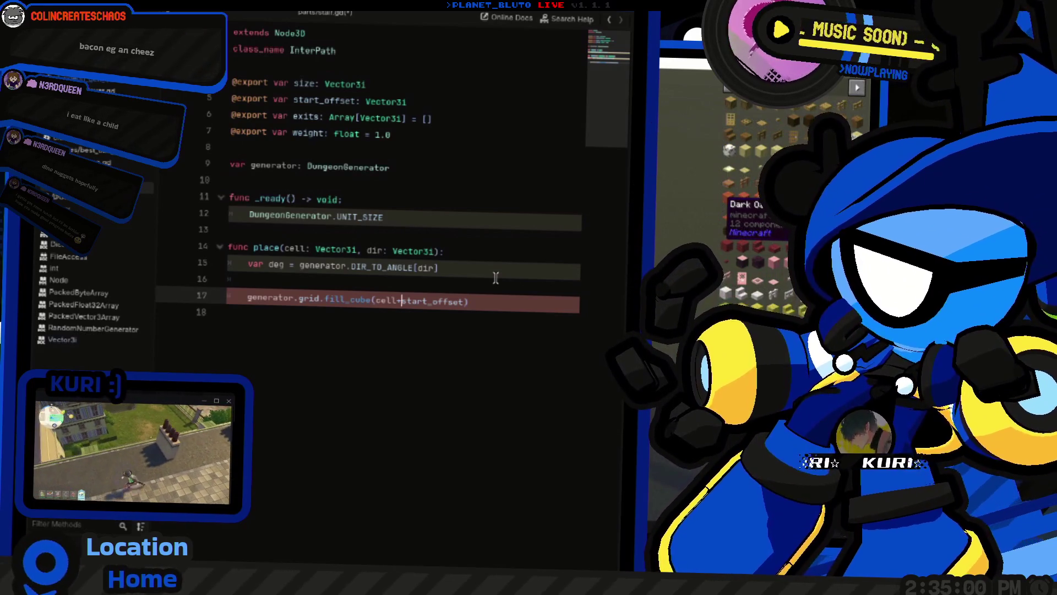
pyautogui.hotkey('ctrl', 'shift', 'Right')
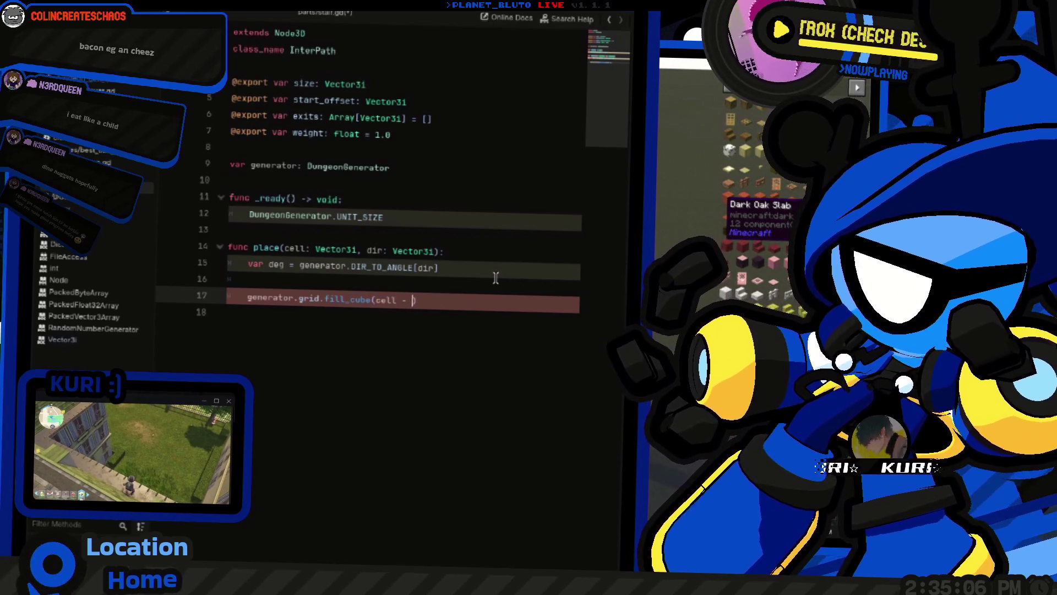
pyautogui.write('Vectpr')
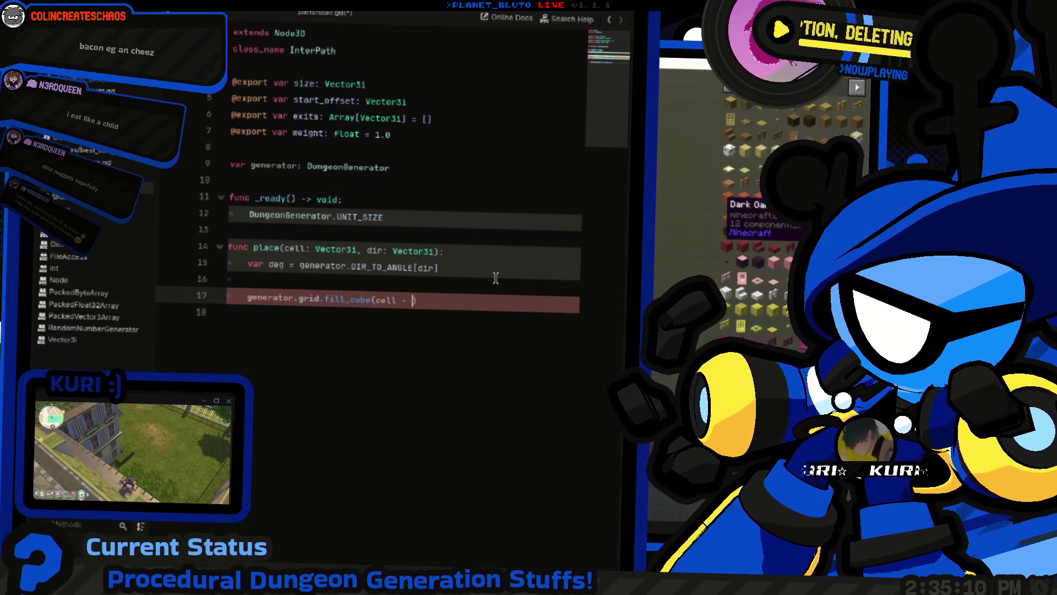
pyautogui.write('tor3i')
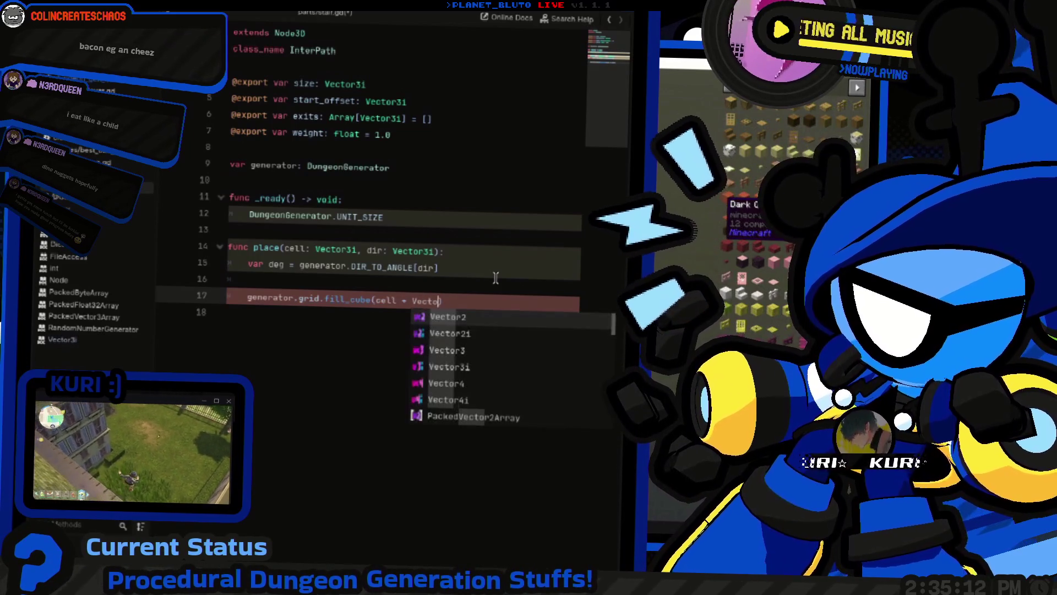
pyautogui.write('.BACK')
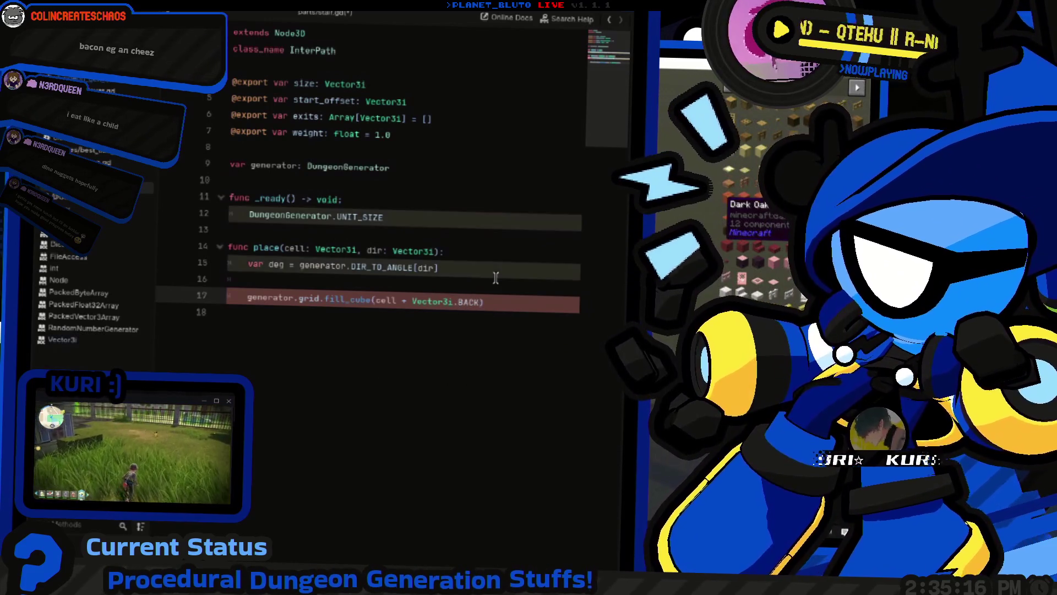
pyautogui.hotkey('alt', 'Tab')
pyautogui.press('e')
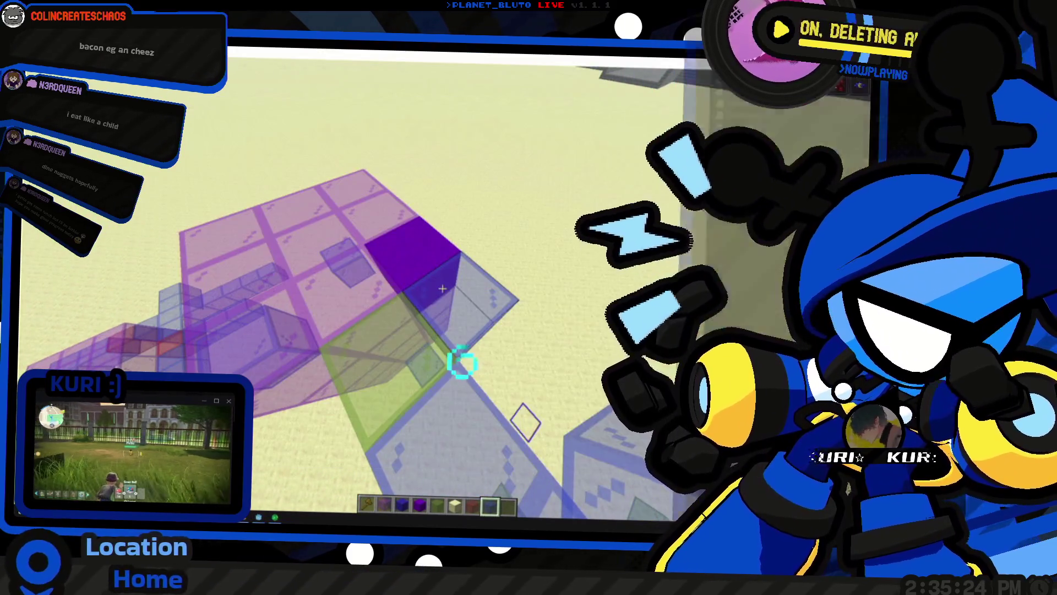
# Switch the offset to Vector3i.FORWARD and add + start_offset to the fill_cube argument
pyautogui.write('F')
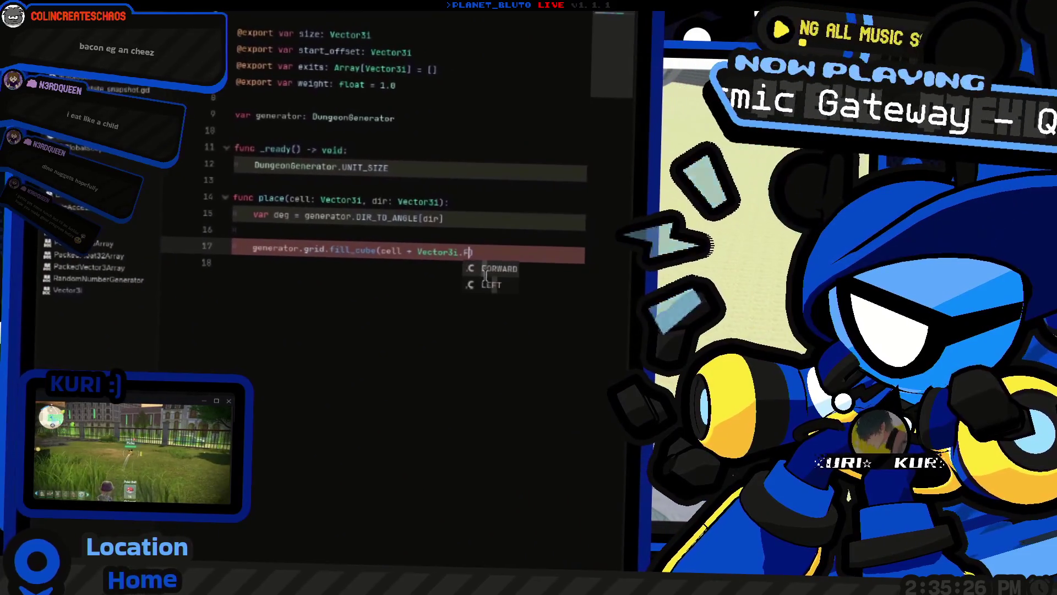
pyautogui.press('Return')
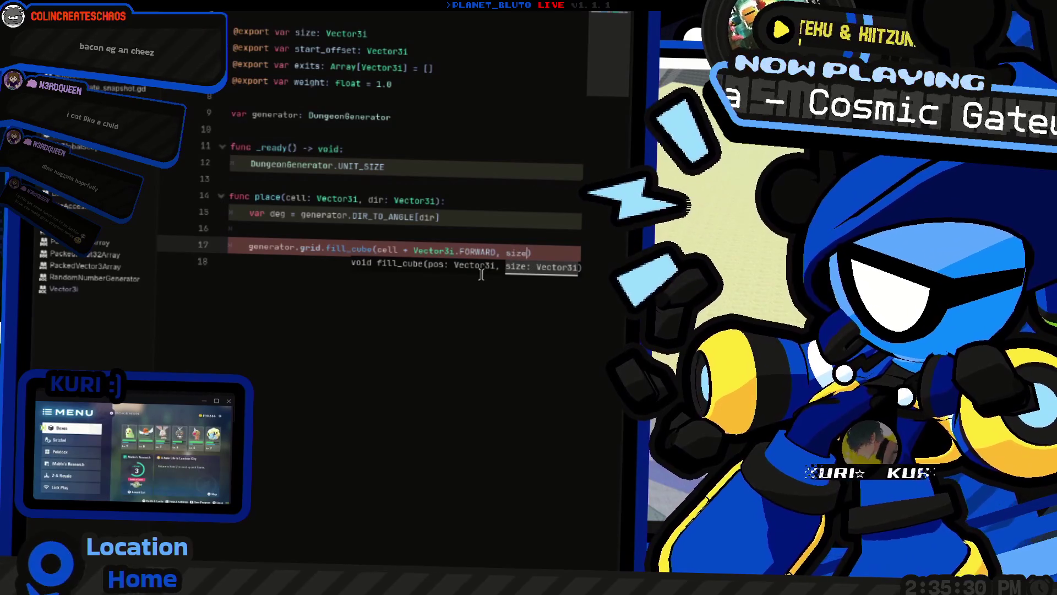
pyautogui.press('Right')
pyautogui.scroll(1, 437, 266)
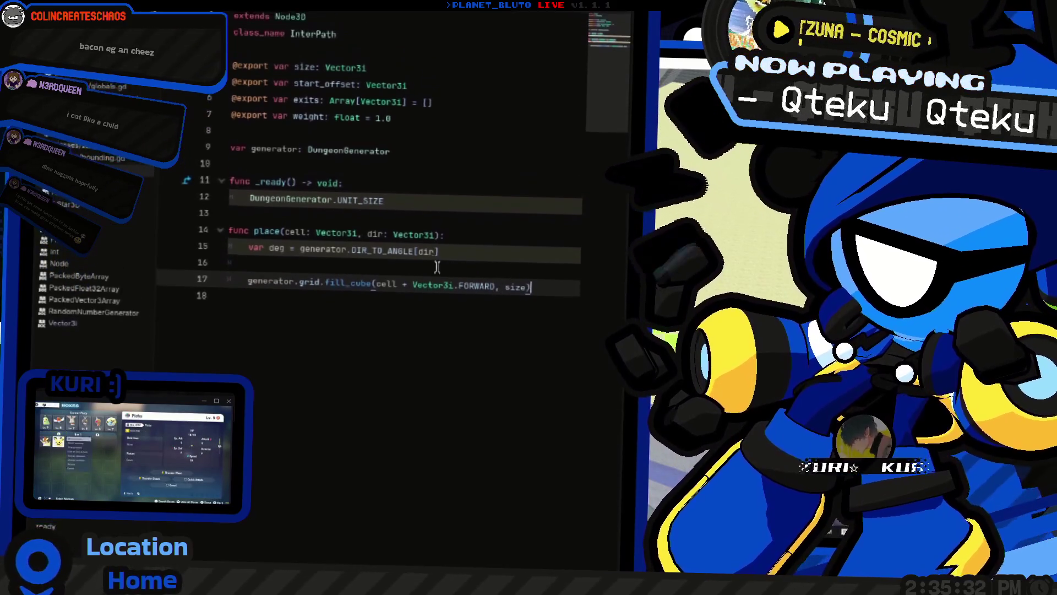
pyautogui.scroll(-1, 468, 275)
pyautogui.click(502, 279)
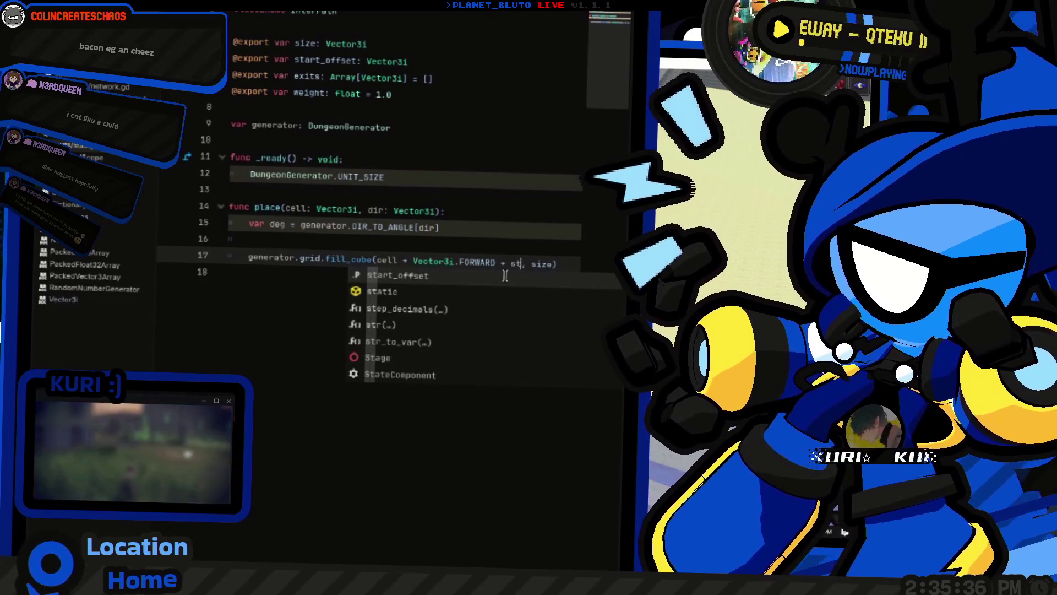
pyautogui.press('Return')
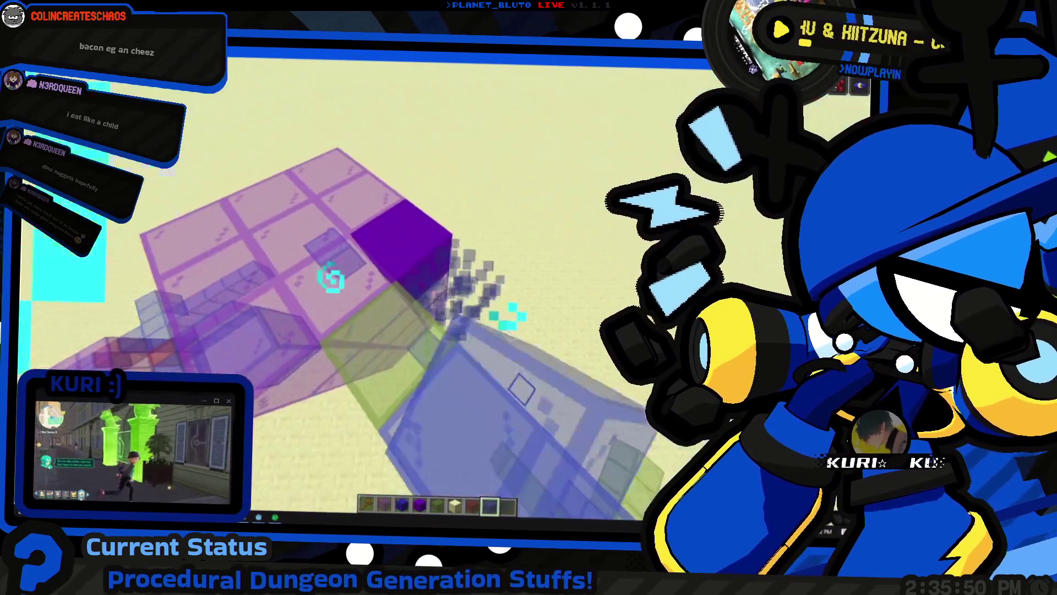
pyautogui.hotkey('alt', 'Tab')
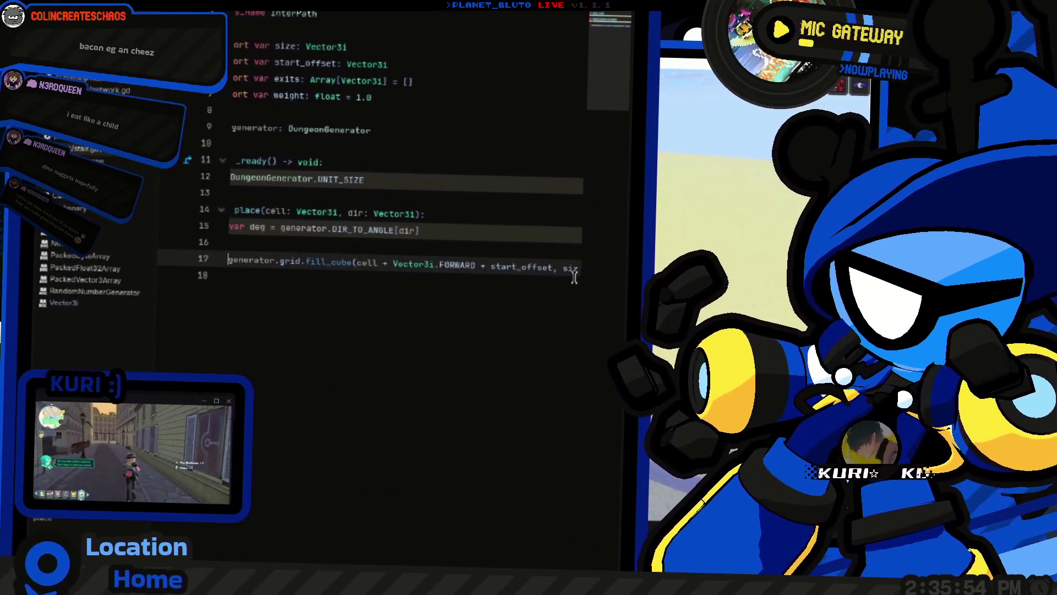
# Give the exported start_offset a default of Vector3i.LEFT
pyautogui.press('Home')
pyautogui.click(432, 138)
pyautogui.write('= ')
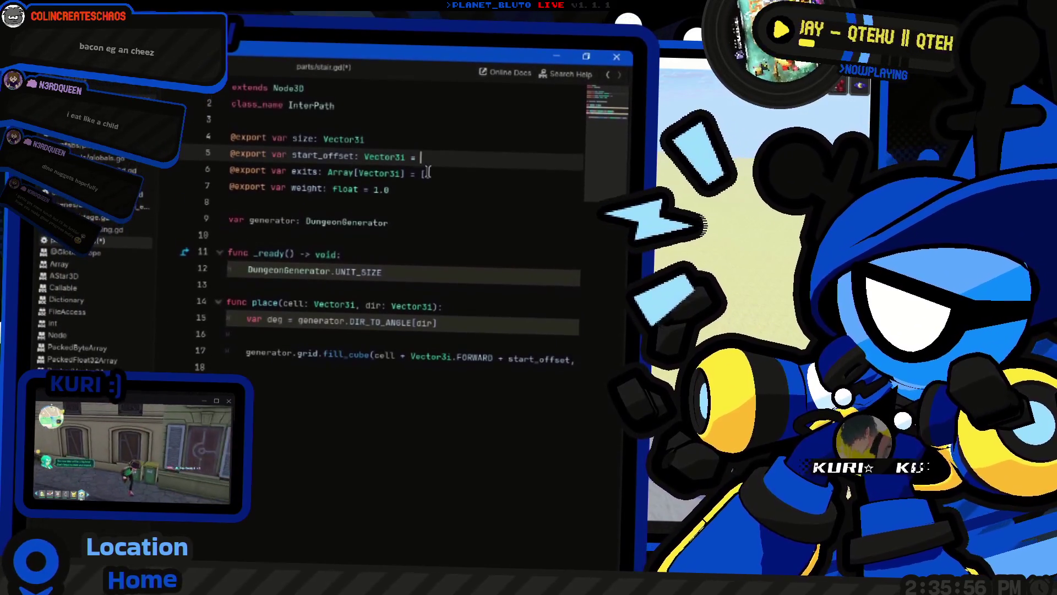
pyautogui.write('Vector3i')
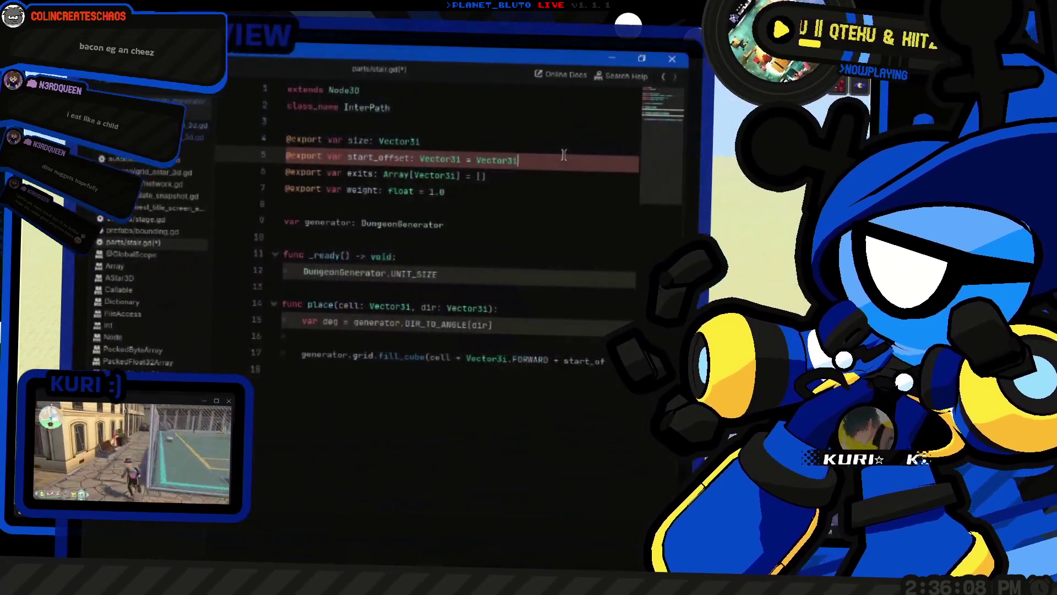
pyautogui.write('(')
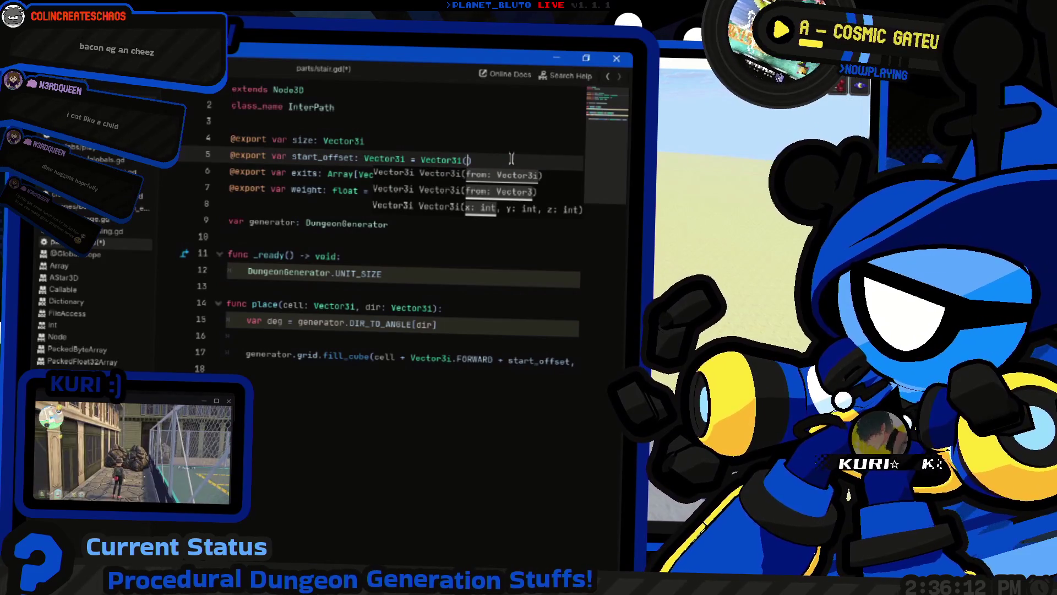
pyautogui.write('LEFT')
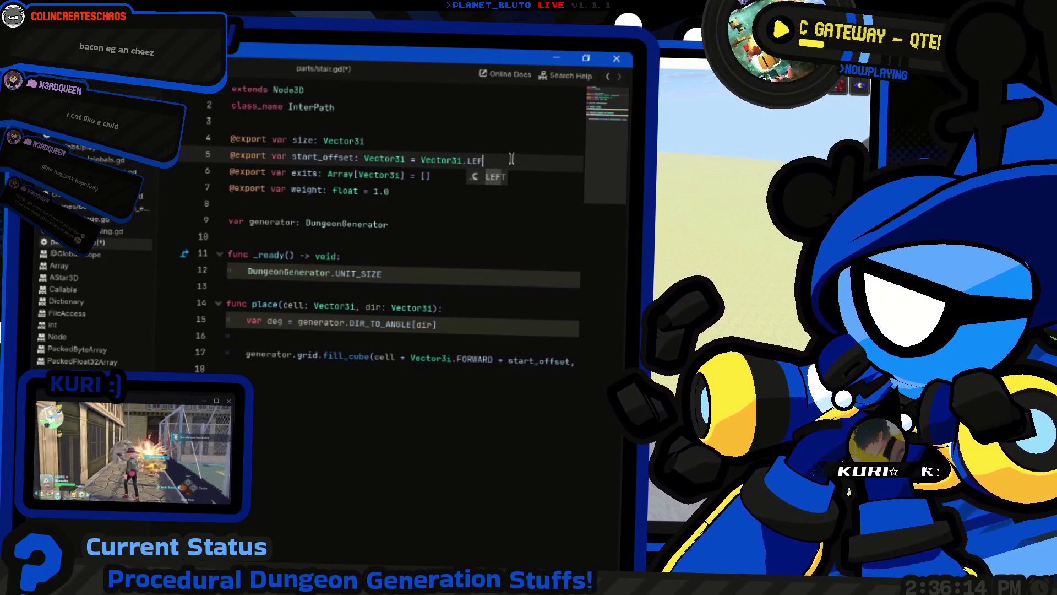
# Give the exported size a default of Vector3(3,3,3)
pyautogui.click(443, 139)
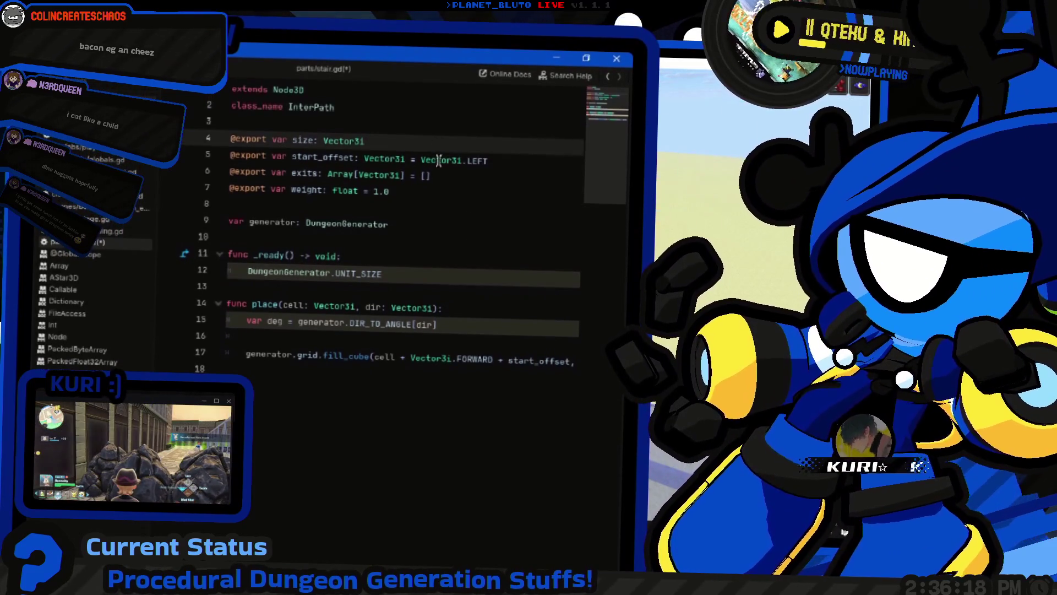
pyautogui.write(' = ')
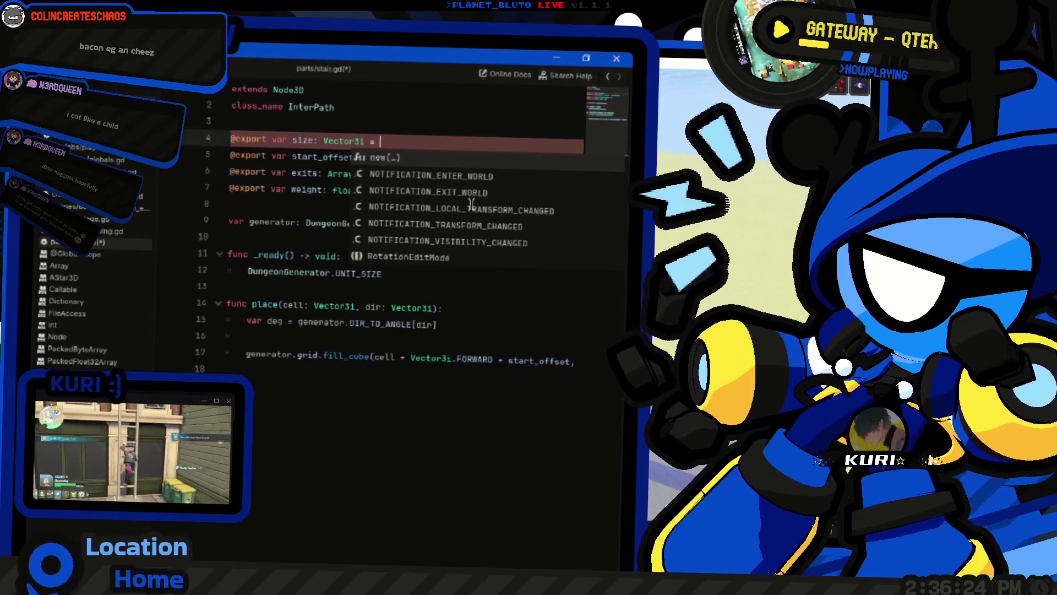
pyautogui.write('Vector3')
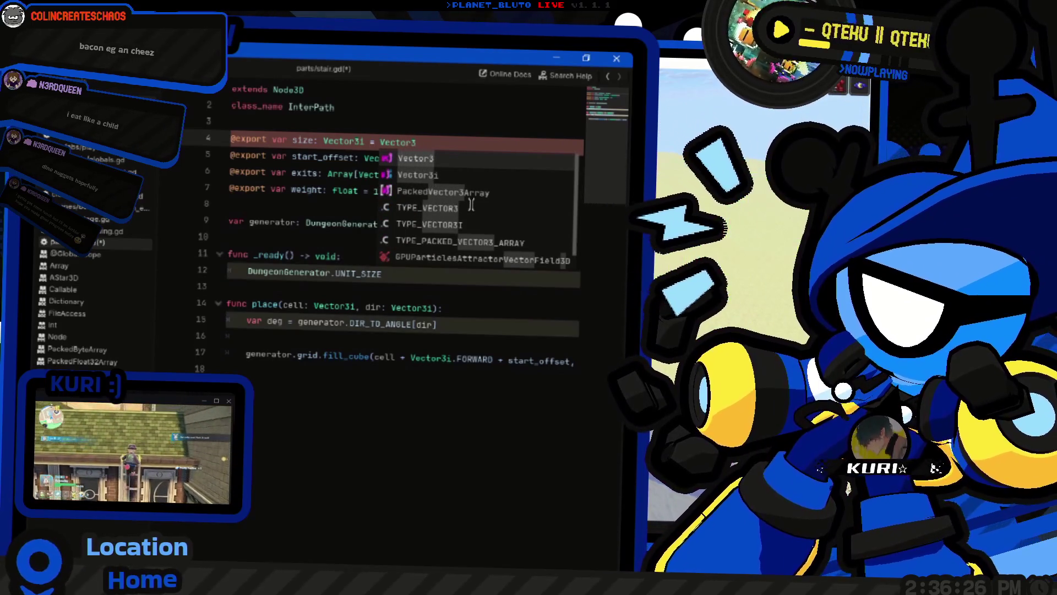
pyautogui.write('(')
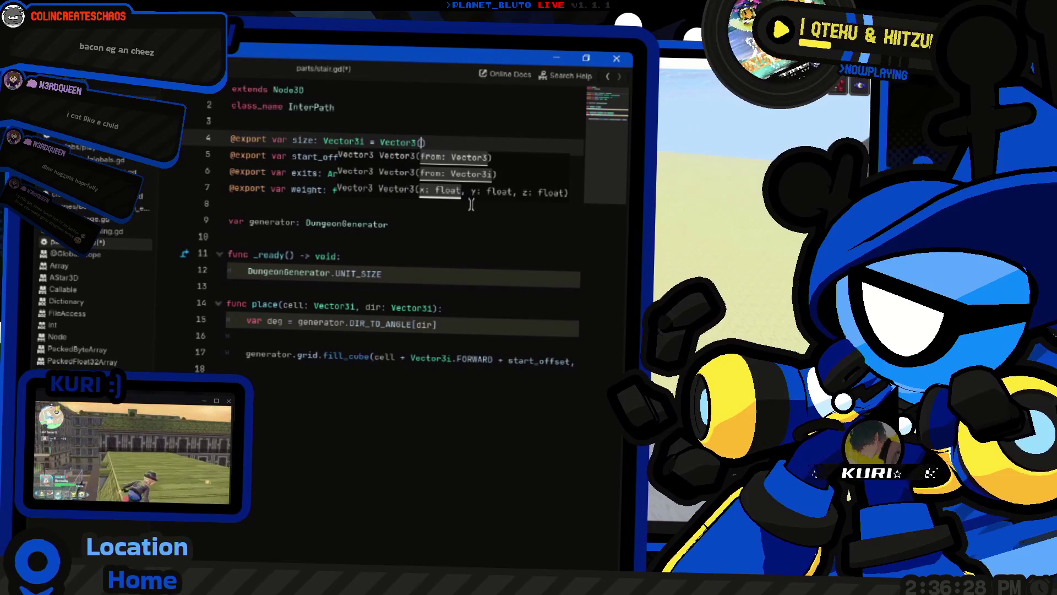
pyautogui.press('BackSpace')
pyautogui.press('BackSpace')
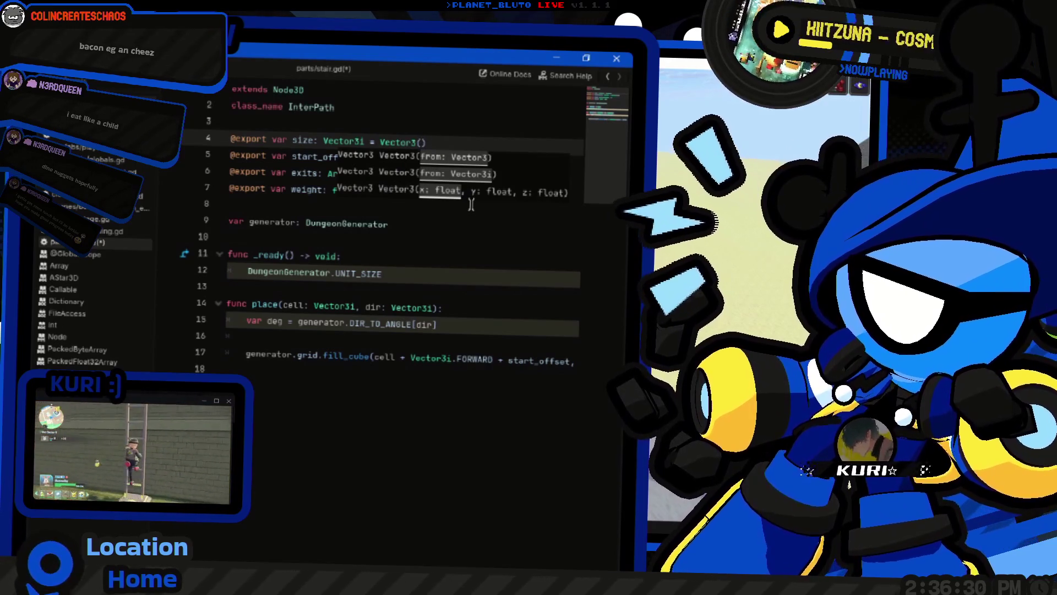
pyautogui.write('33,3,3')
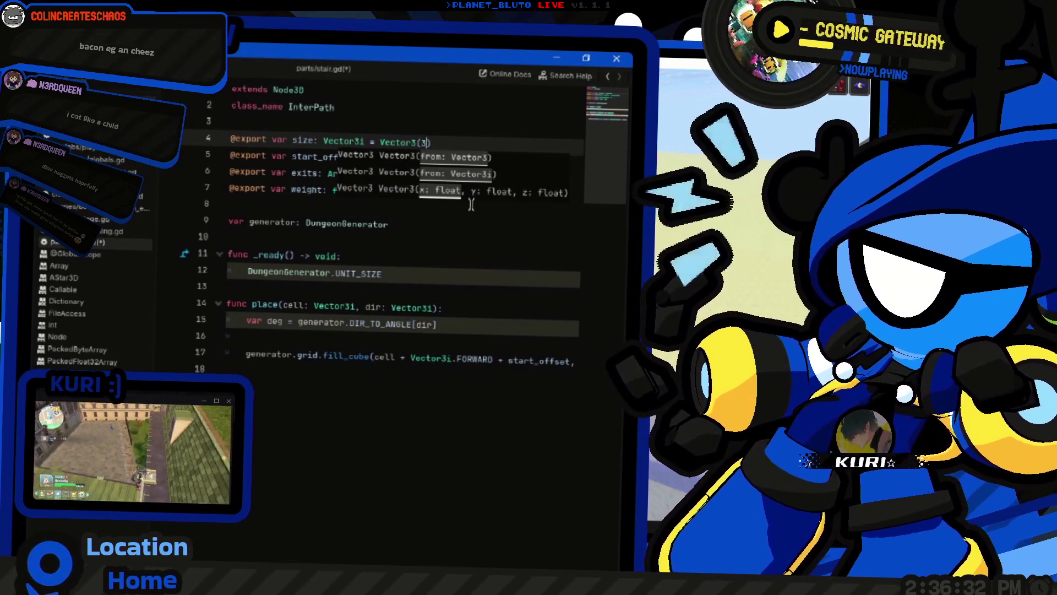
pyautogui.press('Left')
pyautogui.press('Left')
pyautogui.press('BackSpace')
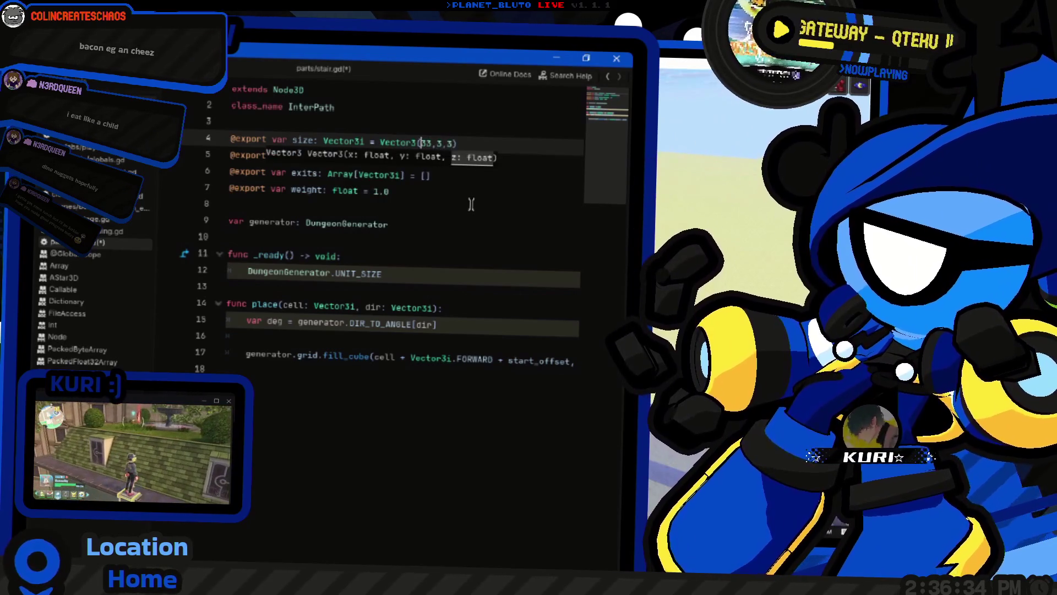
pyautogui.press('End')
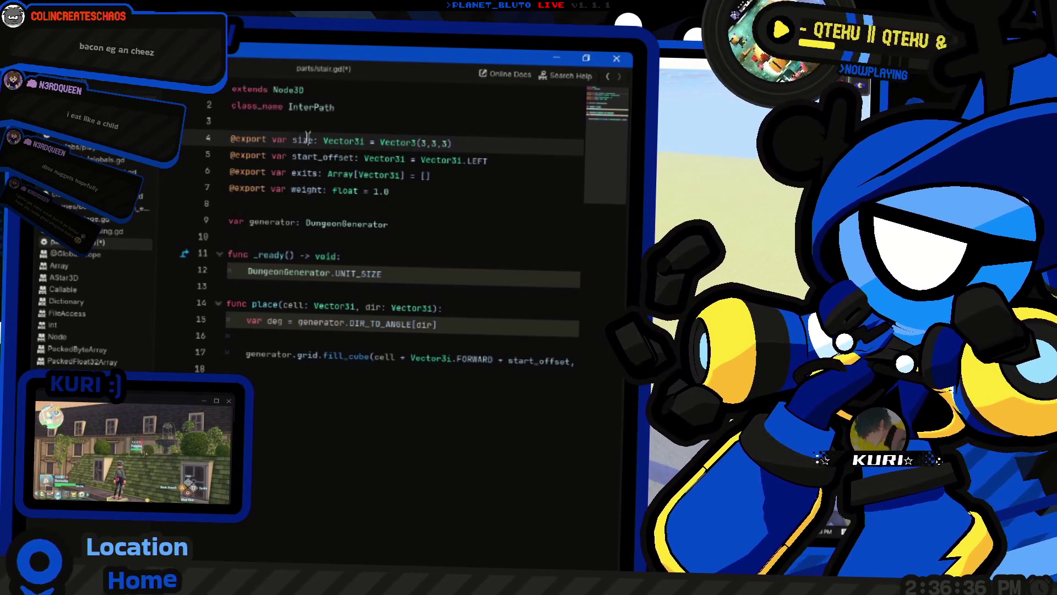
pyautogui.click(490, 190)
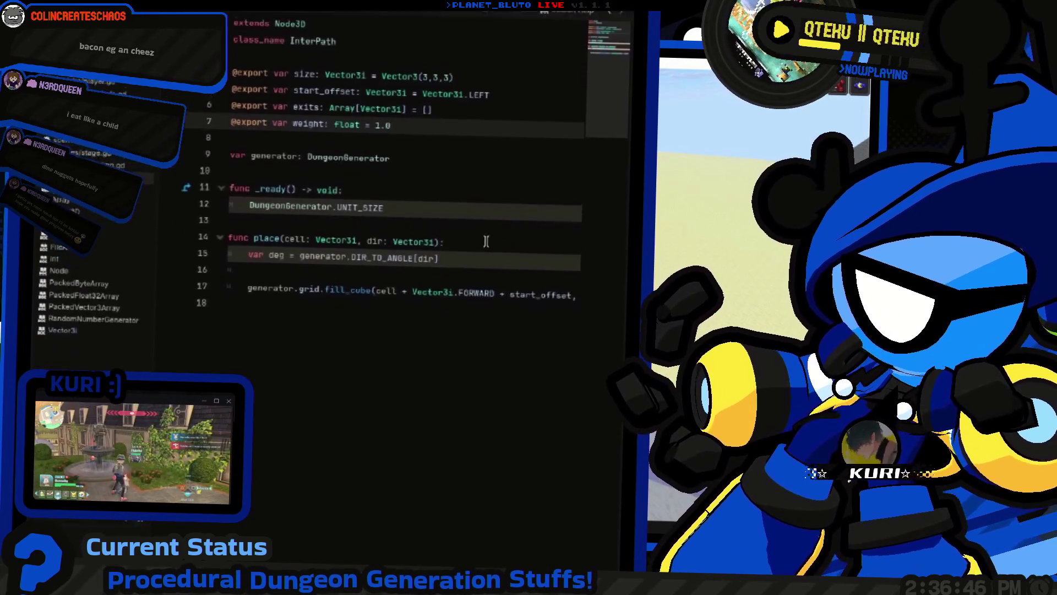
# Append size) to close the fill_cube call on line 17
pyautogui.click(468, 293)
pyautogui.write('size)')
pyautogui.press('Home')
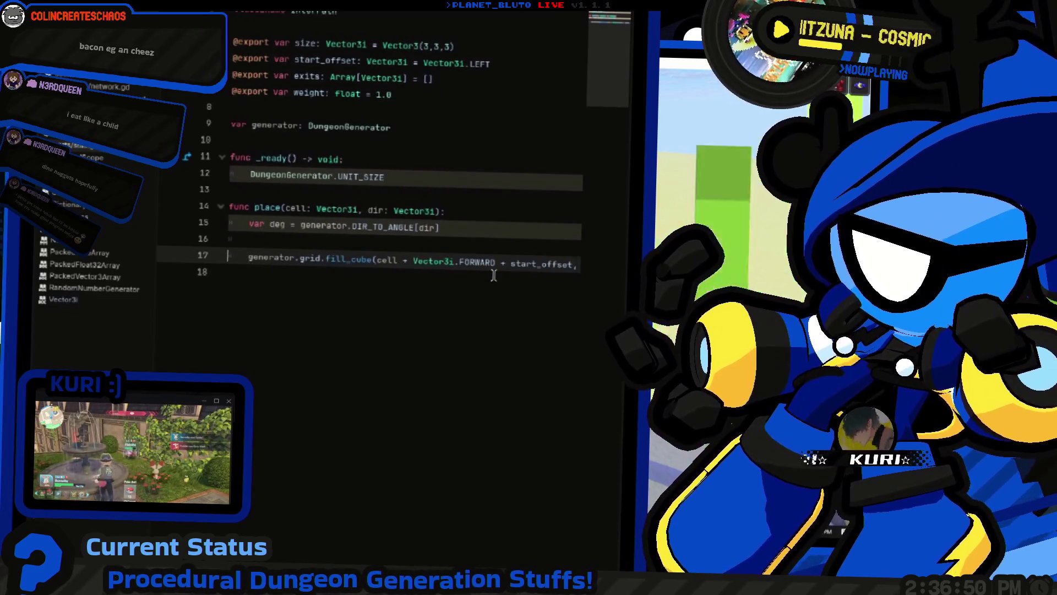
pyautogui.press('Up')
pyautogui.press('Up')
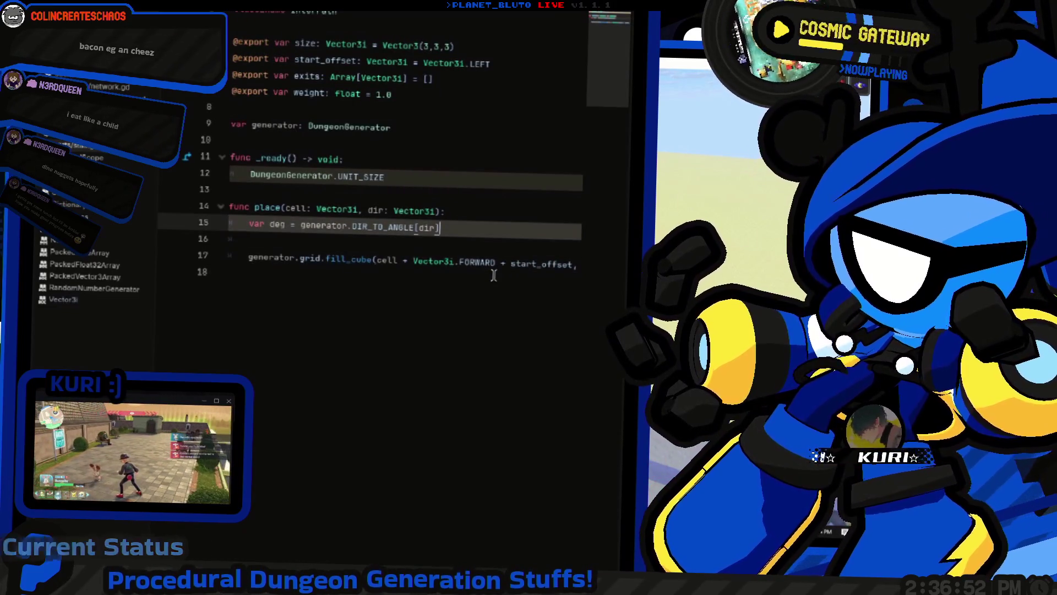
pyautogui.press('Down')
pyautogui.press('Down')
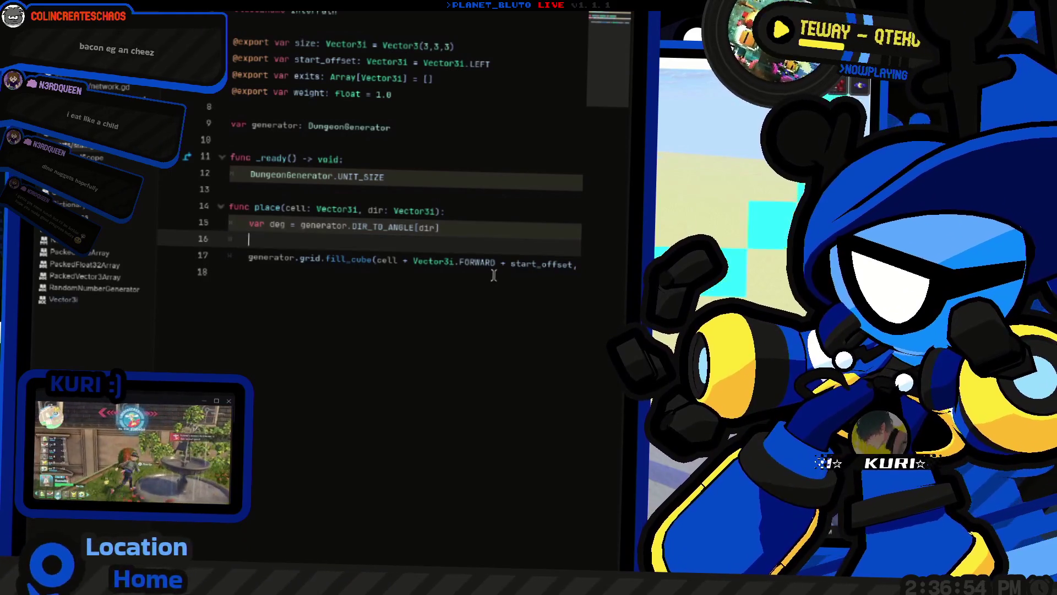
pyautogui.press('End')
# Review the start_offset and generator references, then finish line 17 with ', size)'
pyautogui.doubleClick(506, 278)
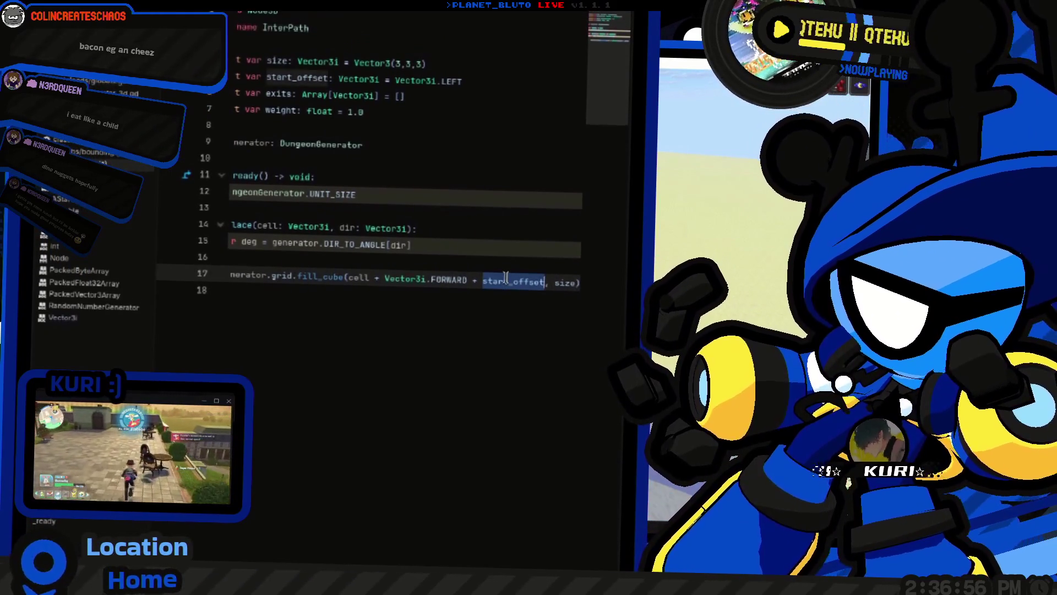
pyautogui.click(462, 245)
pyautogui.click(389, 223)
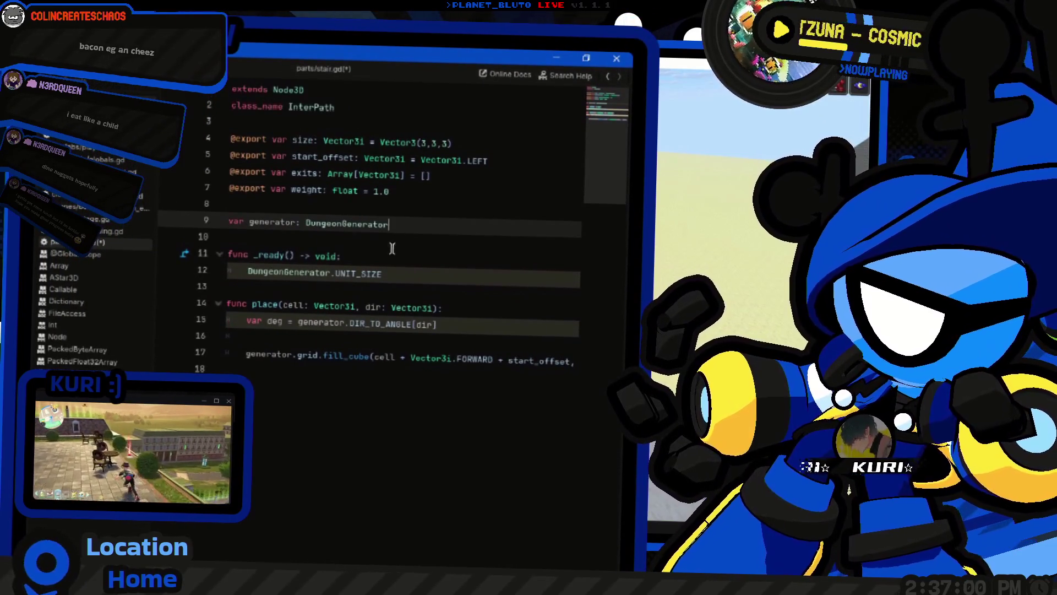
pyautogui.click(509, 324)
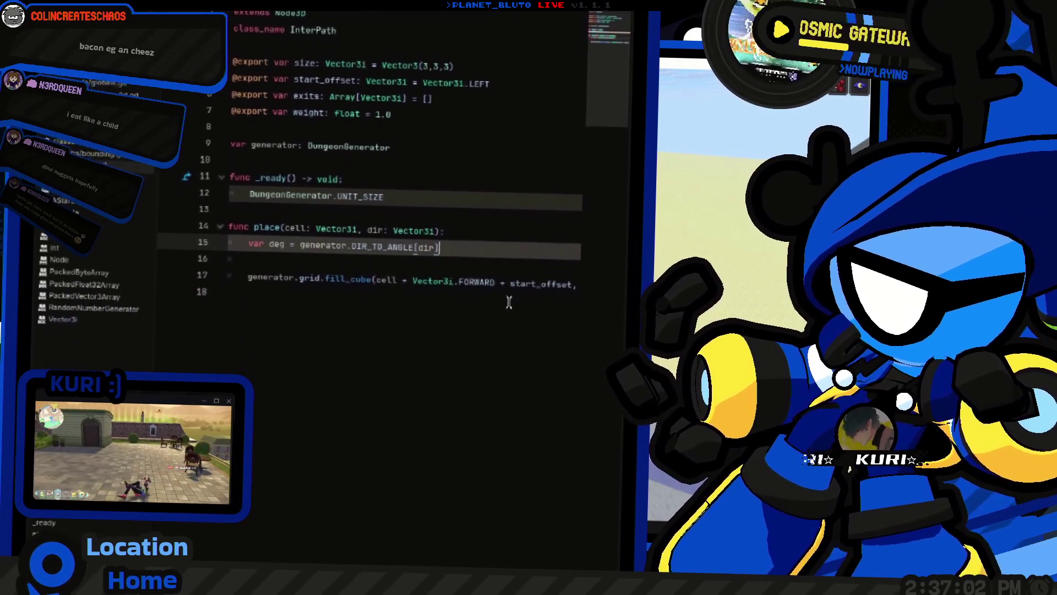
pyautogui.click(512, 278)
pyautogui.press('End')
pyautogui.write('size)')
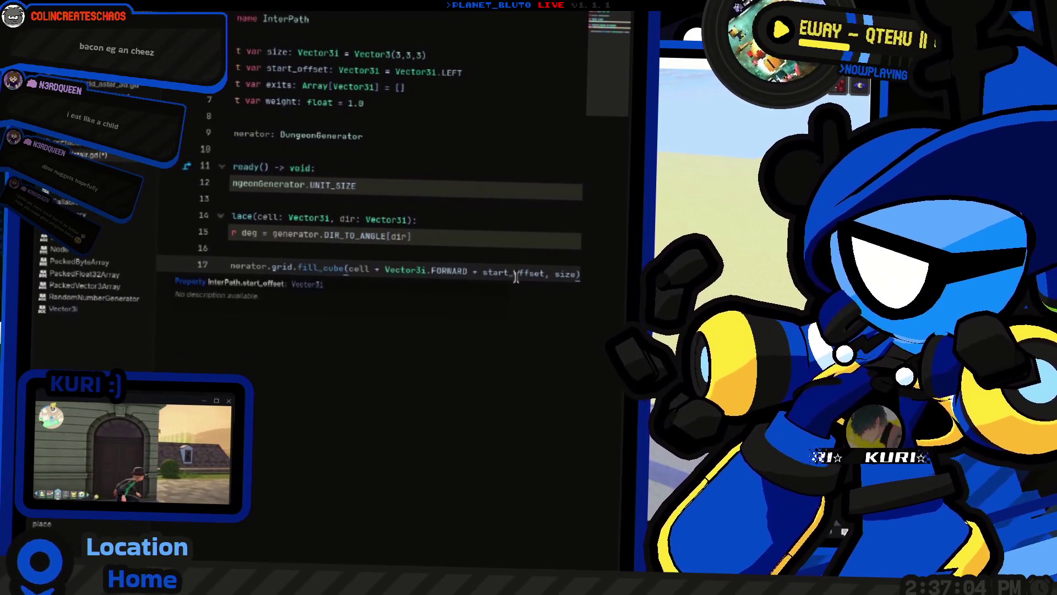